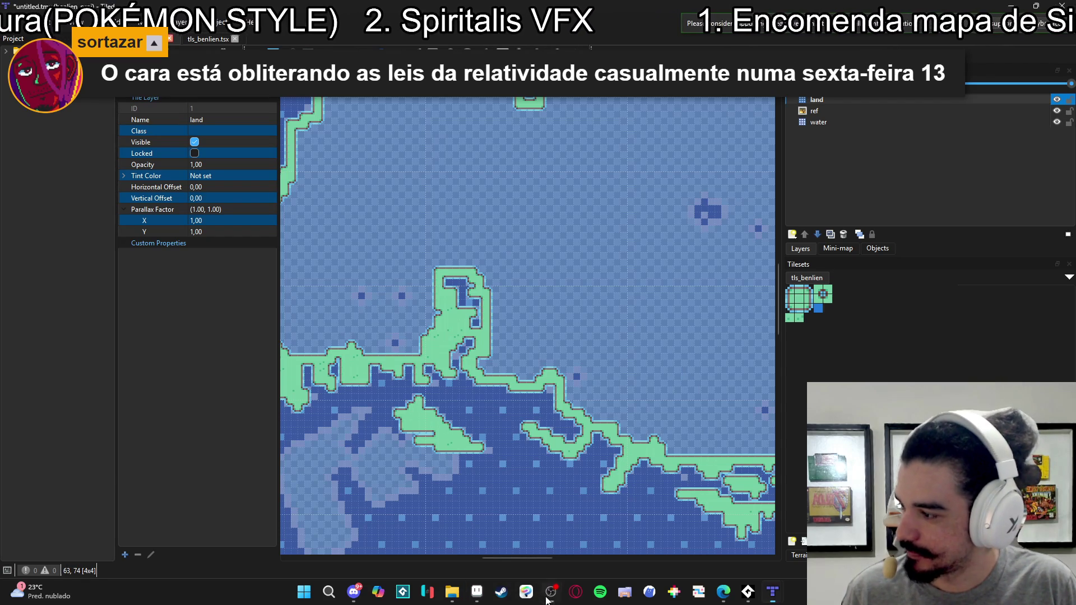
- Paint land tiles extending the island's lower edge into the reef as one connected strip
scroll(493, 350, "left", 5)
scroll(493, 350, "up", 2)
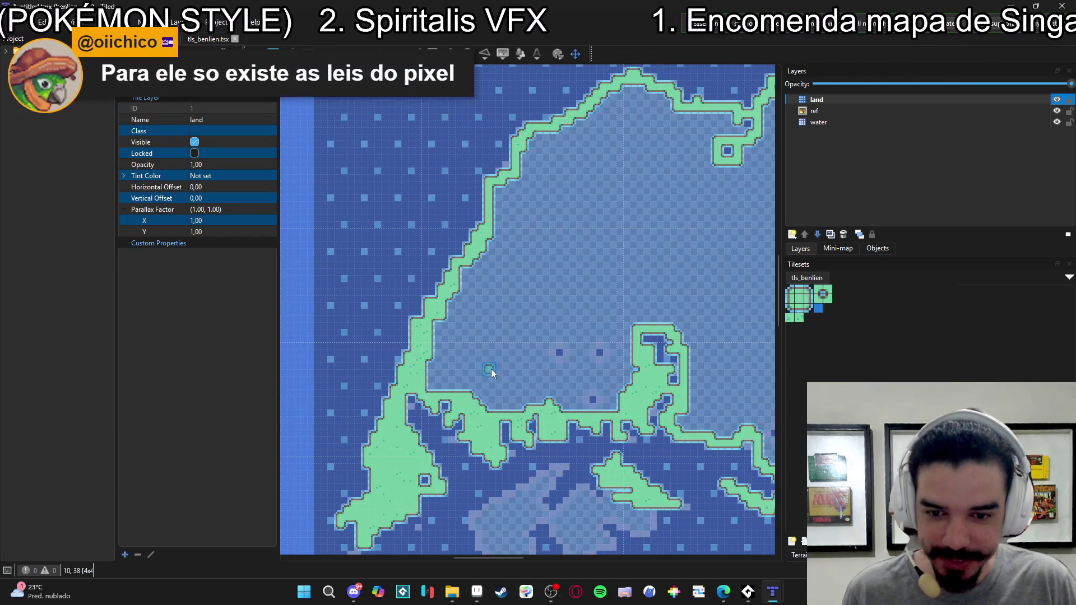
scroll(470, 376, "down", 3)
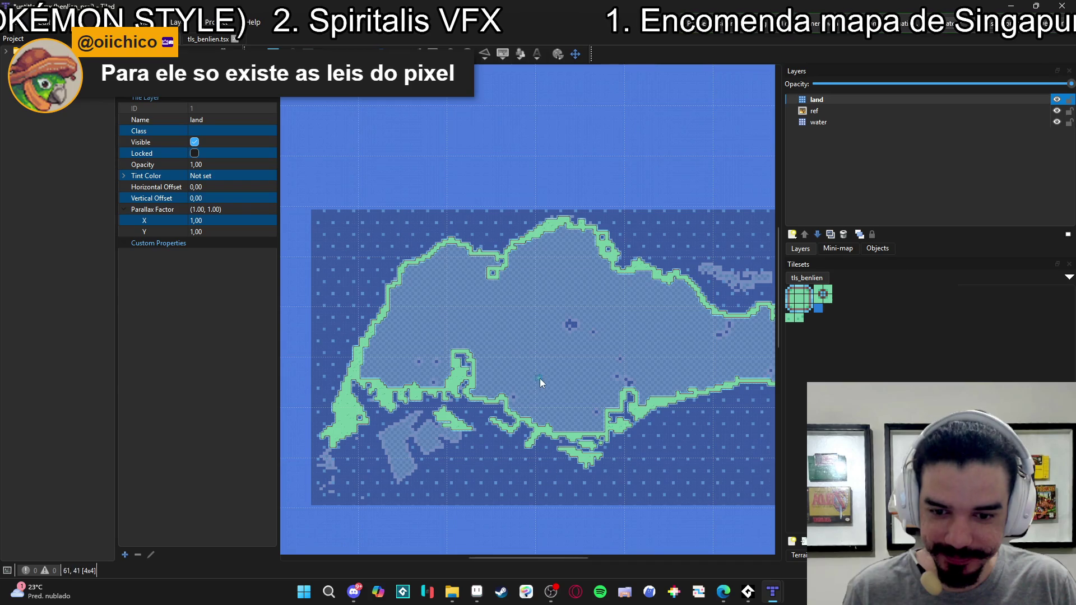
scroll(504, 338, "up", 5)
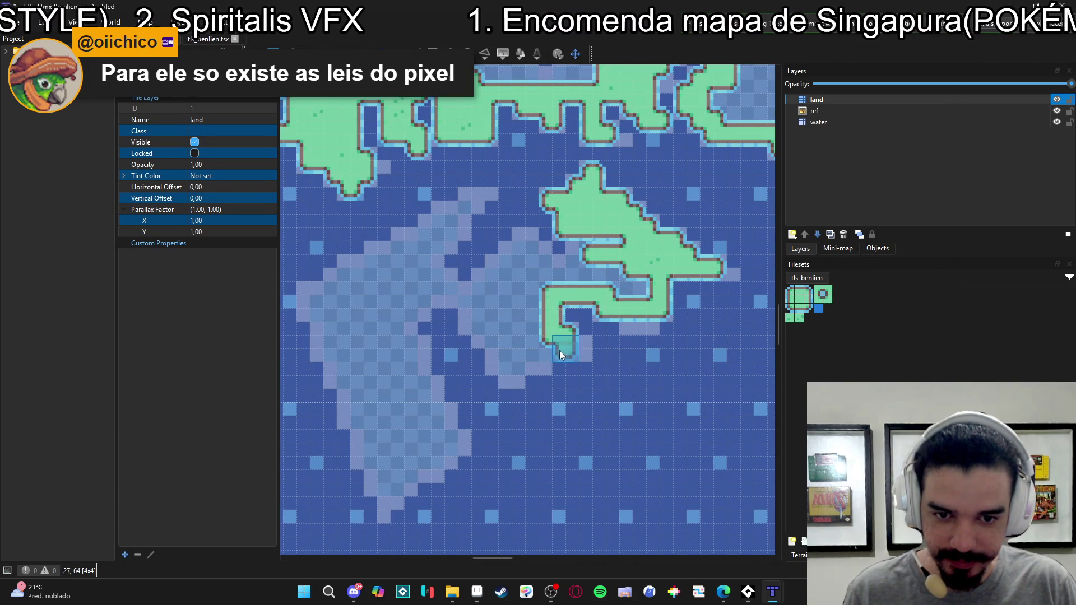
left_click(510, 381)
left_click(496, 336)
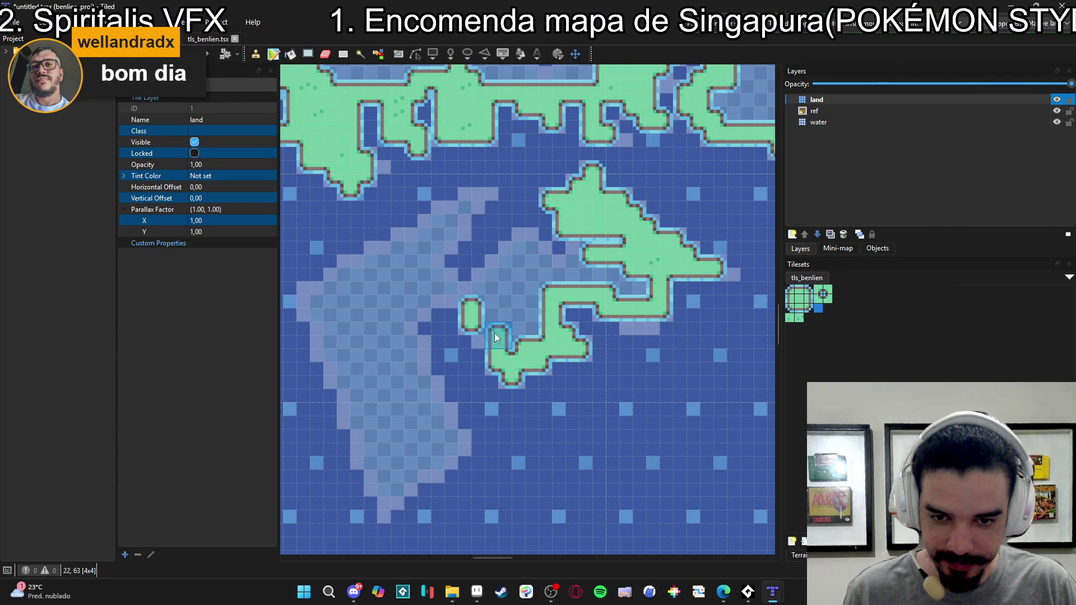
left_click(487, 317)
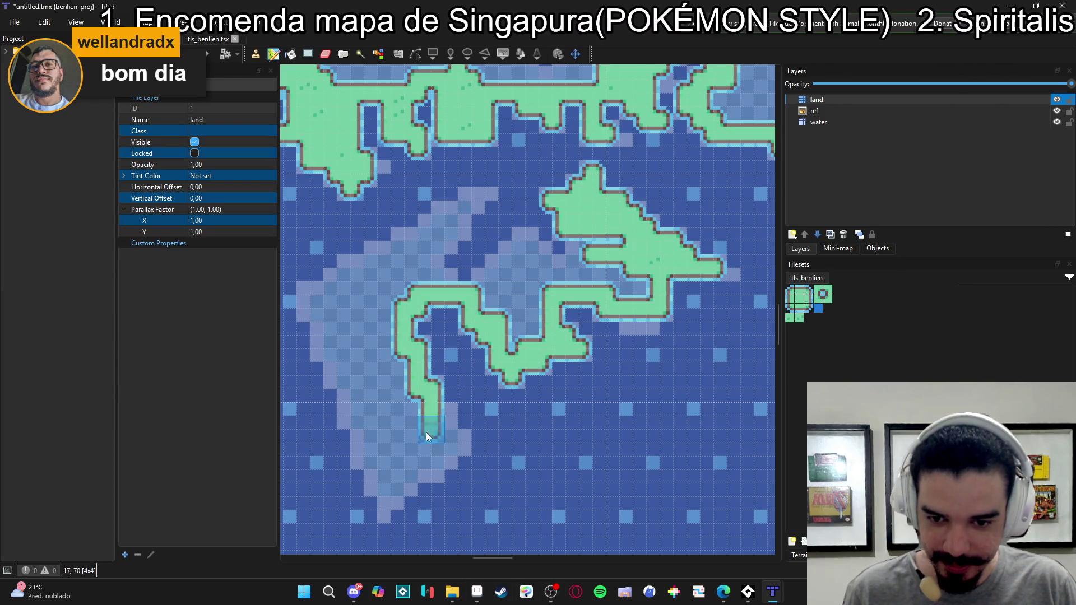
- Extend and reshape the land strip's southern tip
left_click_drag(445, 440, 480, 429)
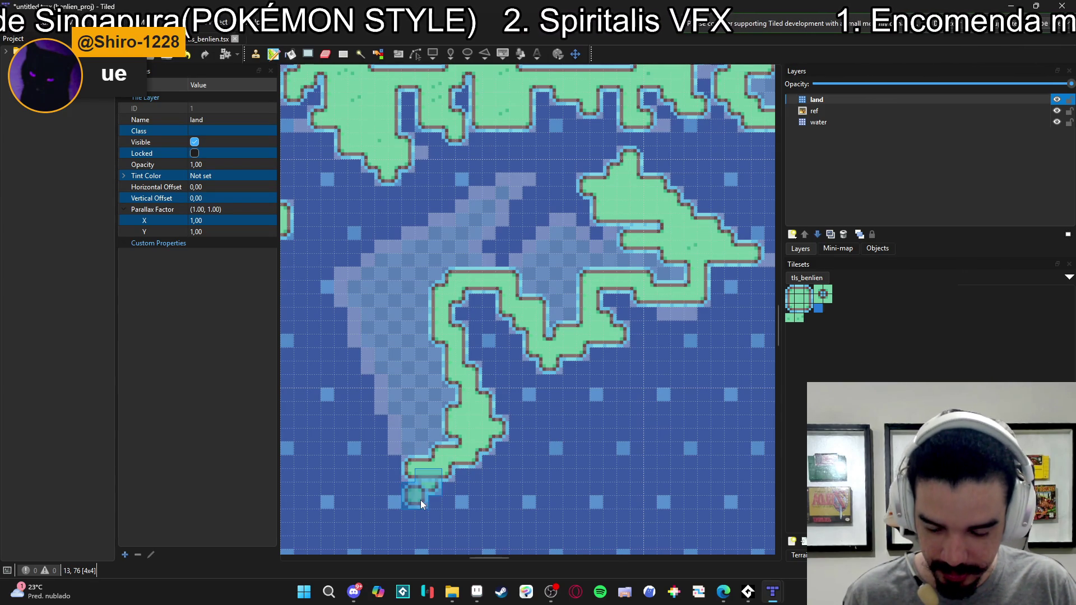
mouse_move(420, 452)
left_mouse_down()
mouse_move(402, 443)
mouse_move(449, 463)
left_mouse_up()
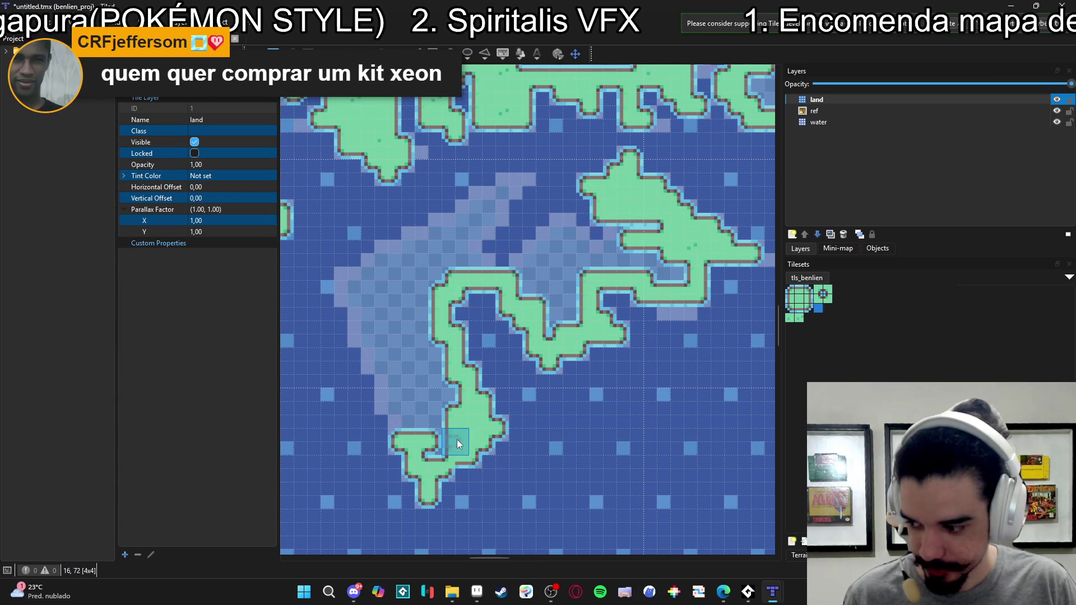
left_click_drag(468, 445, 447, 440)
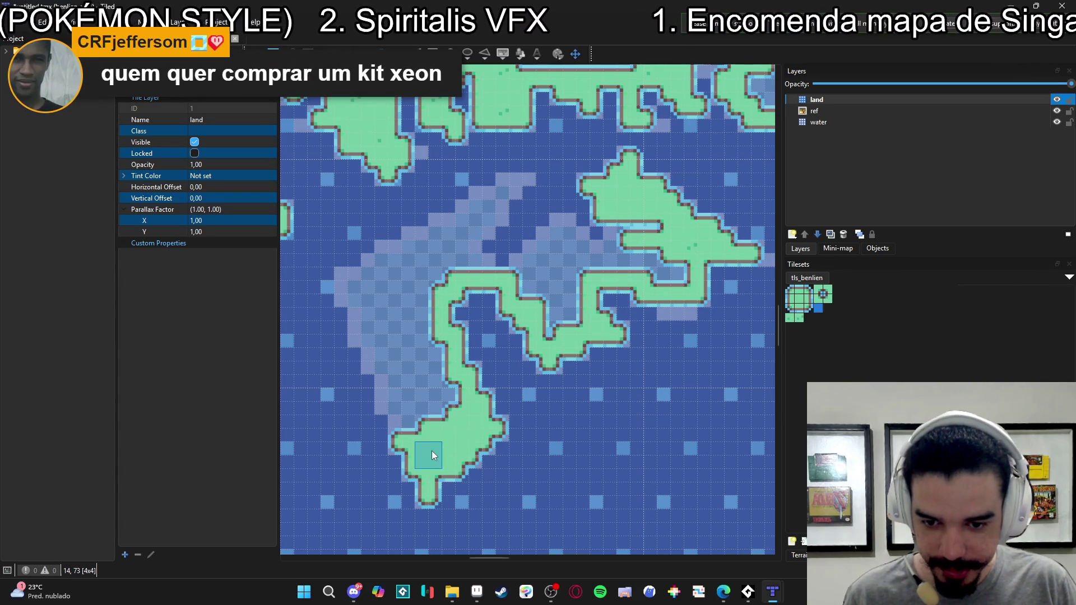
left_click(427, 441)
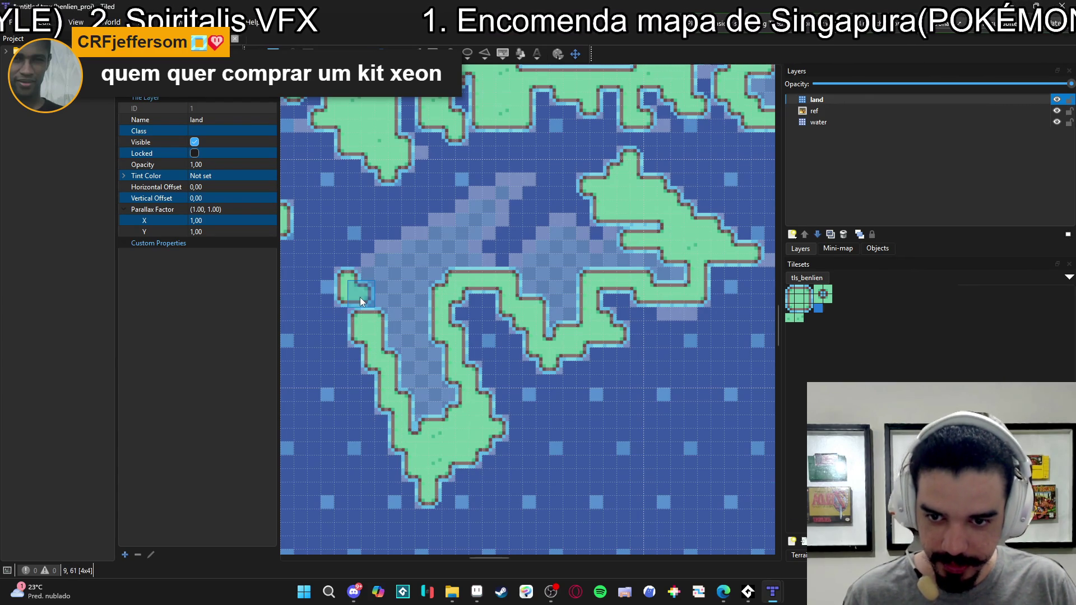
- Extend the land's top edge across the reef, add a northward peninsula and fill the channel
left_click_drag(364, 284, 399, 268)
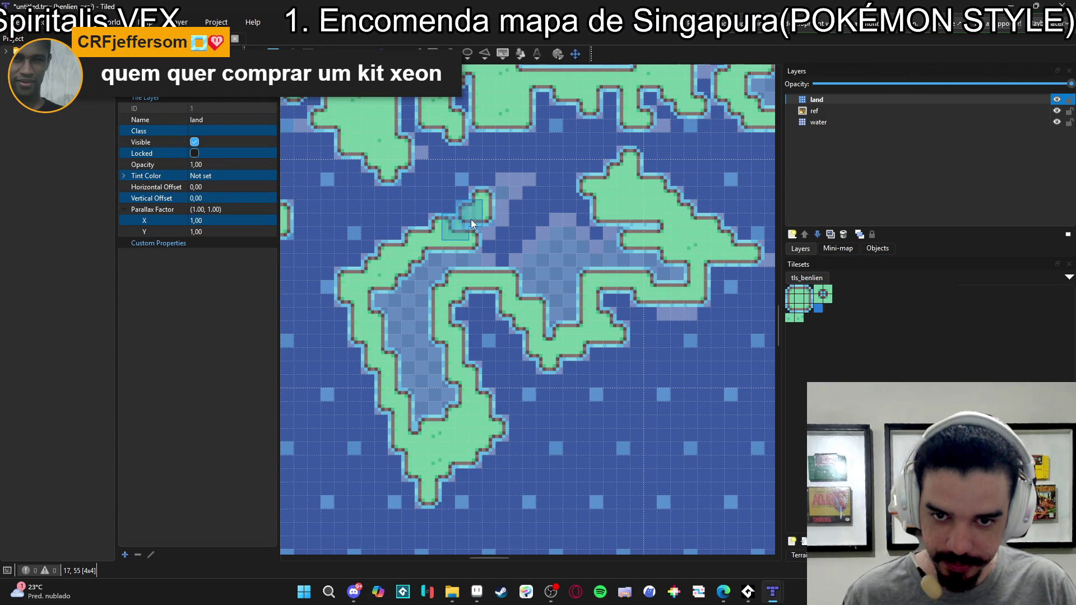
mouse_move(513, 187)
left_mouse_down()
mouse_move(484, 222)
mouse_move(513, 181)
left_mouse_up()
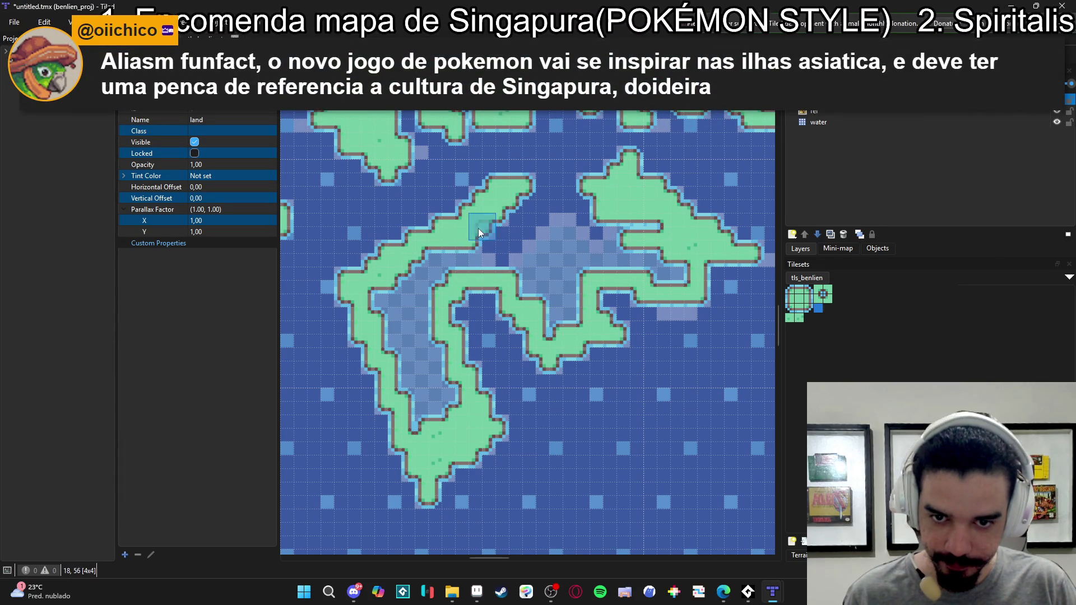
mouse_move(484, 274)
left_mouse_down()
mouse_move(448, 273)
mouse_move(419, 255)
left_mouse_up()
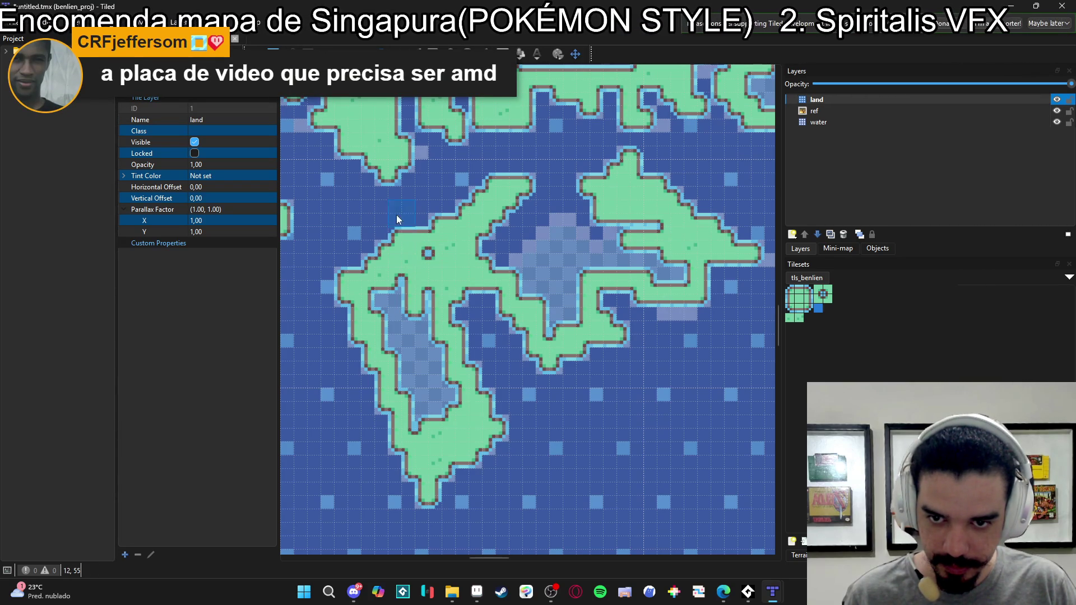
- Paint the small water patch and the leftover water hole as land
mouse_move(440, 243)
left_mouse_down()
mouse_move(453, 260)
mouse_move(425, 267)
mouse_move(418, 294)
mouse_move(378, 314)
mouse_move(403, 344)
mouse_move(400, 320)
left_mouse_up()
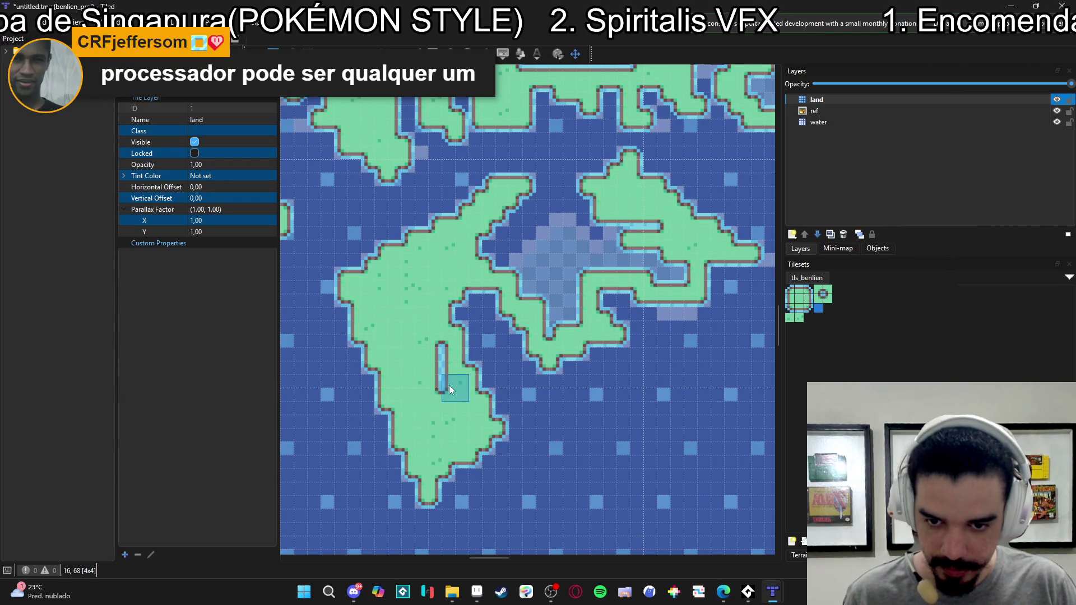
scroll(452, 384, "up", 1)
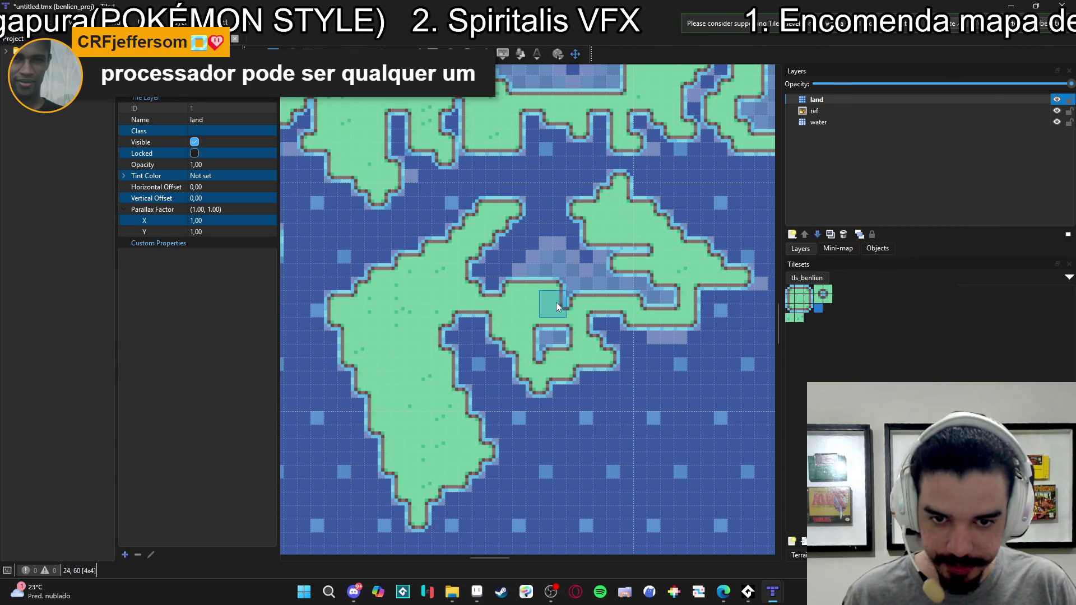
left_click(541, 353)
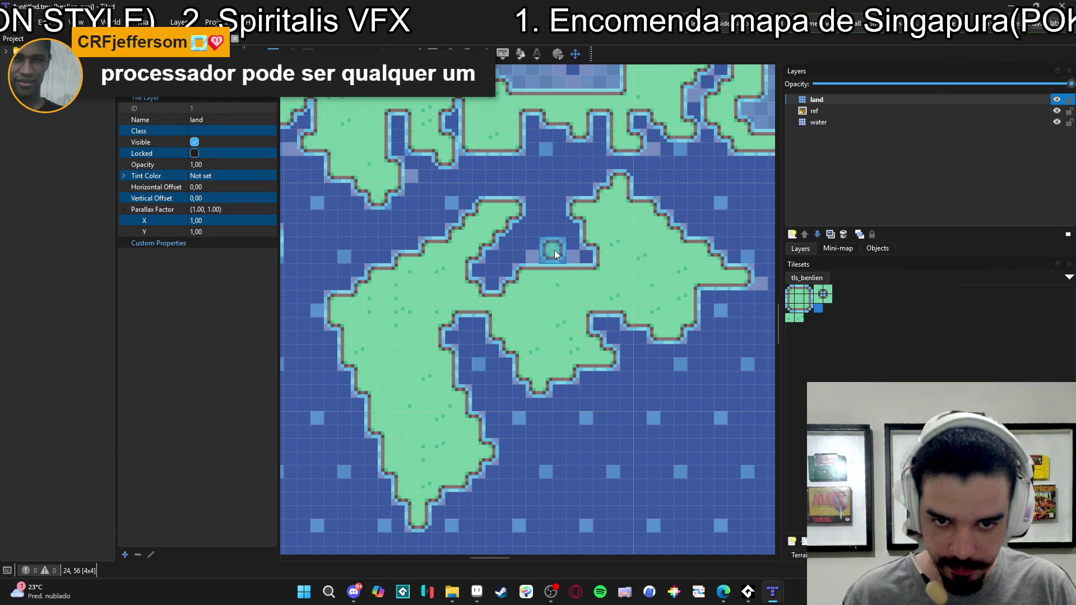
scroll(583, 297, "up", 1)
scroll(583, 297, "right", 2)
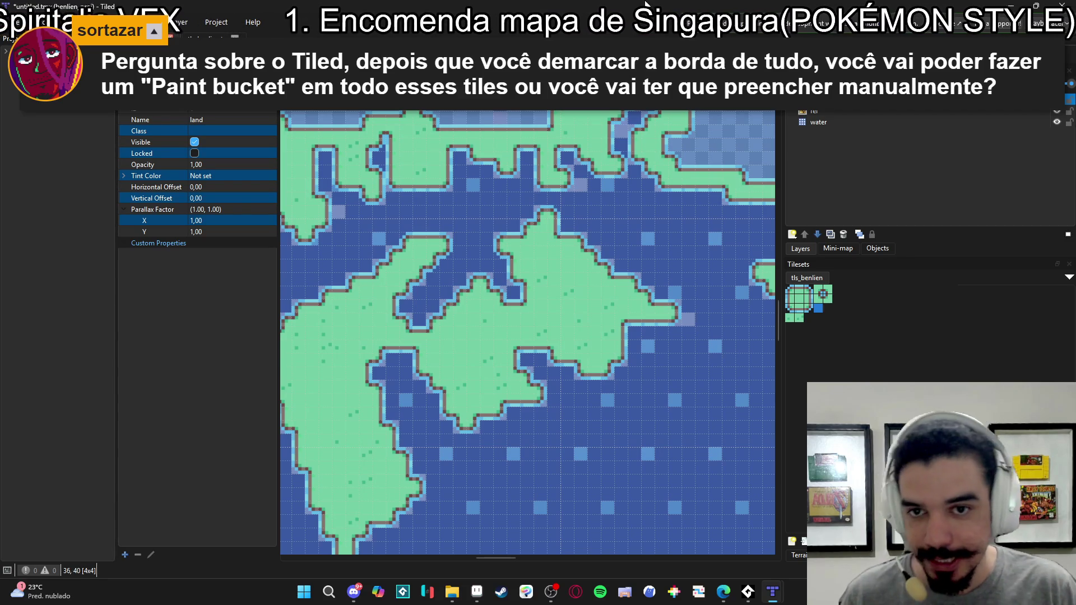
- Trial bucket-fill the main island's interior with green land
left_click_drag(479, 250, 519, 287)
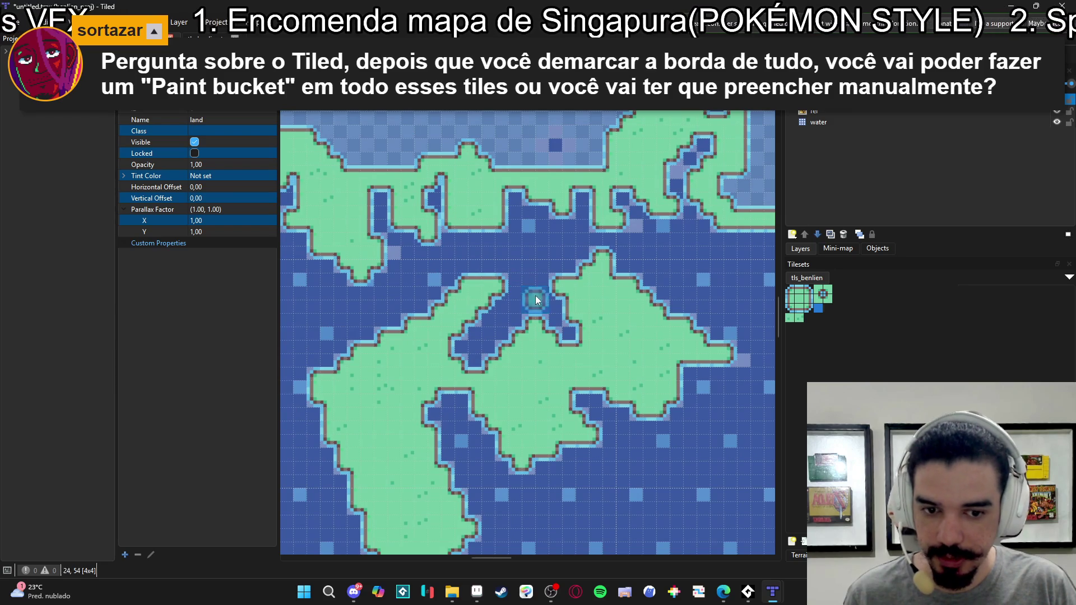
scroll(623, 280, "down", 3)
scroll(601, 305, "up", 1)
mouse_move(428, 355)
left_mouse_down()
mouse_move(573, 318)
mouse_move(560, 304)
left_mouse_up()
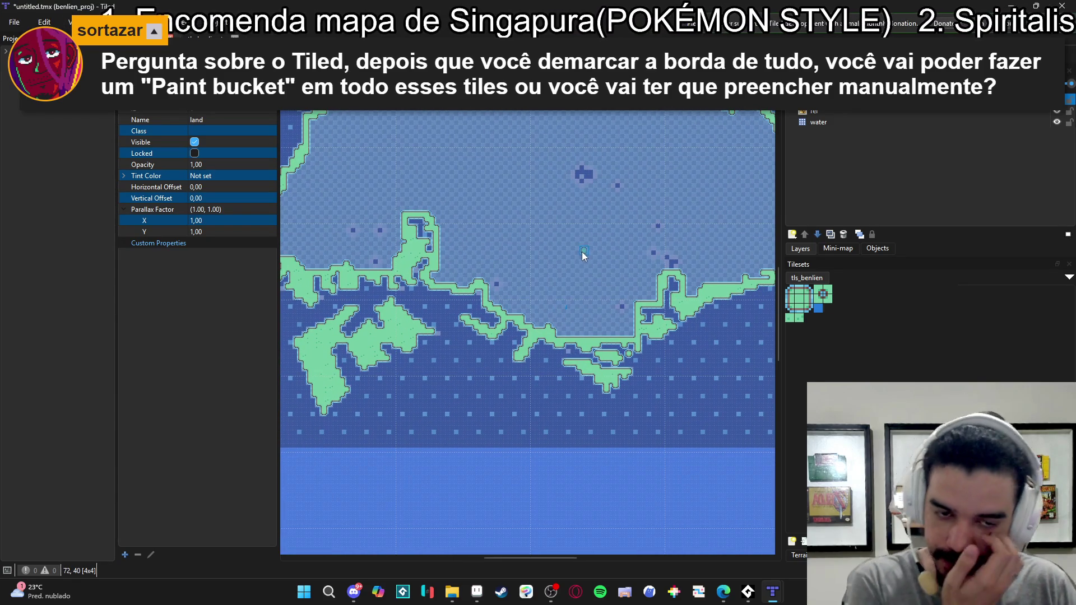
mouse_move(511, 231)
left_mouse_down()
mouse_move(616, 304)
mouse_move(489, 344)
mouse_move(467, 247)
mouse_move(445, 250)
left_mouse_up()
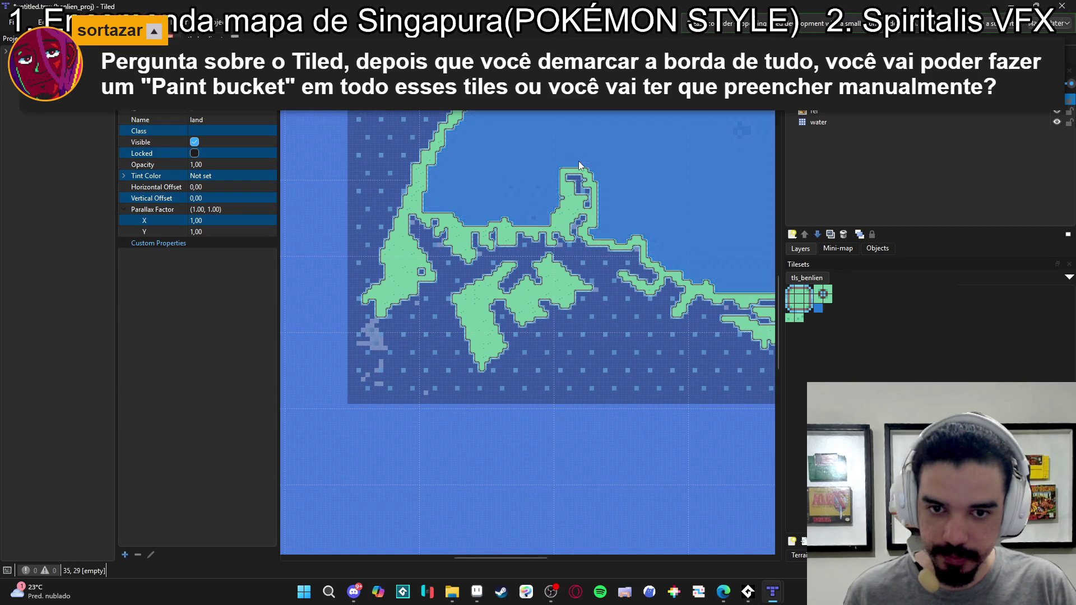
left_click_drag(596, 173, 434, 319)
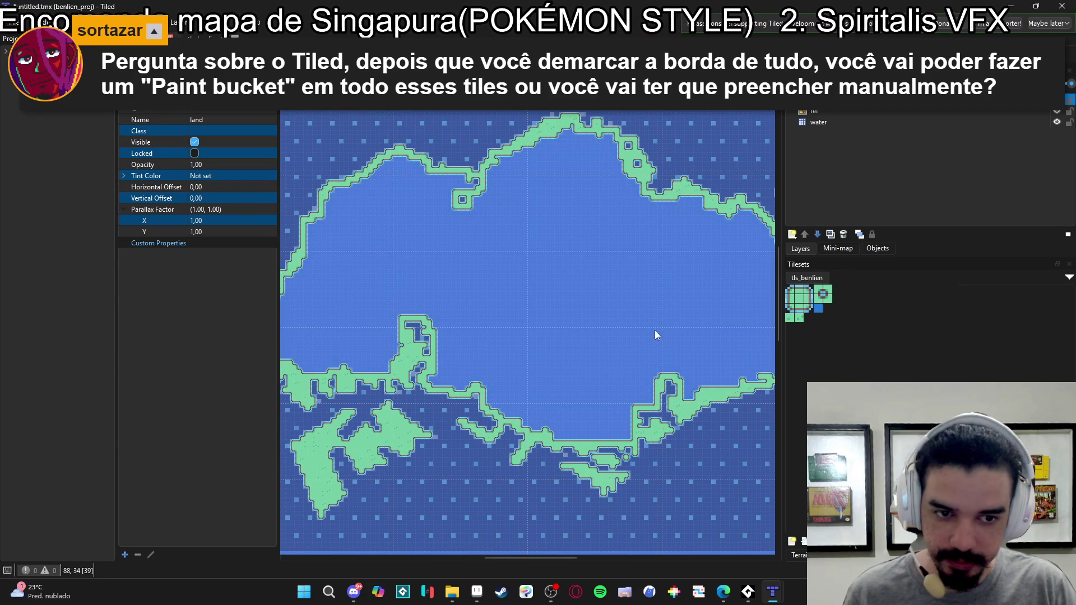
left_click(638, 315)
left_click(799, 298)
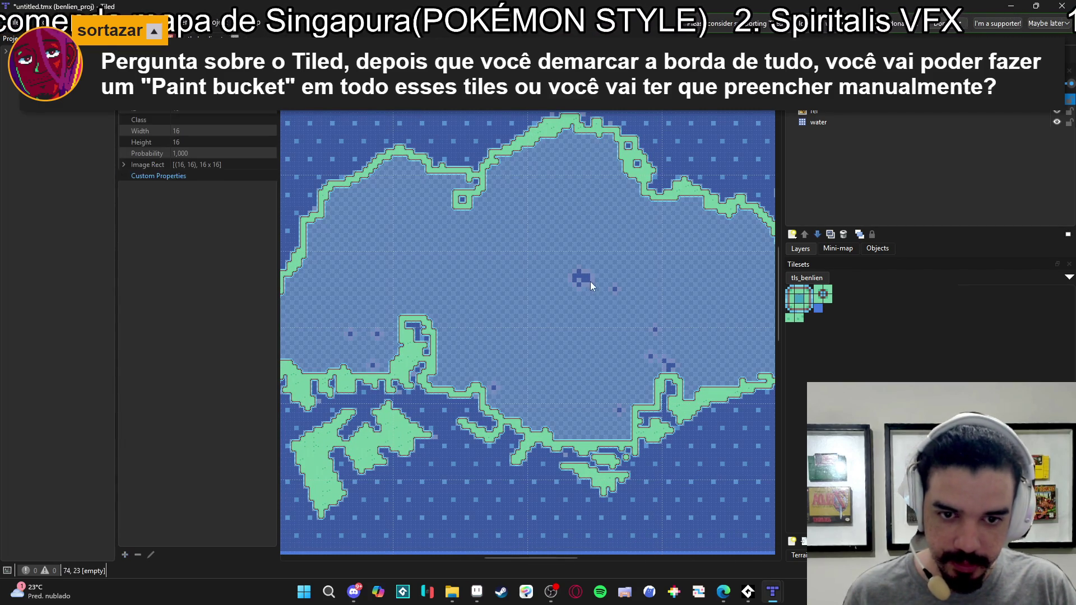
left_click(553, 292)
scroll(546, 450, "up", 2)
- Undo the interior fill and show the tls_benlien terrain sets
key("ctrl+z")
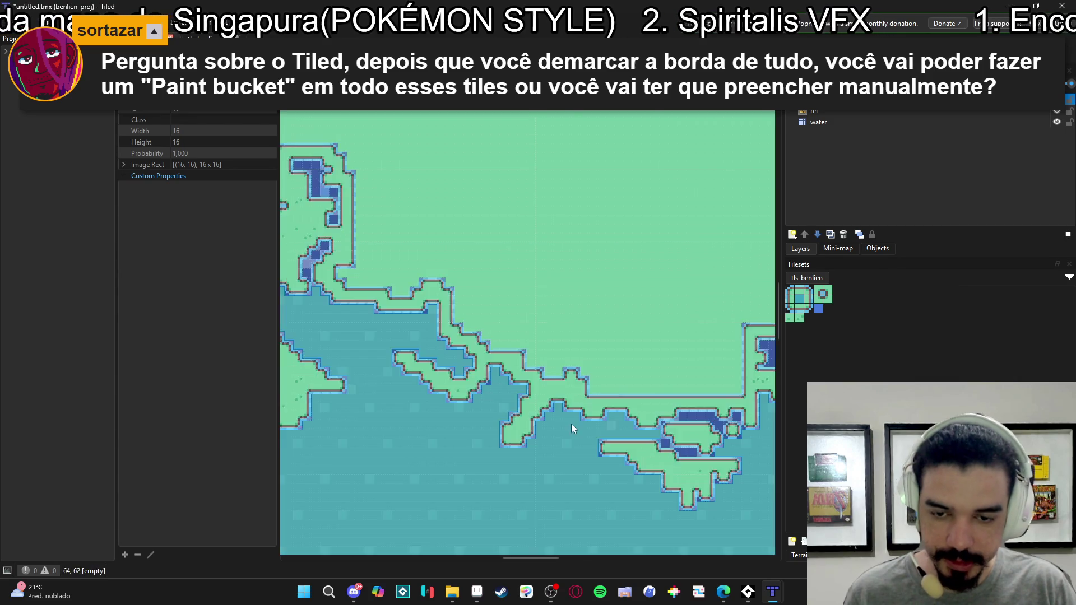
scroll(570, 424, "down", 2)
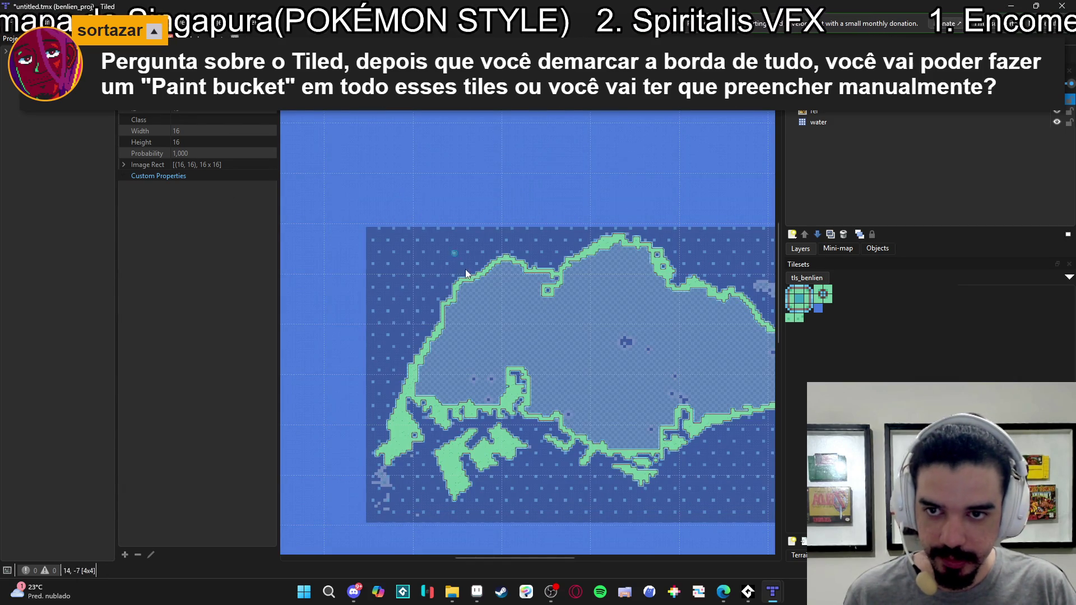
scroll(471, 241, "down", 2)
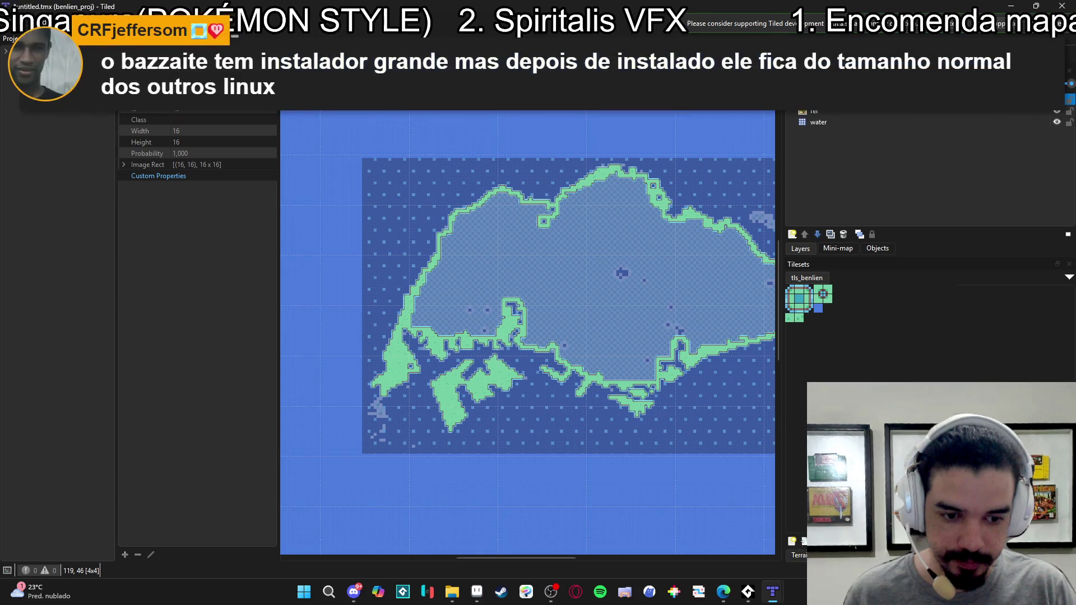
left_click(799, 555)
left_click_drag(445, 301, 457, 282)
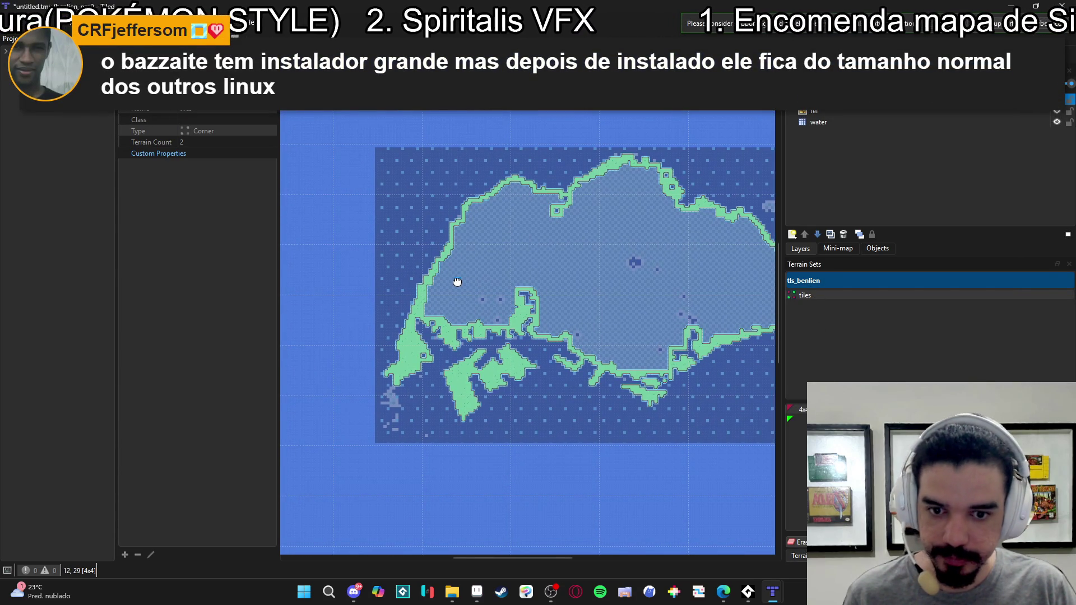
- Paint a square islet with a single-tile water hole beside the first islet
scroll(482, 278, "up", 4)
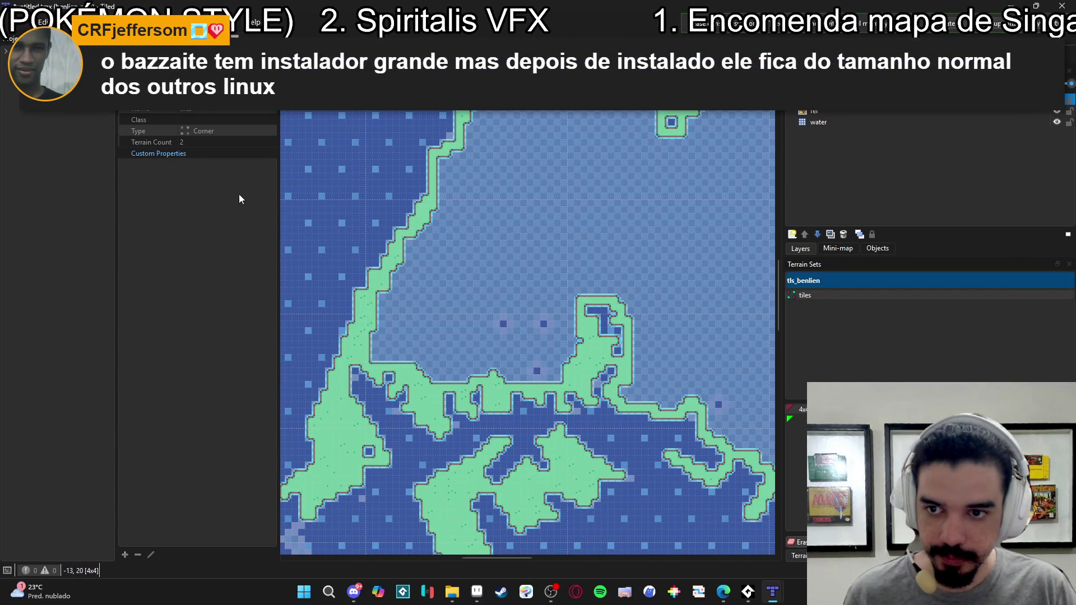
mouse_move(278, 174)
left_mouse_down()
mouse_move(372, 168)
mouse_move(228, 168)
left_mouse_up()
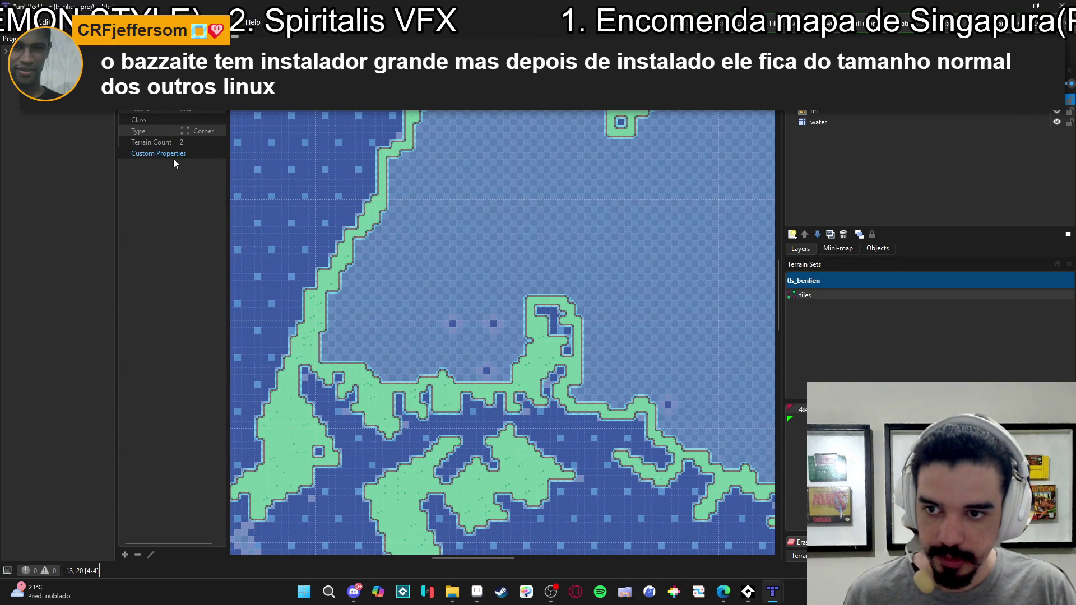
left_click(173, 157)
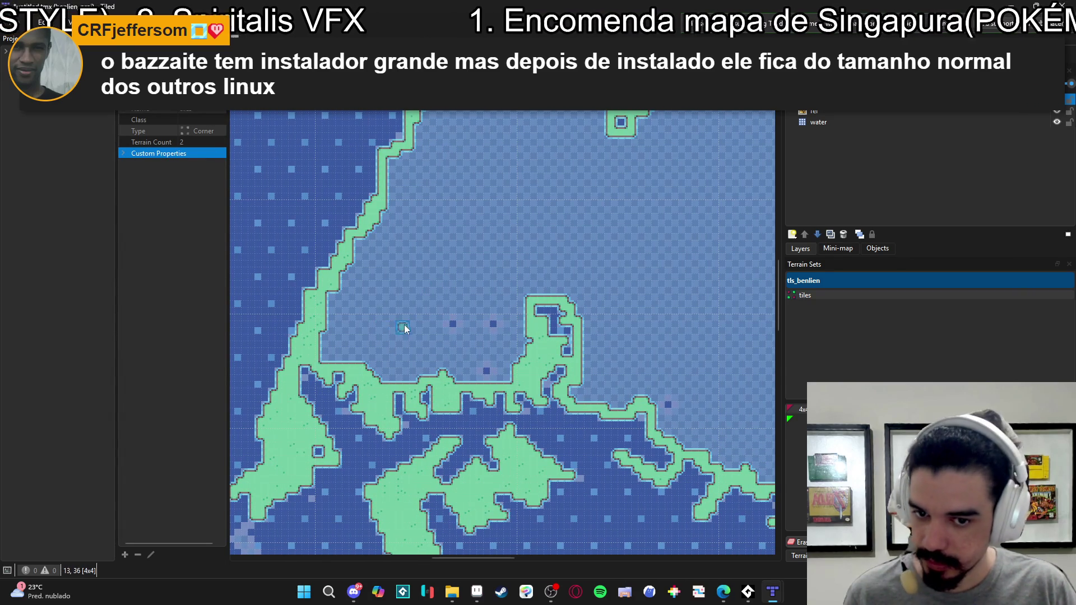
scroll(426, 326, "up", 3)
left_click_drag(471, 311, 484, 349)
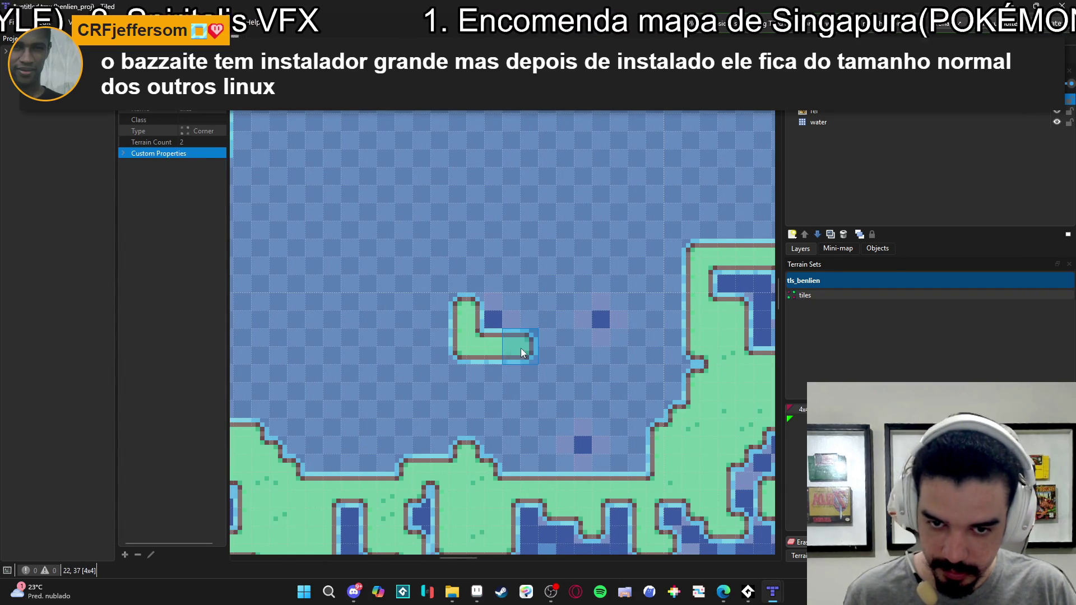
left_click(493, 320)
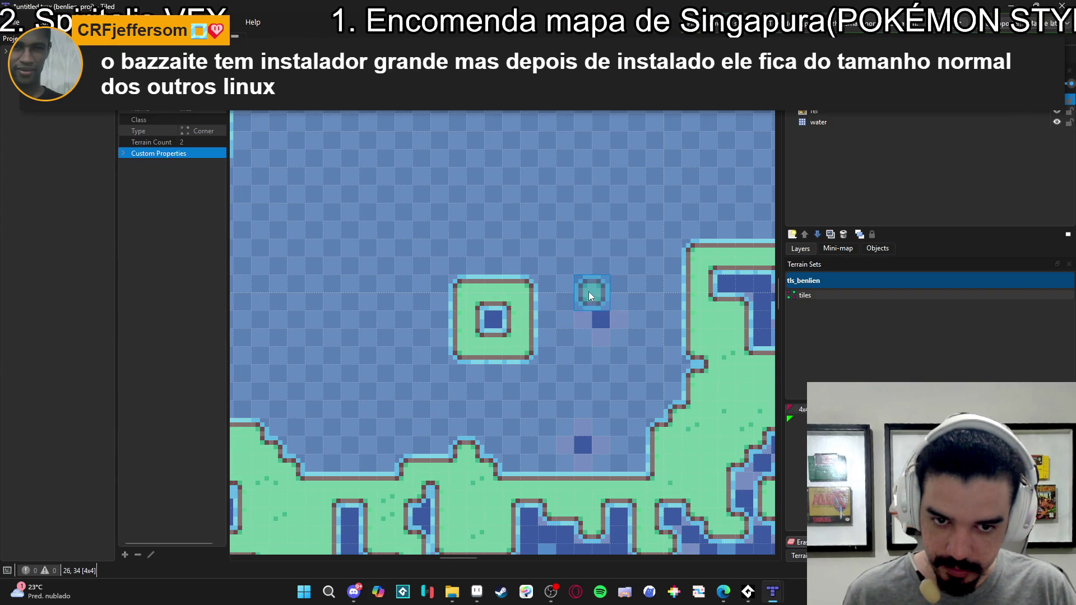
mouse_move(630, 353)
left_mouse_down()
mouse_move(631, 287)
mouse_move(578, 290)
left_mouse_up()
- Extend the land along the northern shoreline, covering the narrow channel
scroll(579, 290, "down", 1)
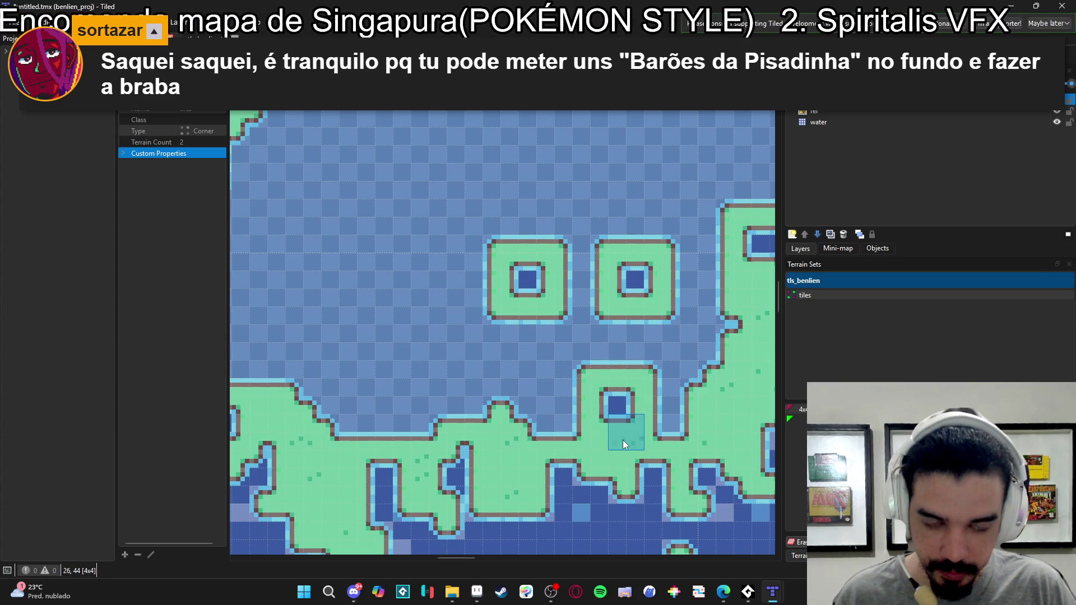
scroll(619, 439, "down", 3)
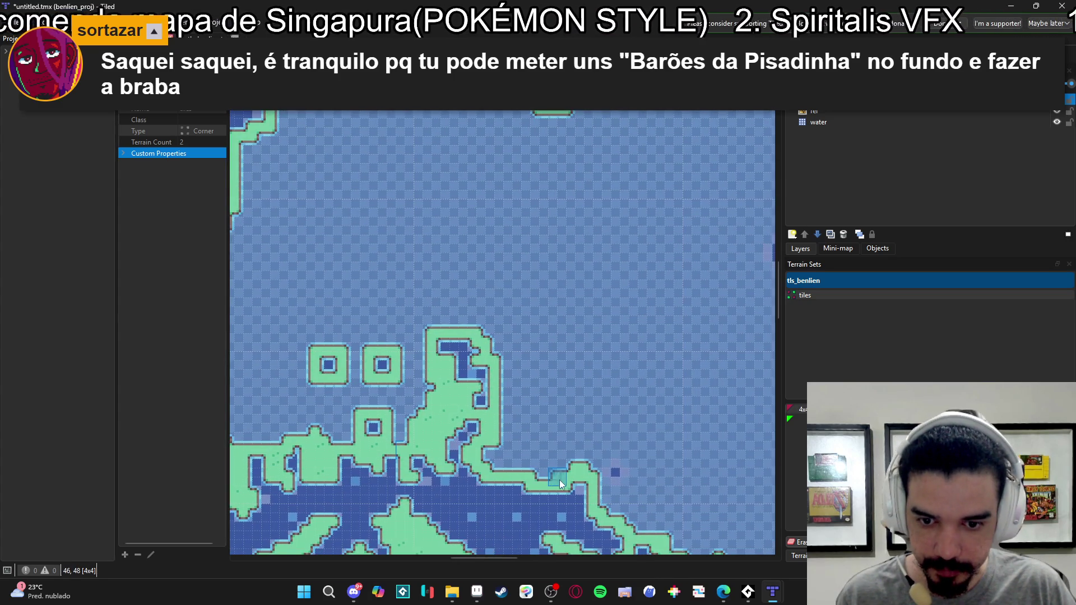
left_click_drag(531, 482, 606, 437)
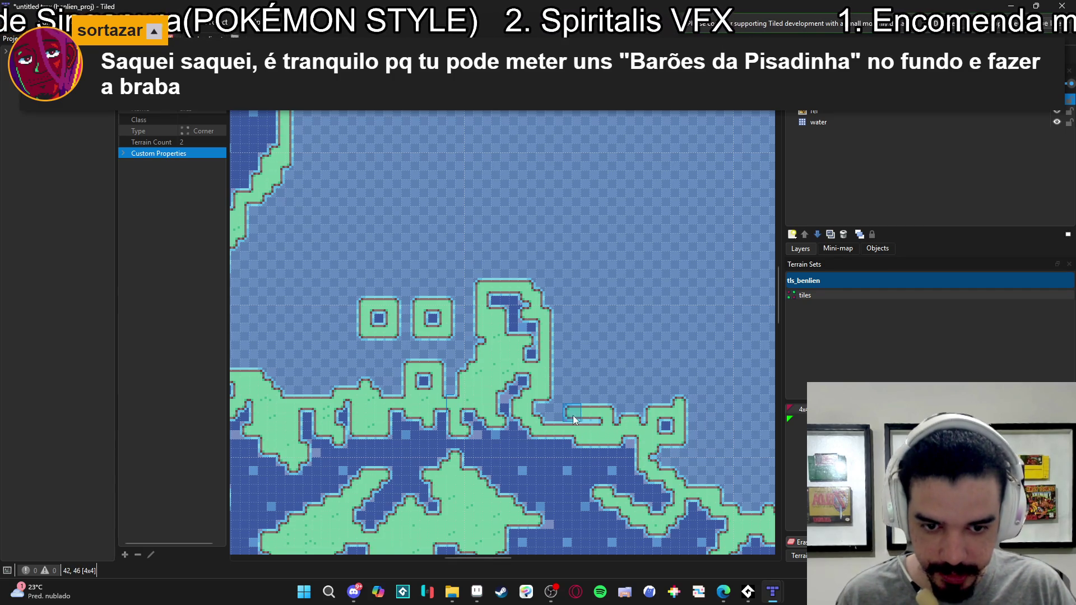
mouse_move(576, 416)
left_mouse_down()
mouse_move(546, 416)
mouse_move(602, 402)
mouse_move(615, 419)
mouse_move(644, 419)
mouse_move(639, 403)
mouse_move(566, 387)
mouse_move(561, 401)
mouse_move(584, 385)
left_mouse_up()
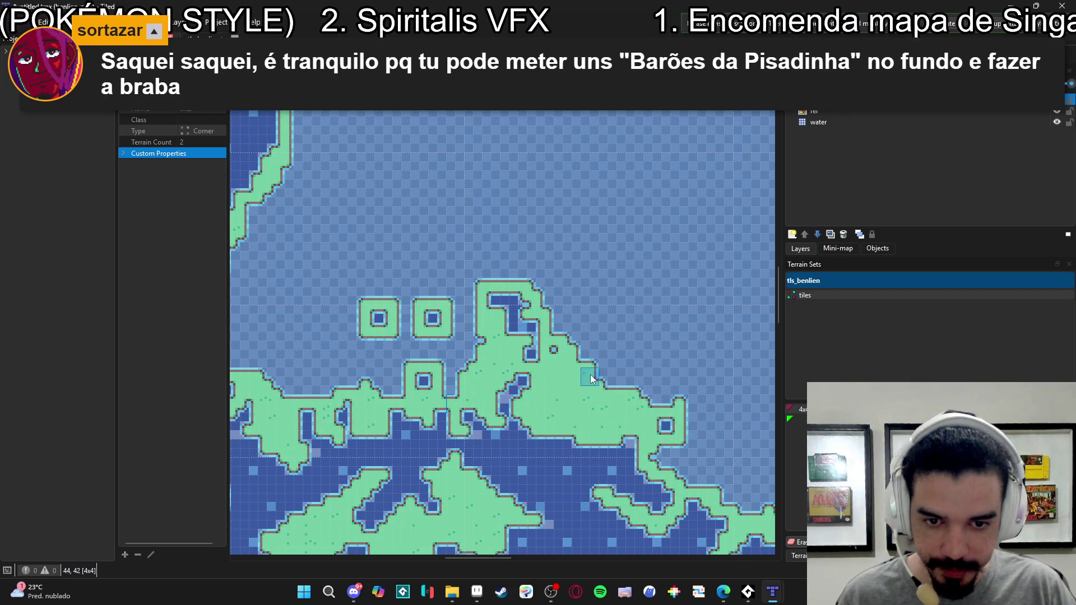
scroll(629, 350, "down", 2)
scroll(628, 350, "left", 5)
- Paint a small island below the big island, widening its bottom by two tiles
scroll(629, 346, "down", 3, "ctrl")
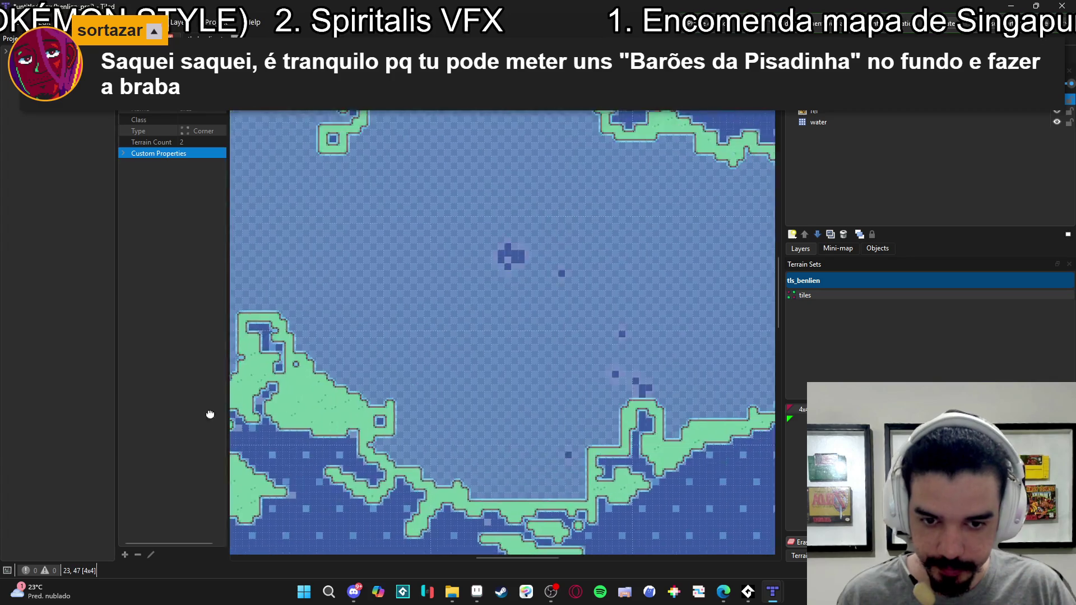
scroll(376, 351, "up", 4, "ctrl")
mouse_move(466, 284)
left_mouse_down()
mouse_move(442, 317)
mouse_move(426, 311)
left_mouse_up()
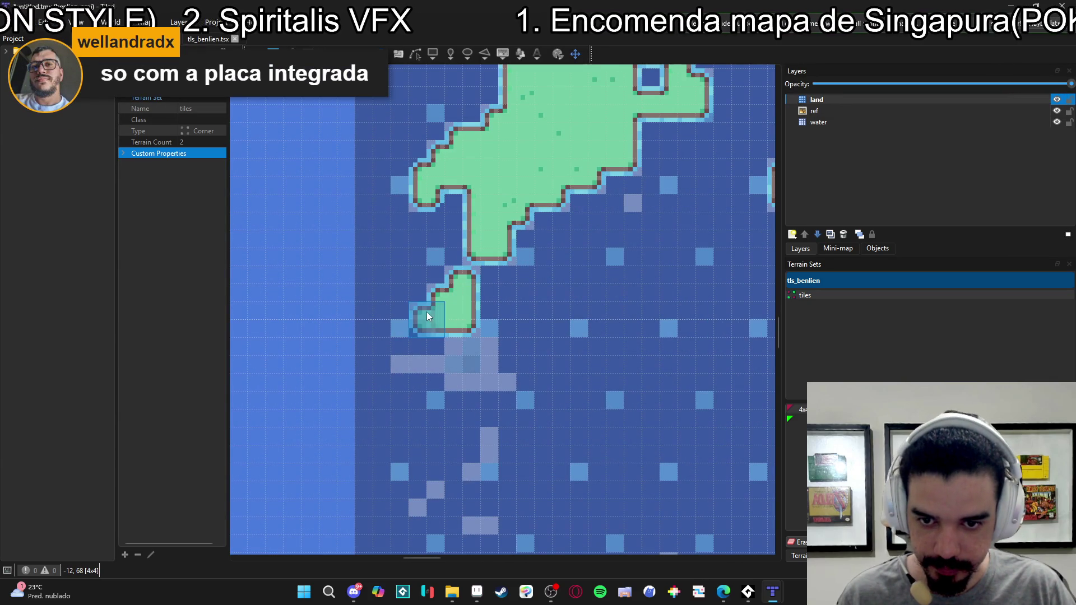
left_click_drag(485, 343, 468, 359)
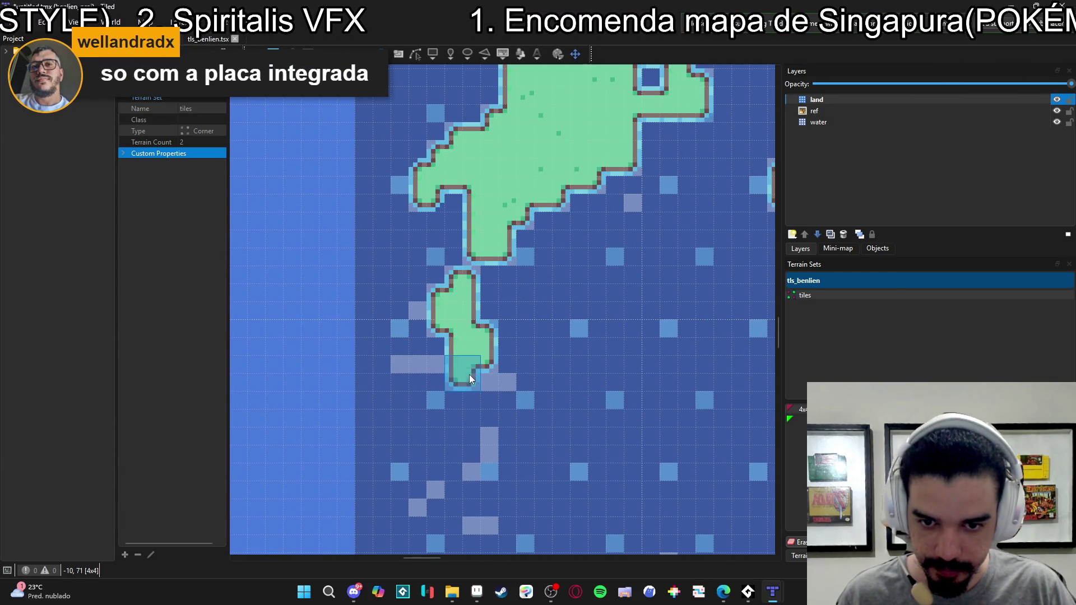
left_click(506, 382)
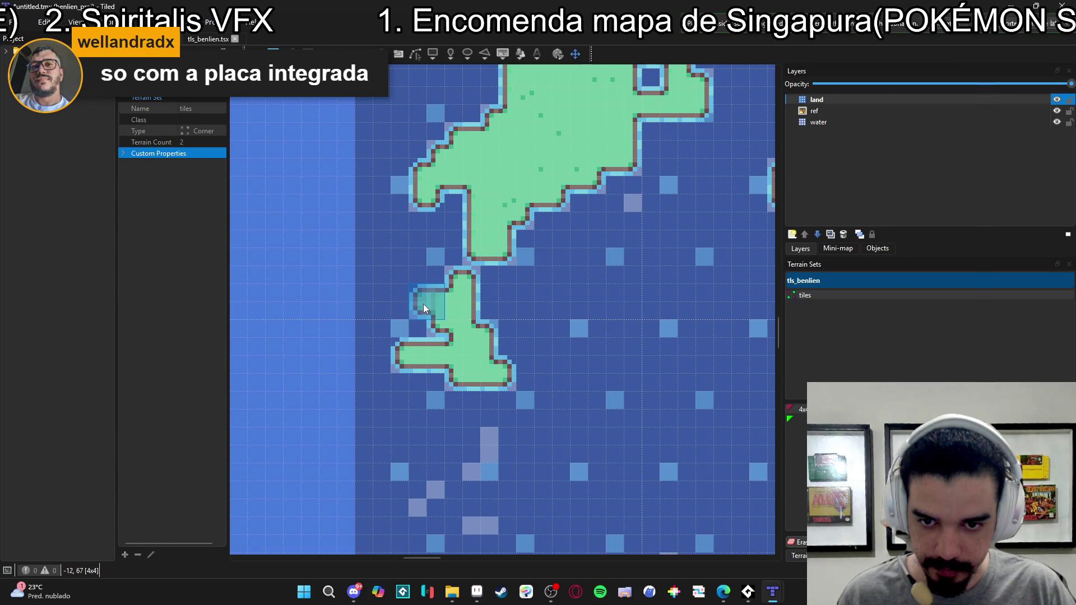
- Review the map's left edge, then switch to the web browser reference
scroll(505, 355, "down", 2)
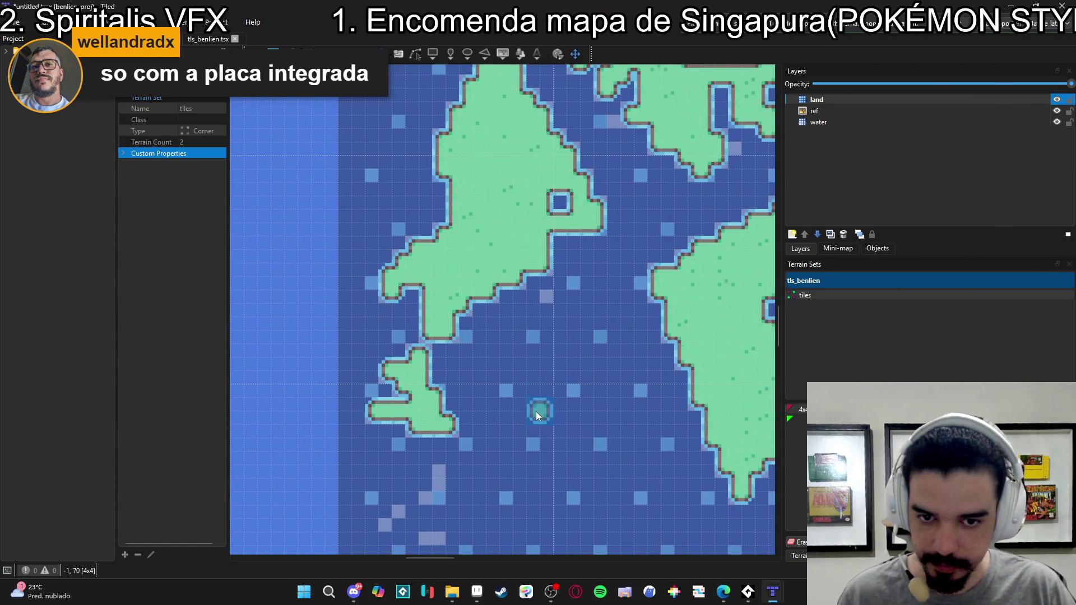
scroll(509, 376, "down", 3)
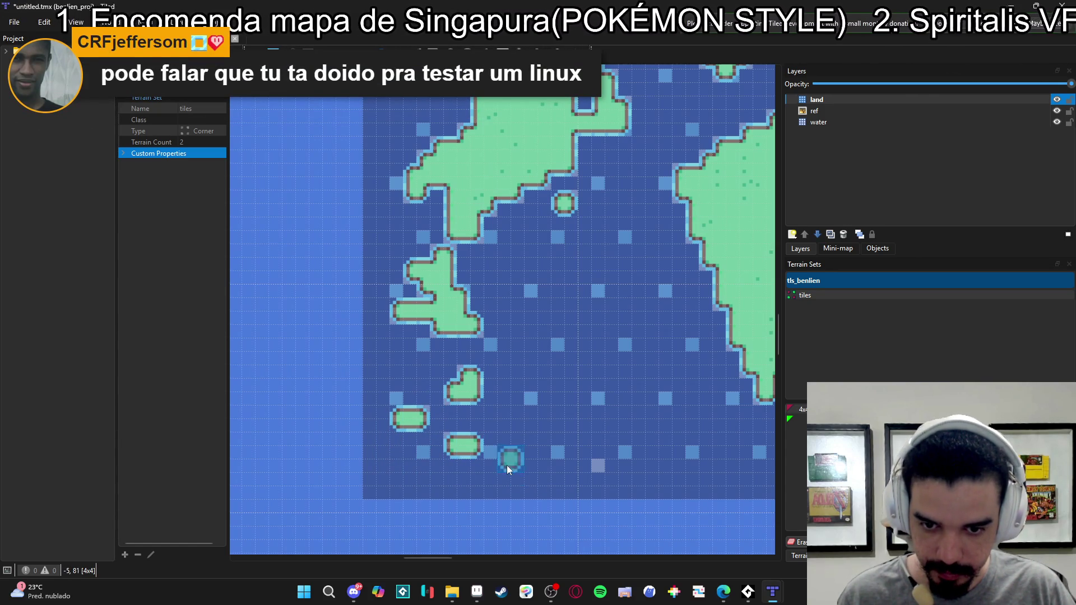
scroll(596, 479, "down", 3)
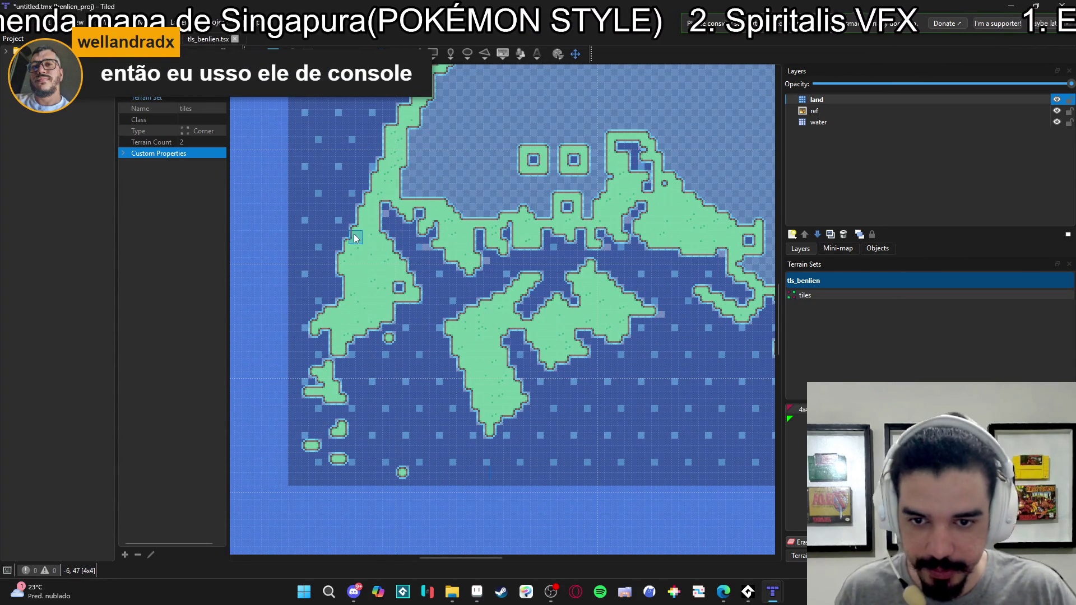
scroll(448, 253, "up", 3)
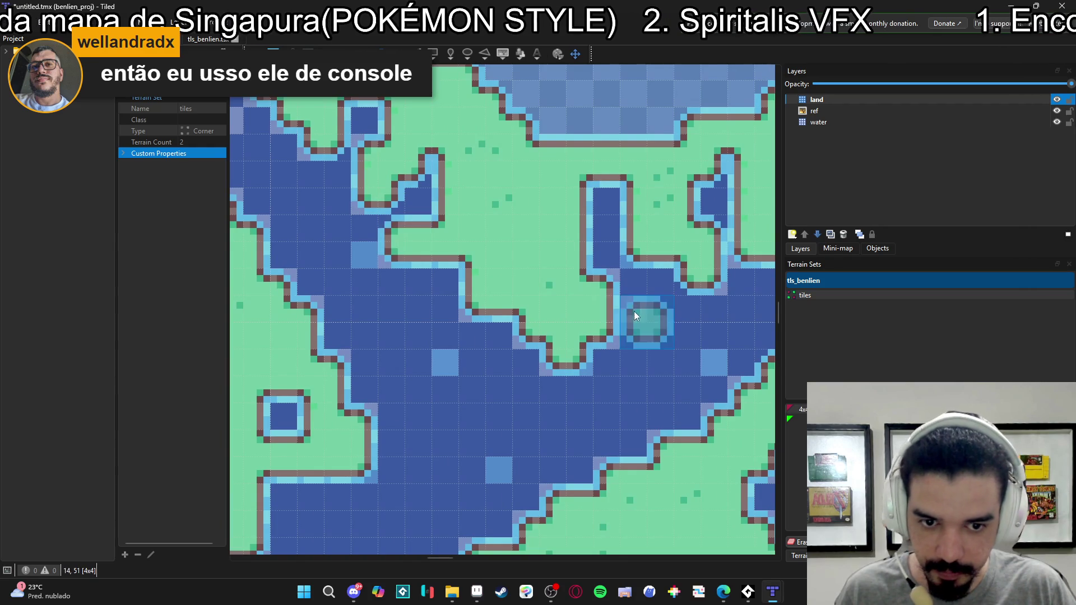
scroll(593, 337, "down", 3)
scroll(505, 337, "right", 5)
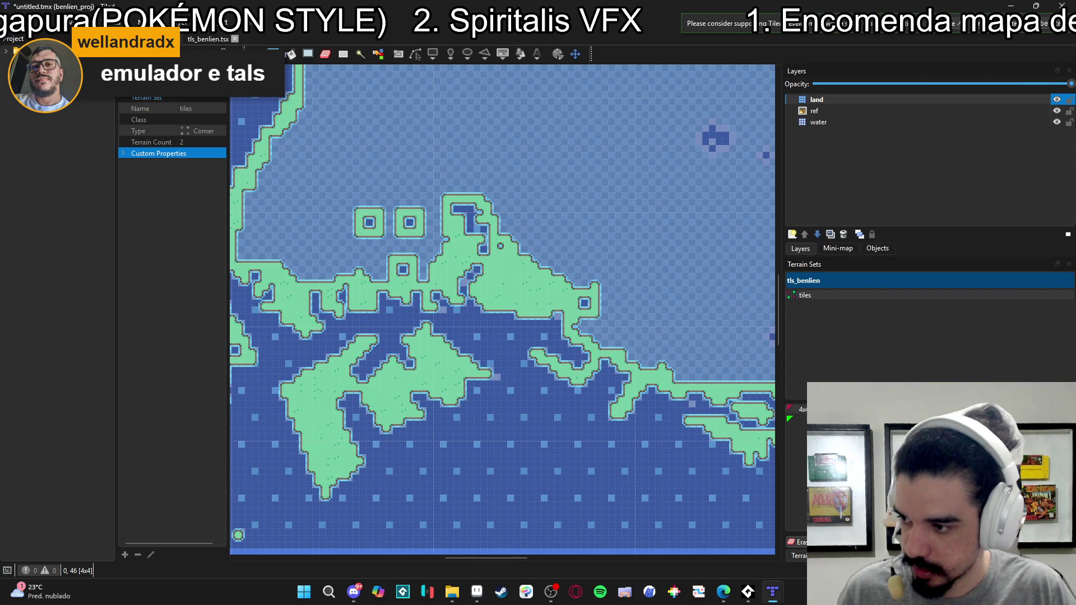
key("alt+Tab")
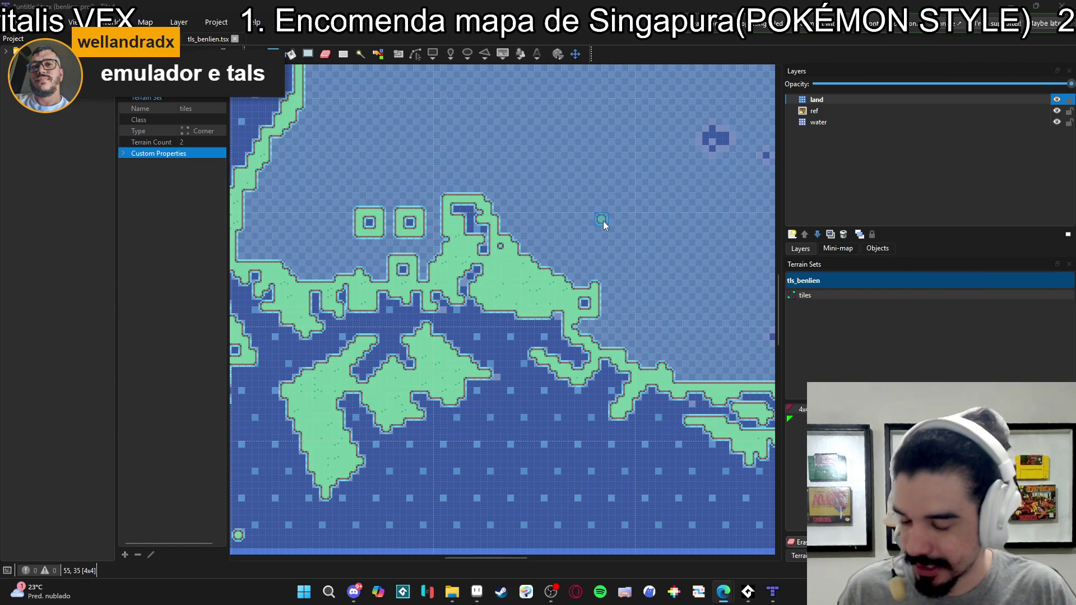
- Paint a J-shaped islet with a closed pond and another islet beside it in open water
scroll(603, 221, "down", 5)
scroll(584, 262, "up", 7)
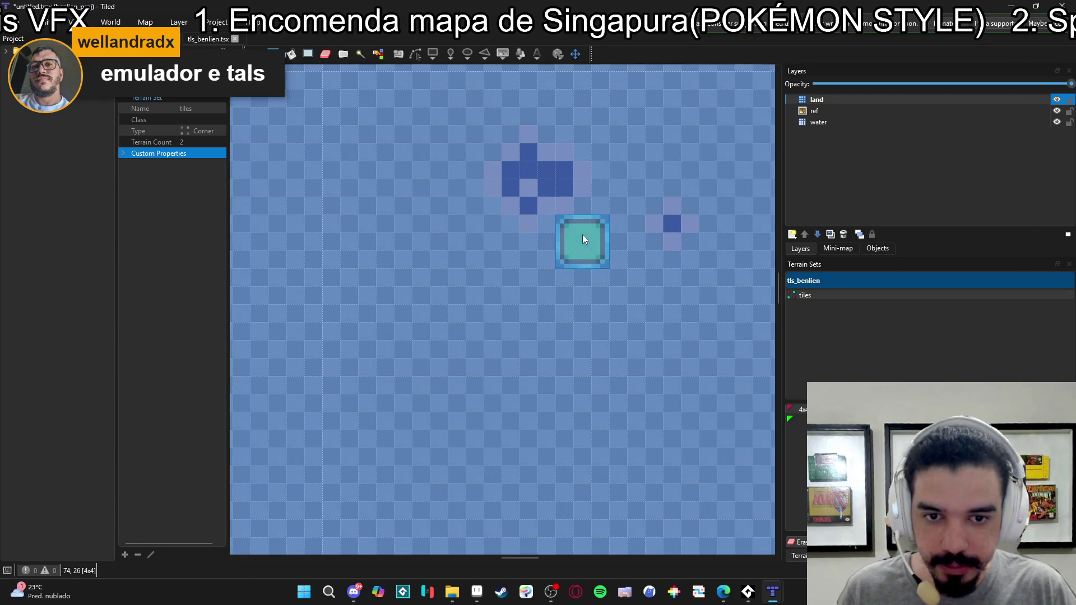
mouse_move(556, 212)
left_mouse_down()
mouse_move(591, 213)
mouse_move(590, 140)
mouse_move(559, 145)
mouse_move(549, 118)
mouse_move(510, 120)
mouse_move(475, 147)
mouse_move(481, 227)
mouse_move(499, 218)
mouse_move(524, 234)
left_mouse_up()
mouse_move(644, 213)
left_mouse_down()
mouse_move(647, 247)
mouse_move(691, 255)
mouse_move(692, 197)
mouse_move(651, 199)
mouse_move(681, 225)
left_mouse_up()
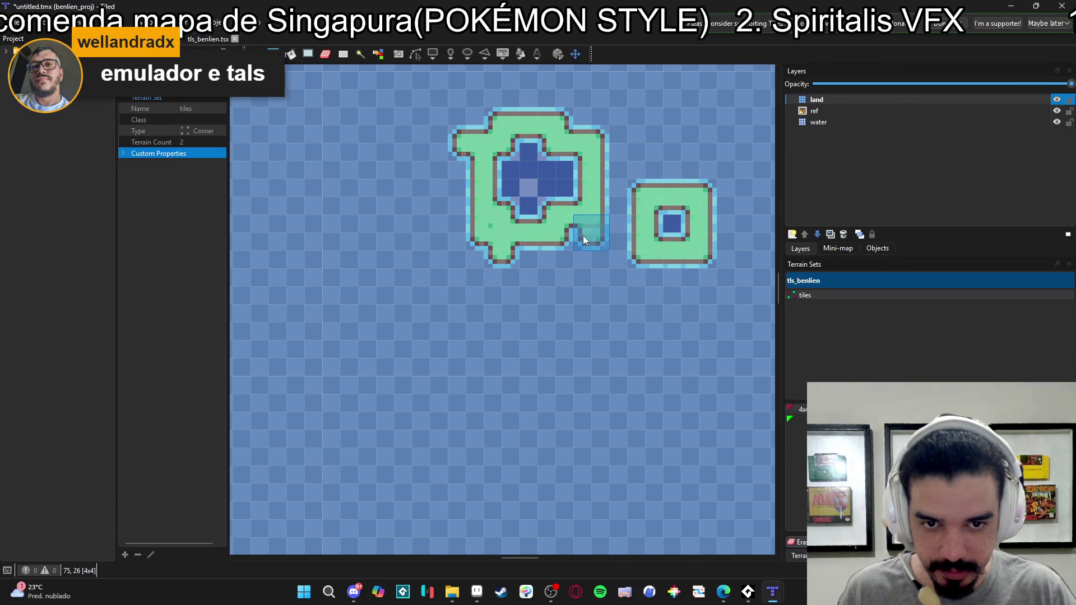
- Fill the small islet's notch and join the islet to the peninsula with a land strip
scroll(571, 292, "down", 3)
left_click_drag(572, 292, 463, 320)
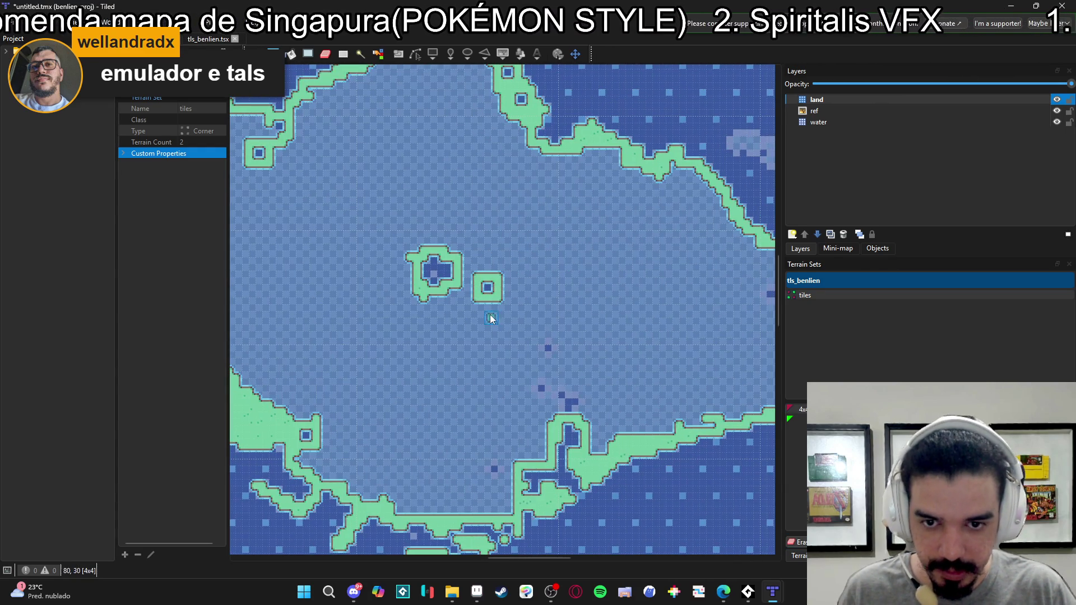
left_click(432, 274)
scroll(503, 371, "up", 3)
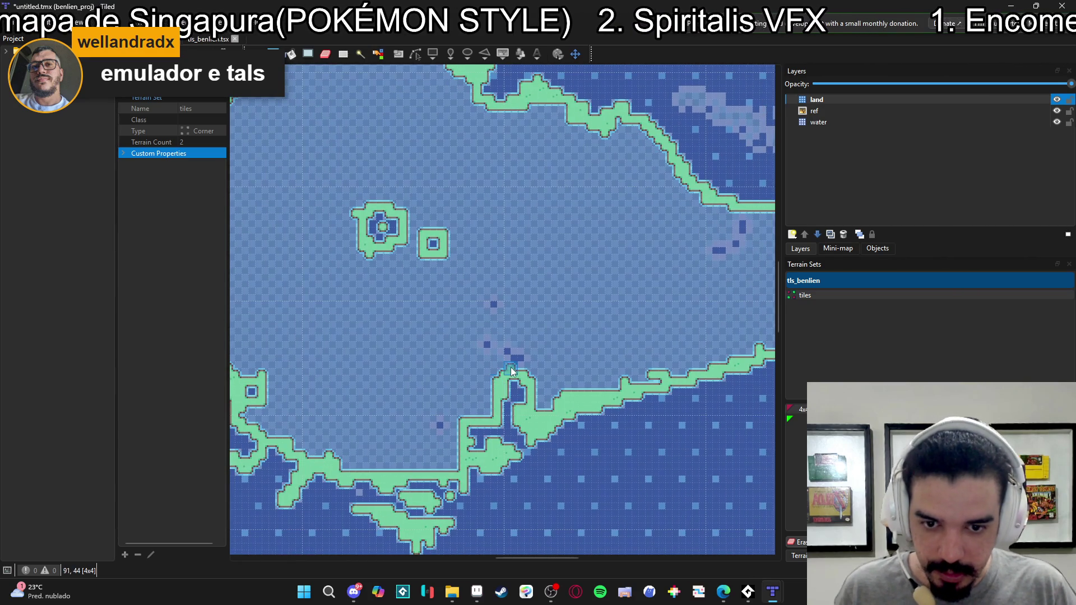
left_click_drag(492, 367, 496, 315)
left_click_drag(498, 383, 554, 397)
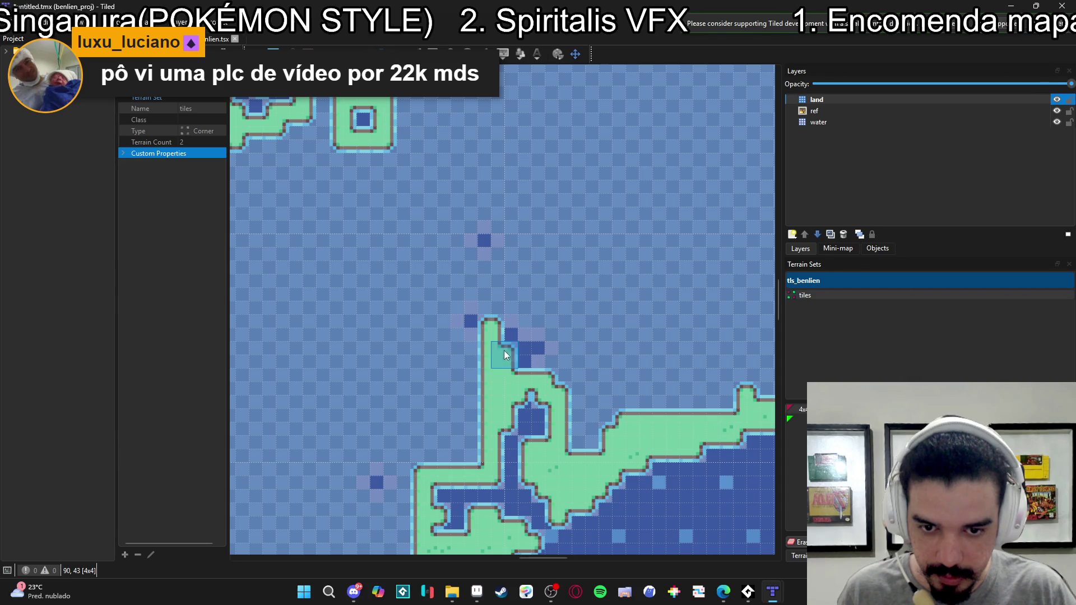
left_click(492, 335)
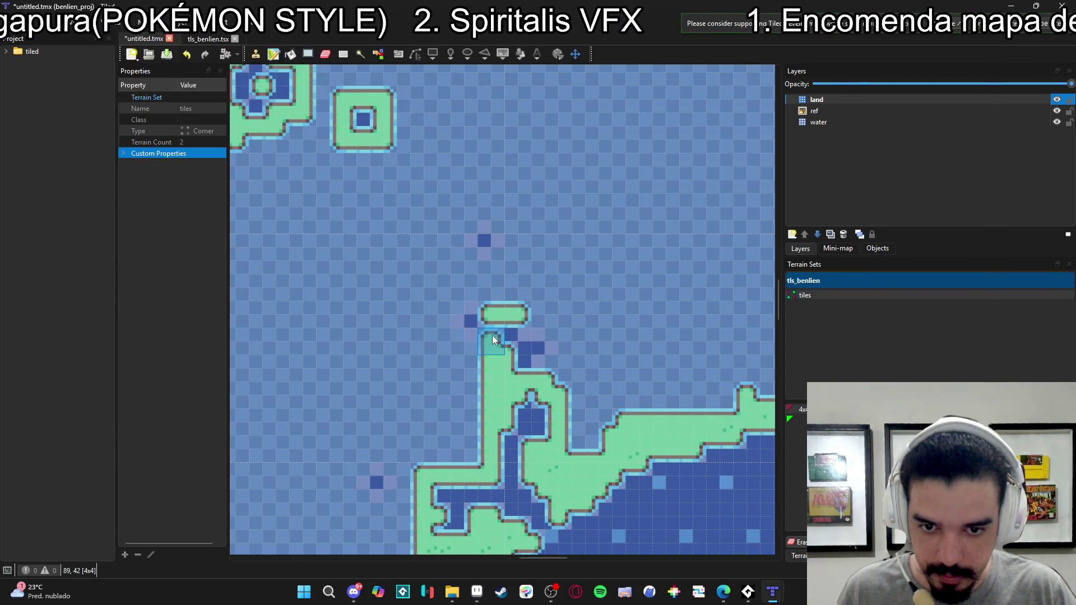
- Square off the peninsula's water hole and right land edge, then begin saving the map
left_click_drag(479, 343, 485, 343)
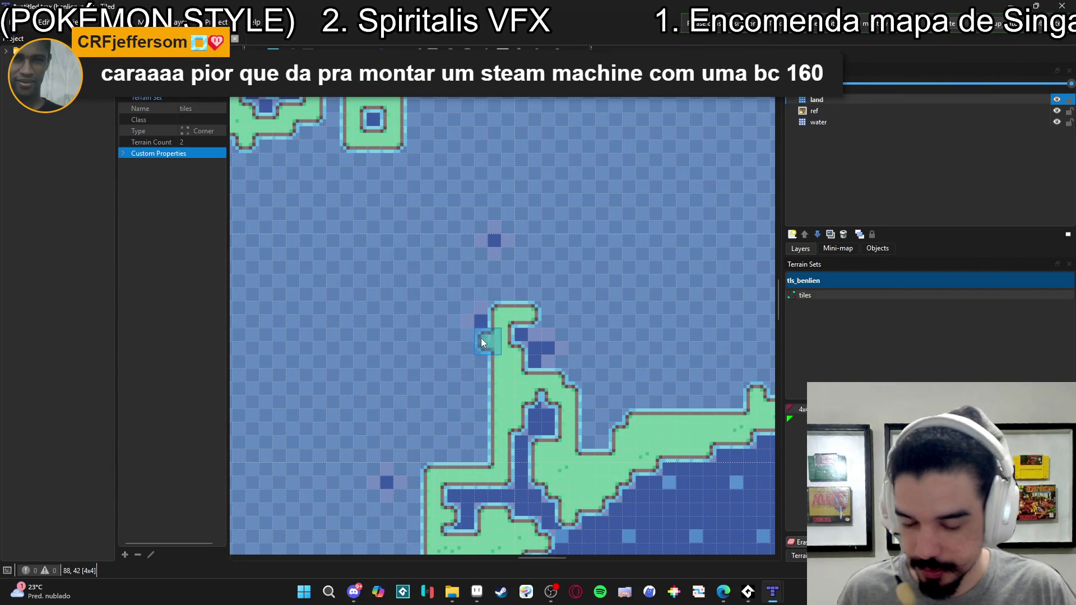
scroll(481, 343, "up", 2)
mouse_move(478, 356)
left_mouse_down()
mouse_move(471, 369)
mouse_move(426, 368)
mouse_move(415, 283)
mouse_move(476, 273)
mouse_move(532, 296)
mouse_move(485, 264)
mouse_move(538, 304)
mouse_move(520, 278)
mouse_move(494, 337)
left_mouse_up()
left_click(481, 318)
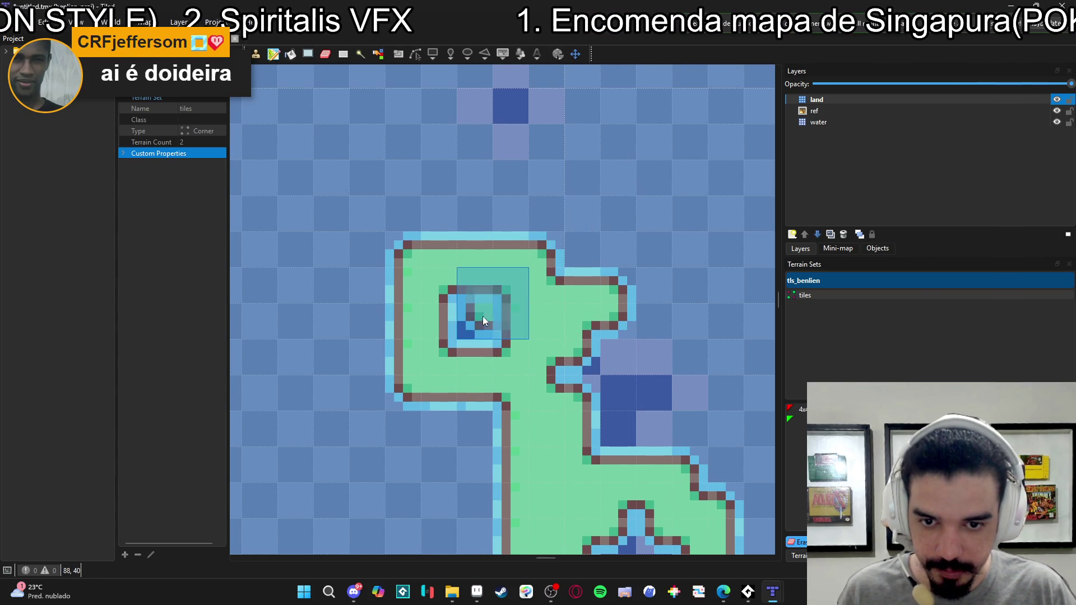
mouse_move(556, 258)
left_mouse_down()
mouse_move(645, 316)
mouse_move(647, 341)
mouse_move(620, 303)
mouse_move(606, 340)
mouse_move(667, 351)
mouse_move(568, 324)
mouse_move(607, 344)
mouse_move(681, 270)
mouse_move(560, 344)
mouse_move(540, 337)
mouse_move(644, 284)
mouse_move(650, 293)
mouse_move(557, 264)
mouse_move(536, 378)
mouse_move(604, 395)
mouse_move(611, 345)
mouse_move(539, 274)
left_mouse_up()
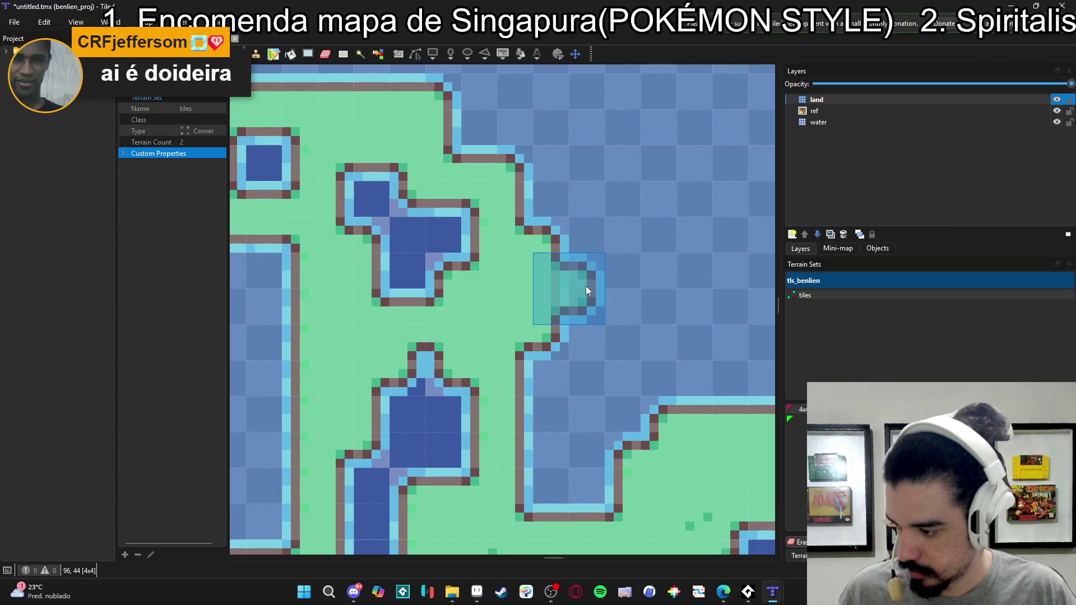
key("ctrl+s")
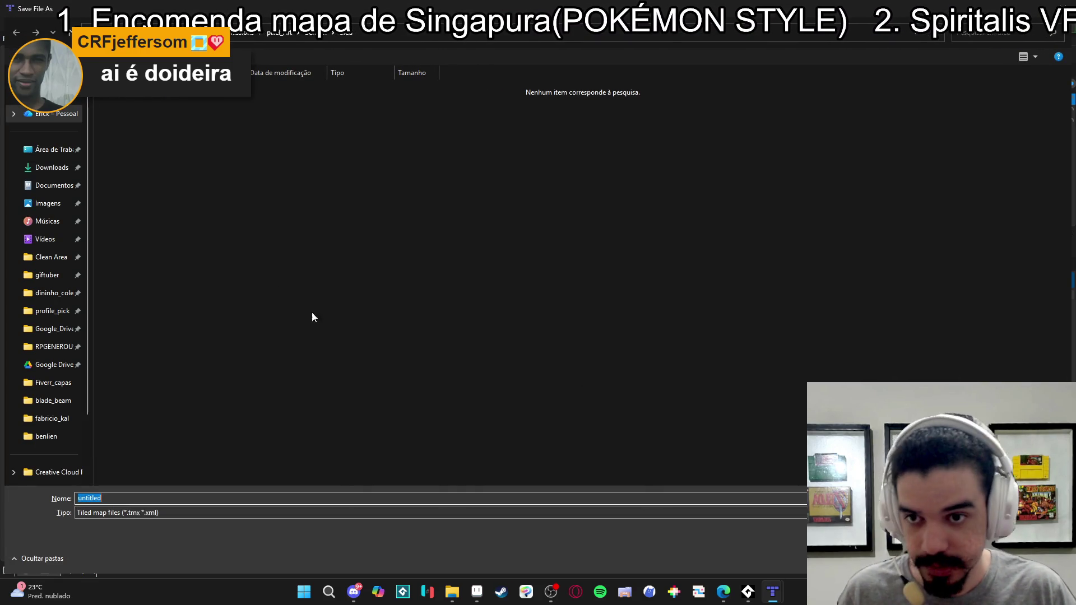
- Save the map as benlien_map, then return to the web browser
type("benlien_map")
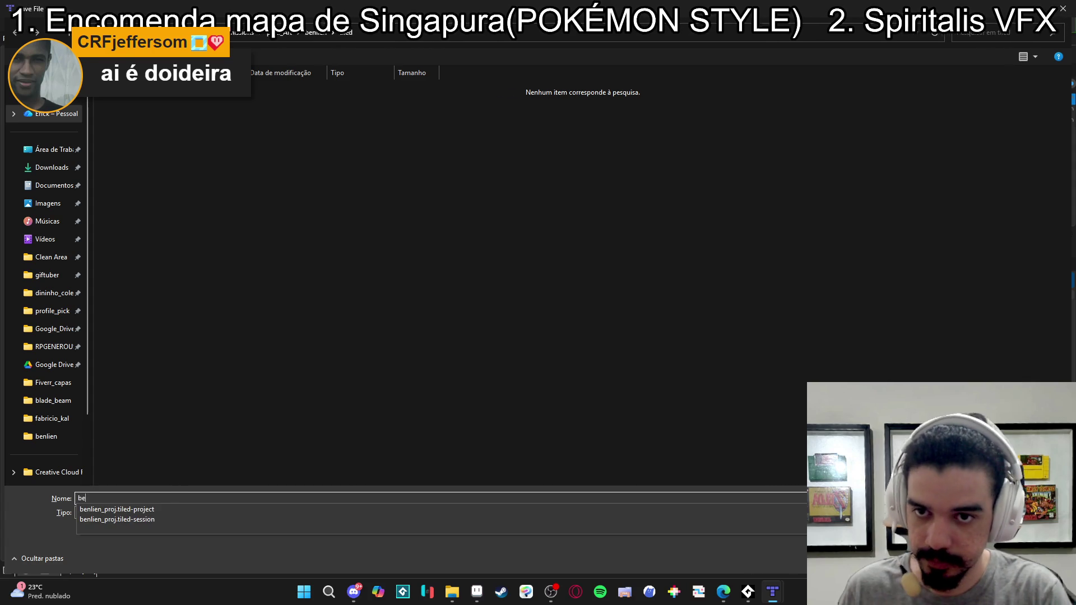
key("Return")
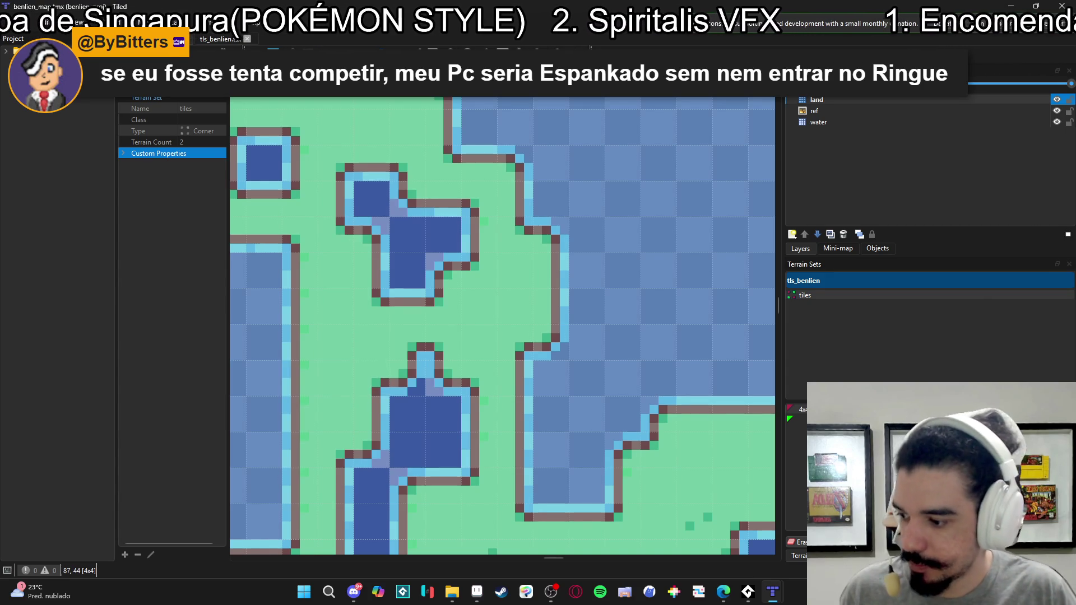
key("alt+Tab")
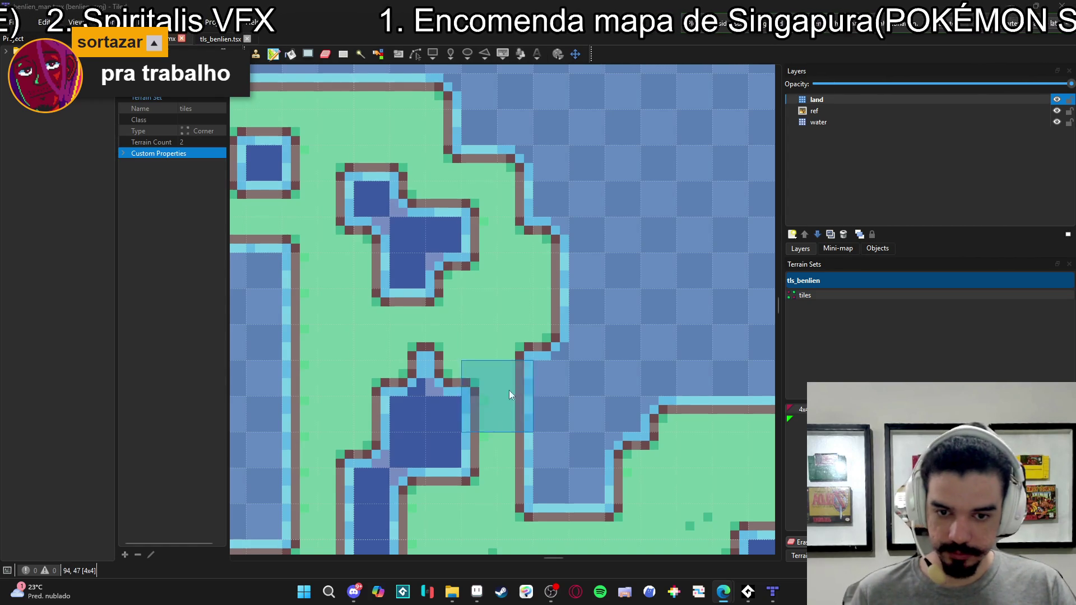
- Paint land strips south from the coast and fill the vertical water channel
scroll(573, 384, "down", 3)
scroll(573, 387, "down", 5)
scroll(507, 410, "up", 1)
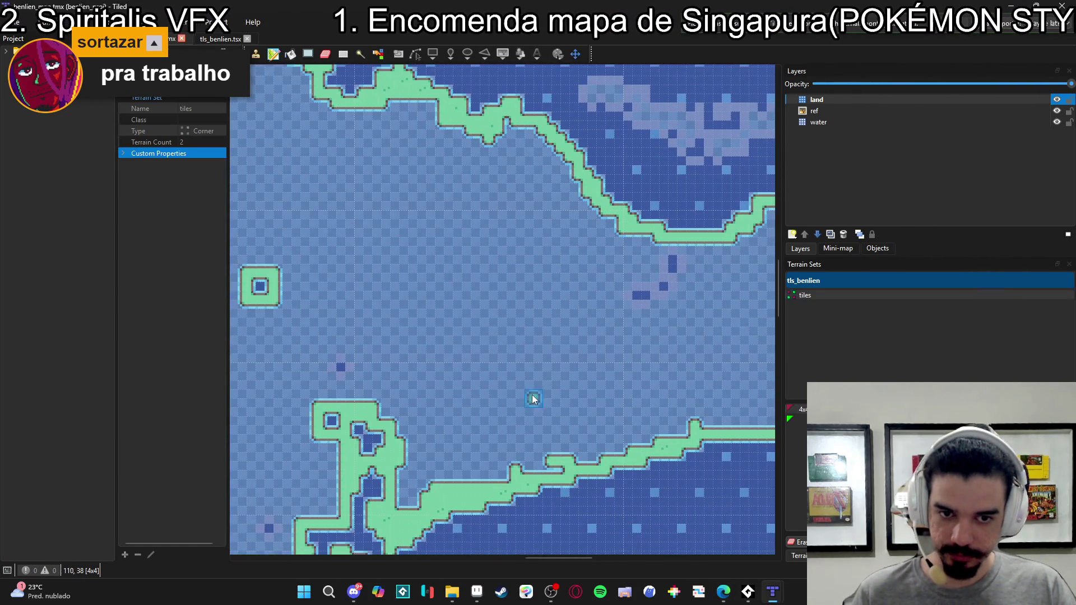
scroll(685, 261, "up", 2)
mouse_move(698, 213)
left_mouse_down()
mouse_move(695, 259)
mouse_move(674, 213)
mouse_move(638, 236)
mouse_move(651, 282)
mouse_move(685, 293)
mouse_move(681, 332)
mouse_move(641, 323)
mouse_move(624, 279)
mouse_move(592, 285)
mouse_move(568, 340)
mouse_move(654, 345)
left_mouse_up()
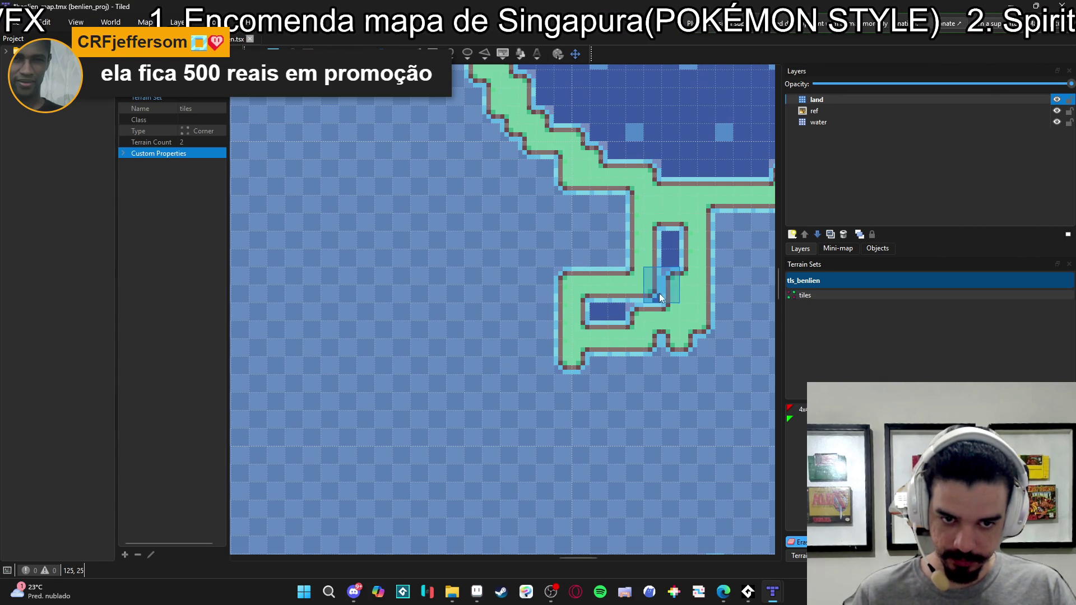
mouse_move(653, 288)
left_mouse_down()
mouse_move(633, 362)
mouse_move(593, 279)
mouse_move(627, 278)
mouse_move(619, 259)
left_mouse_up()
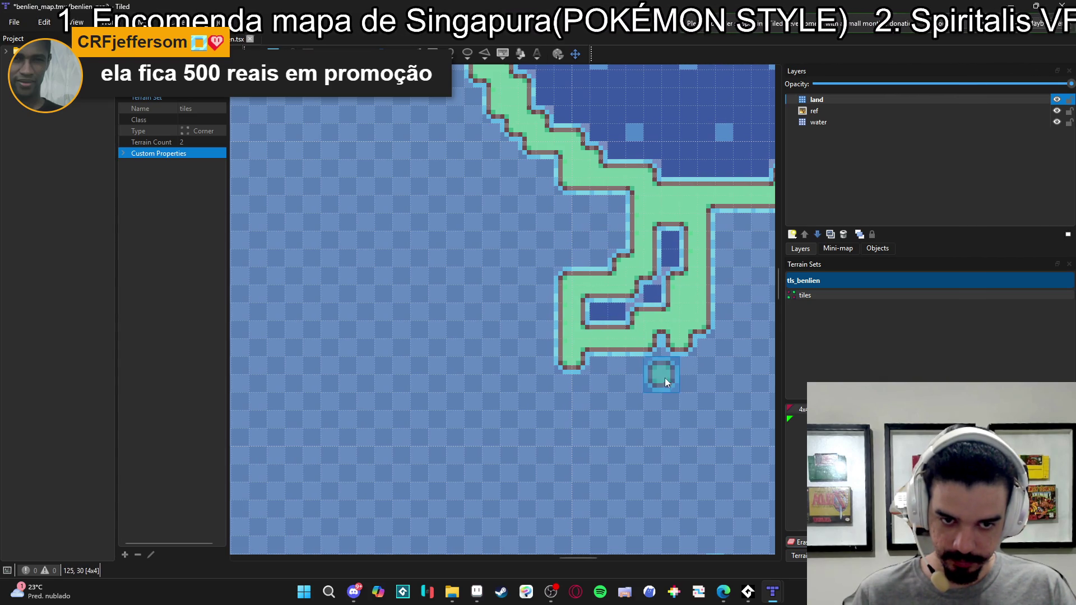
scroll(676, 371, "right", 1)
left_click_drag(651, 267, 654, 300)
- Join the islands to the coastline with land and reshape the small pond and lower coast
key("e")
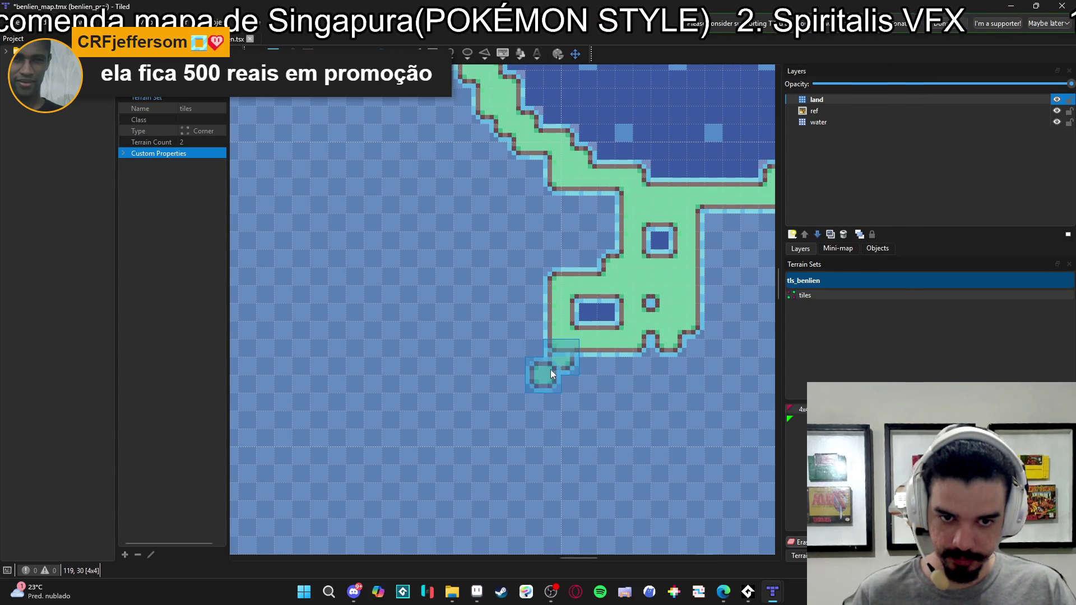
scroll(554, 369, "down", 2)
scroll(626, 328, "up", 3)
left_click(595, 344)
mouse_move(556, 407)
left_mouse_down()
mouse_move(596, 374)
mouse_move(638, 430)
mouse_move(560, 383)
mouse_move(623, 458)
mouse_move(661, 400)
mouse_move(647, 298)
mouse_move(614, 307)
mouse_move(591, 347)
mouse_move(675, 341)
mouse_move(634, 363)
mouse_move(686, 342)
left_mouse_up()
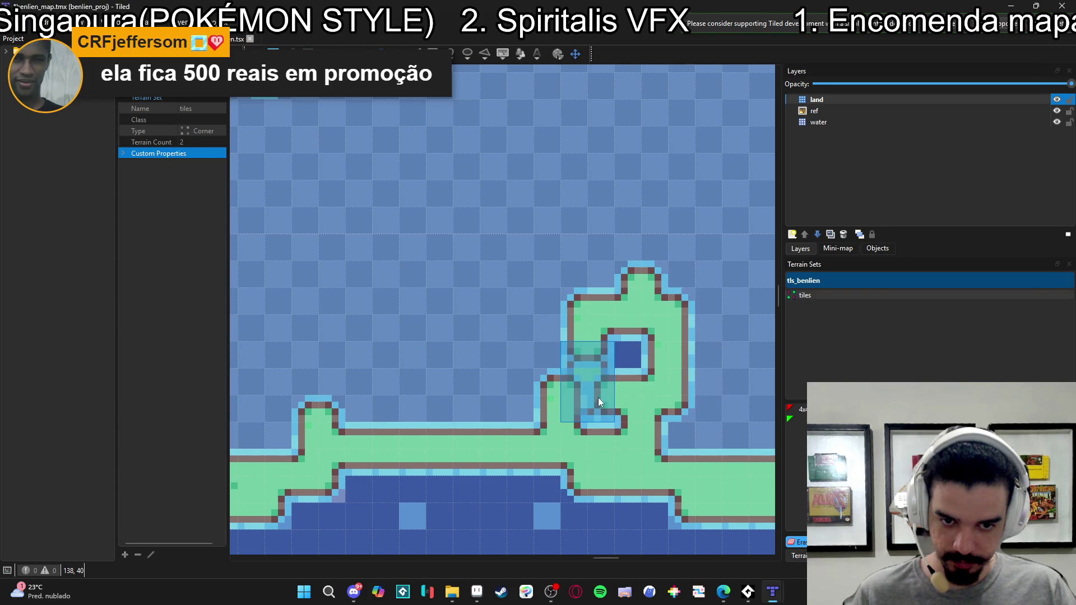
left_click(523, 446)
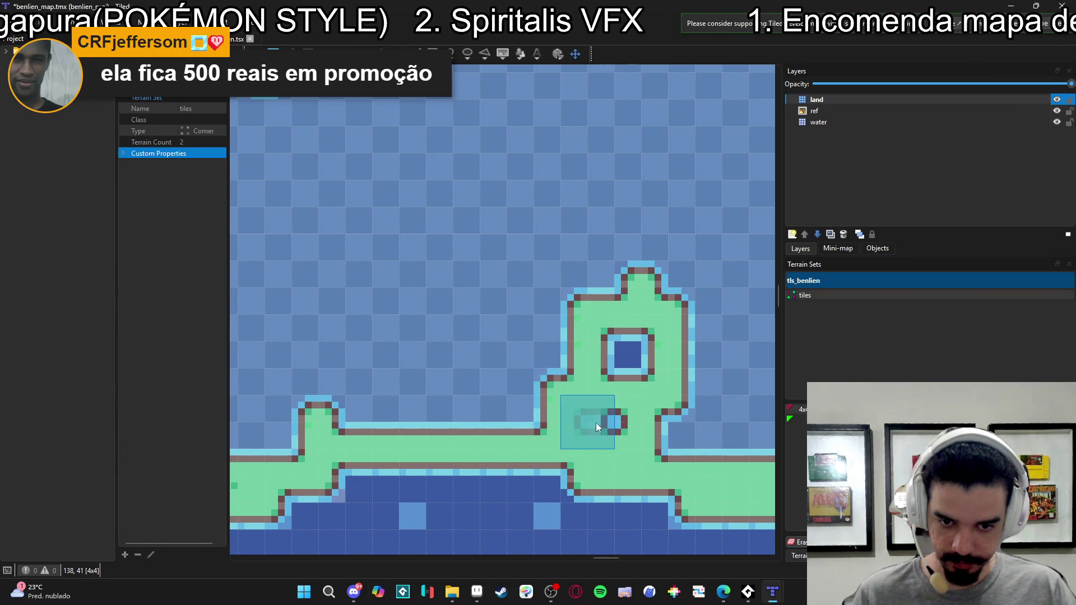
left_click(600, 442)
scroll(653, 498, "down", 4)
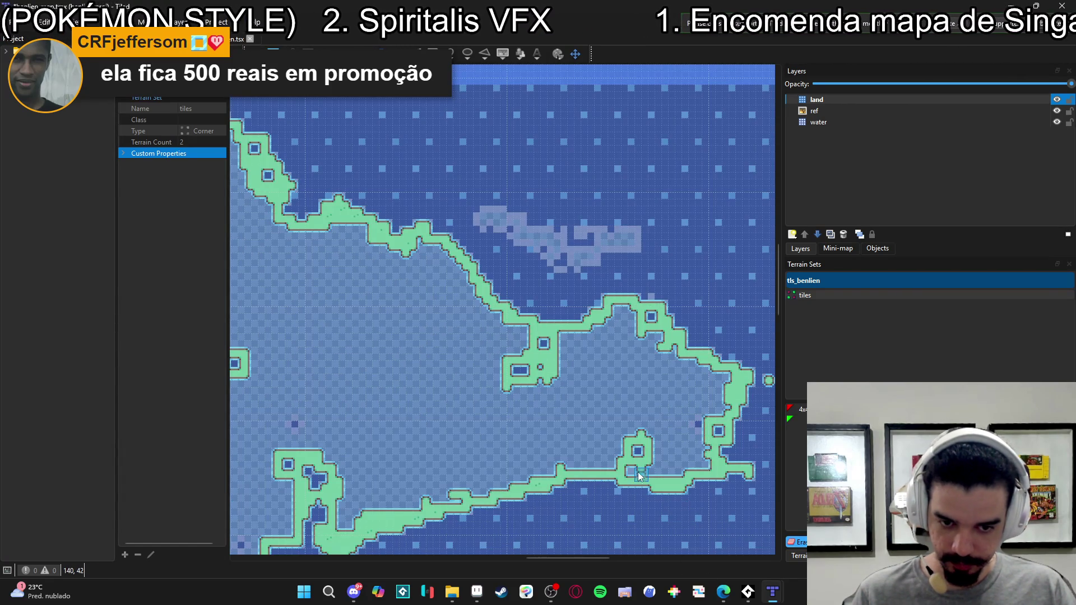
- Fill the top of the pond and the notch in the lower coast with land
scroll(647, 460, "up", 2)
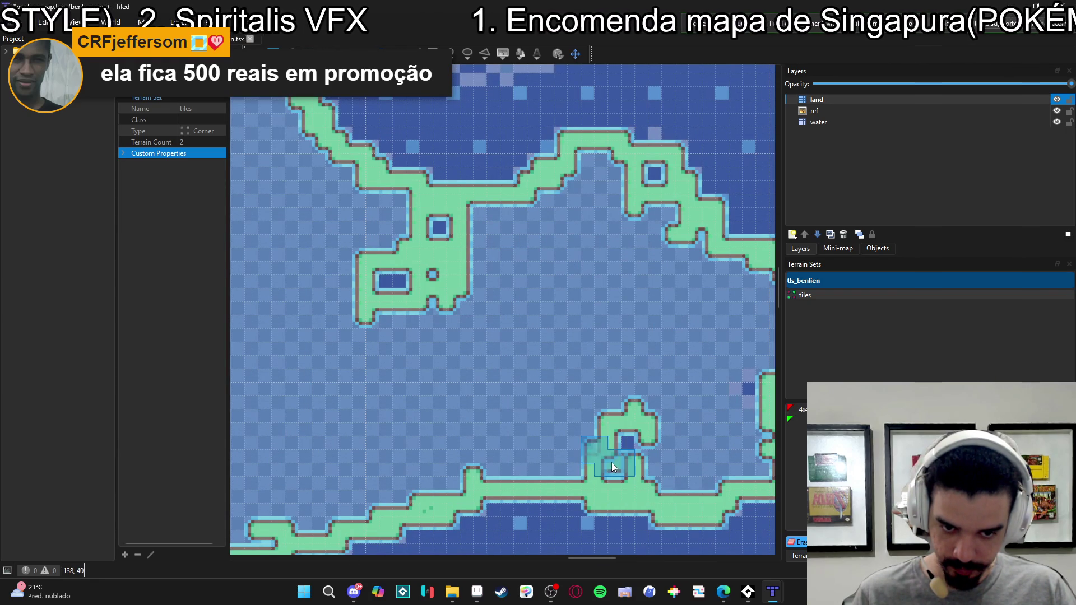
left_click(652, 415)
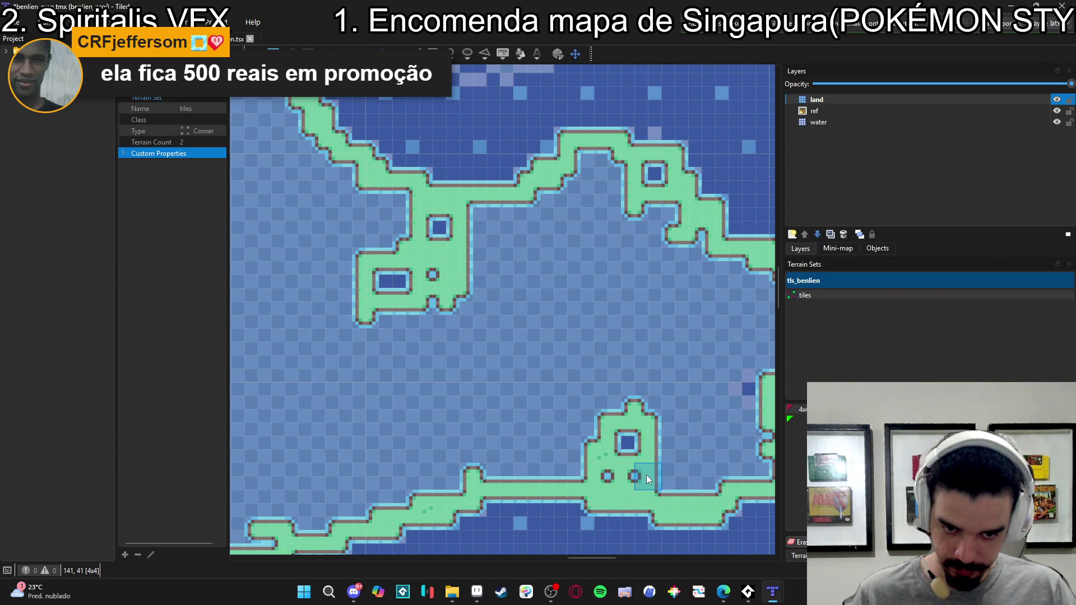
left_click(708, 482)
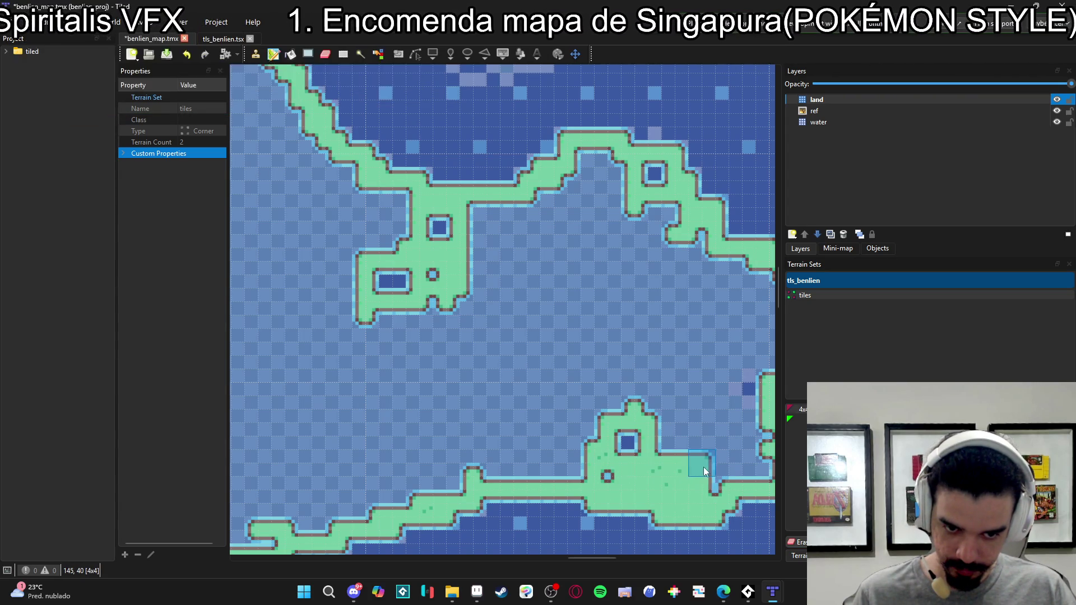
left_click_drag(728, 401, 607, 469)
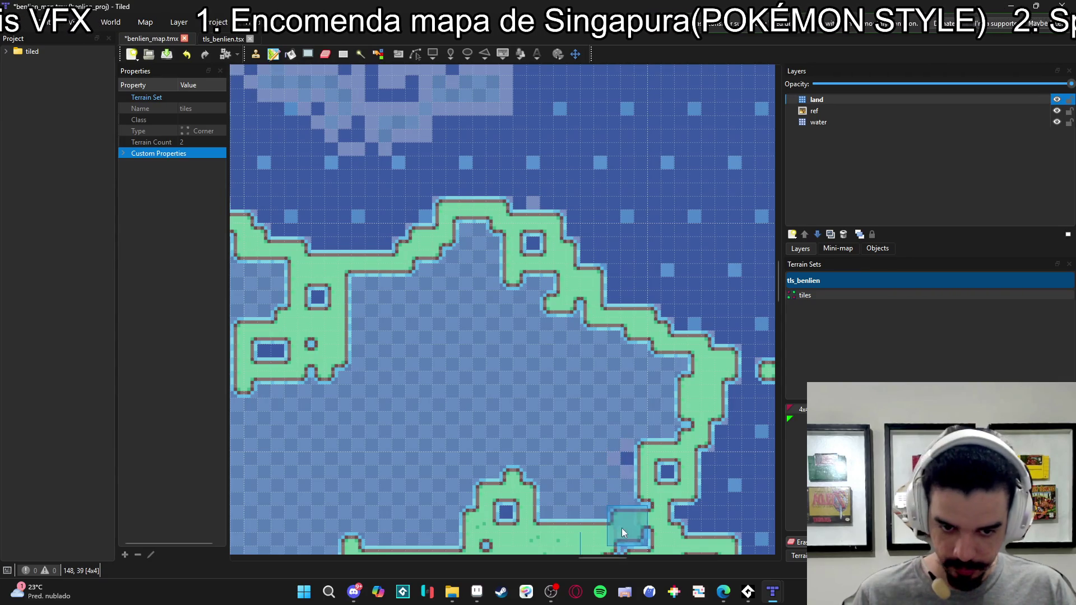
left_click_drag(633, 533, 622, 414)
- Paint land over the pond, the adjacent bay, the inlet and the bottom coastline
key("e")
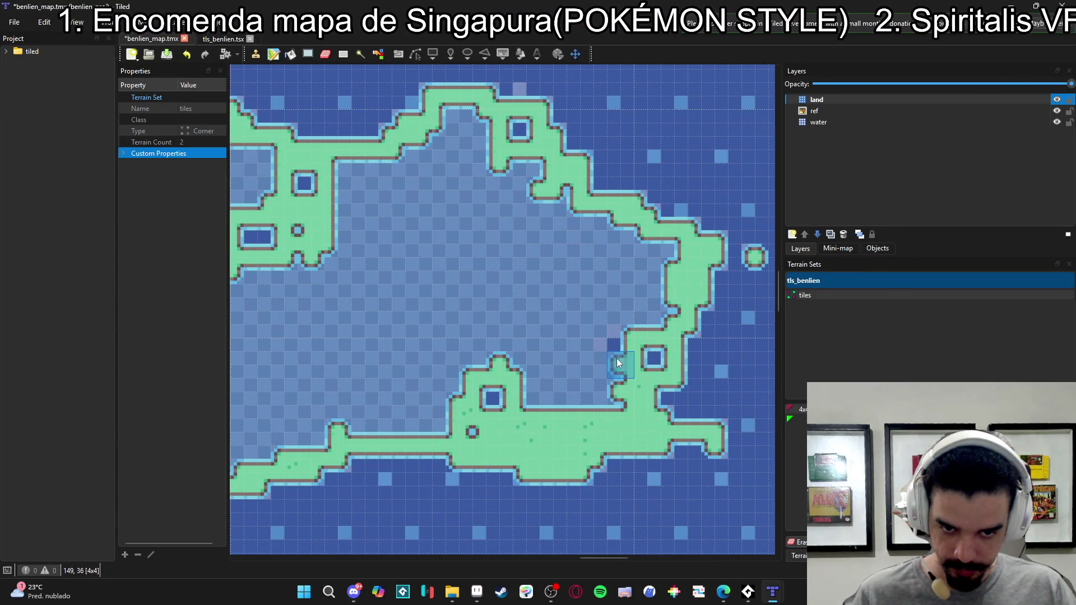
left_click(594, 350)
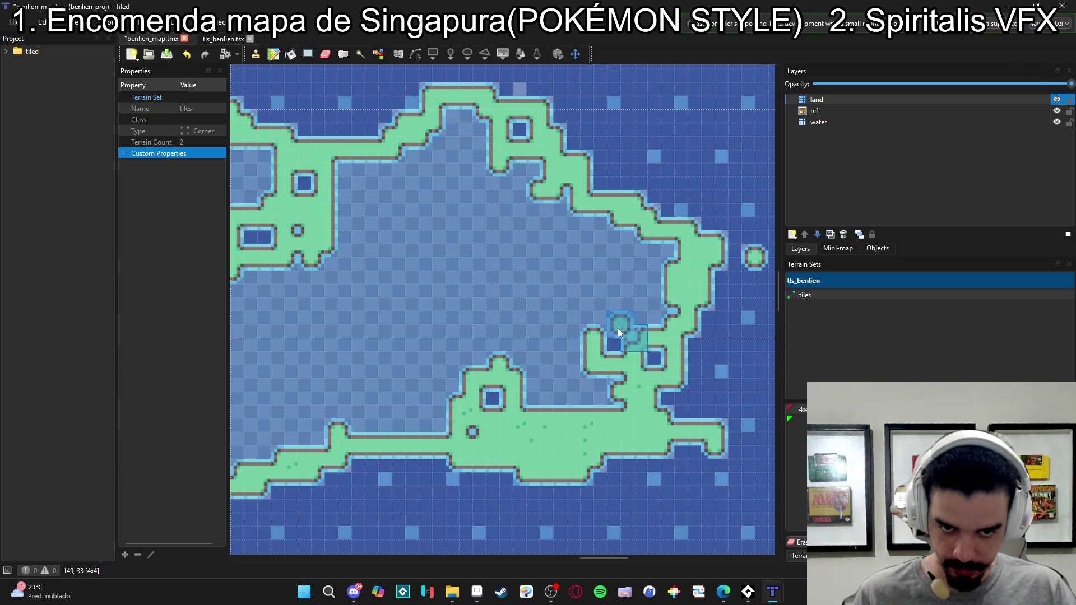
left_click_drag(596, 330, 634, 338)
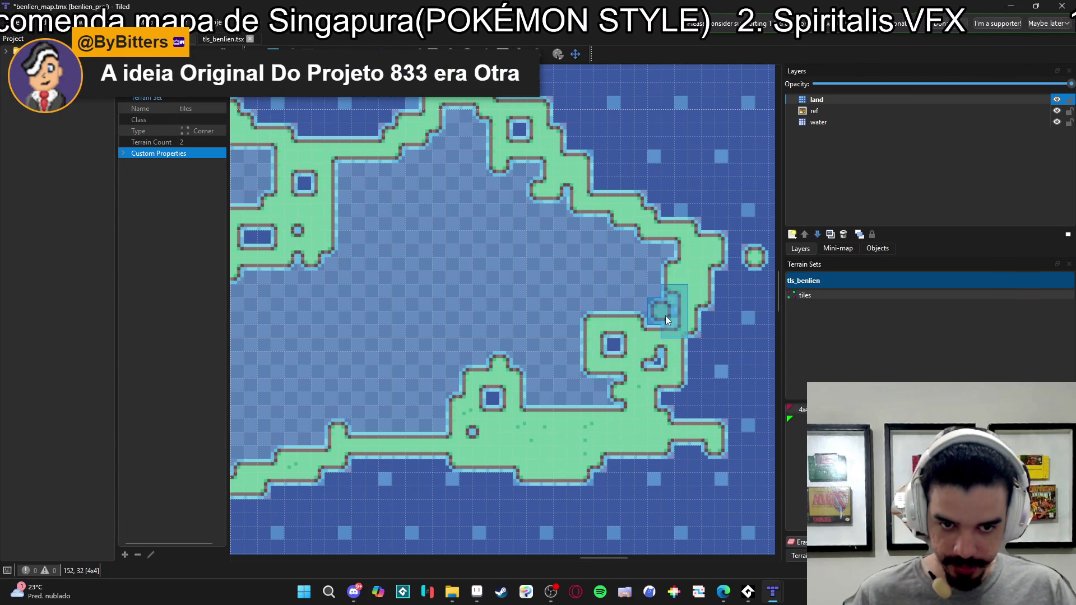
mouse_move(640, 298)
left_mouse_down()
mouse_move(655, 308)
mouse_move(669, 297)
mouse_move(678, 321)
mouse_move(664, 321)
mouse_move(695, 340)
mouse_move(691, 328)
mouse_move(715, 334)
mouse_move(683, 292)
mouse_move(637, 310)
mouse_move(658, 243)
mouse_move(556, 204)
mouse_move(452, 116)
mouse_move(626, 272)
mouse_move(532, 261)
mouse_move(570, 279)
mouse_move(441, 190)
mouse_move(433, 150)
mouse_move(359, 180)
mouse_move(344, 173)
left_mouse_up()
mouse_move(405, 247)
left_mouse_down()
mouse_move(485, 253)
mouse_move(531, 315)
mouse_move(473, 212)
mouse_move(429, 292)
left_mouse_up()
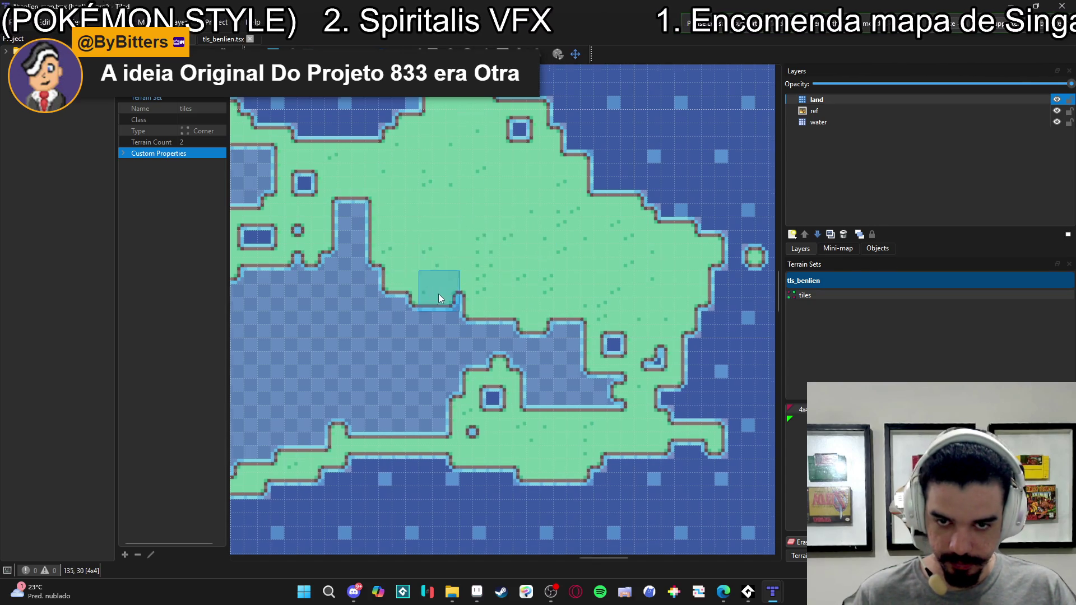
scroll(429, 291, "left", 5)
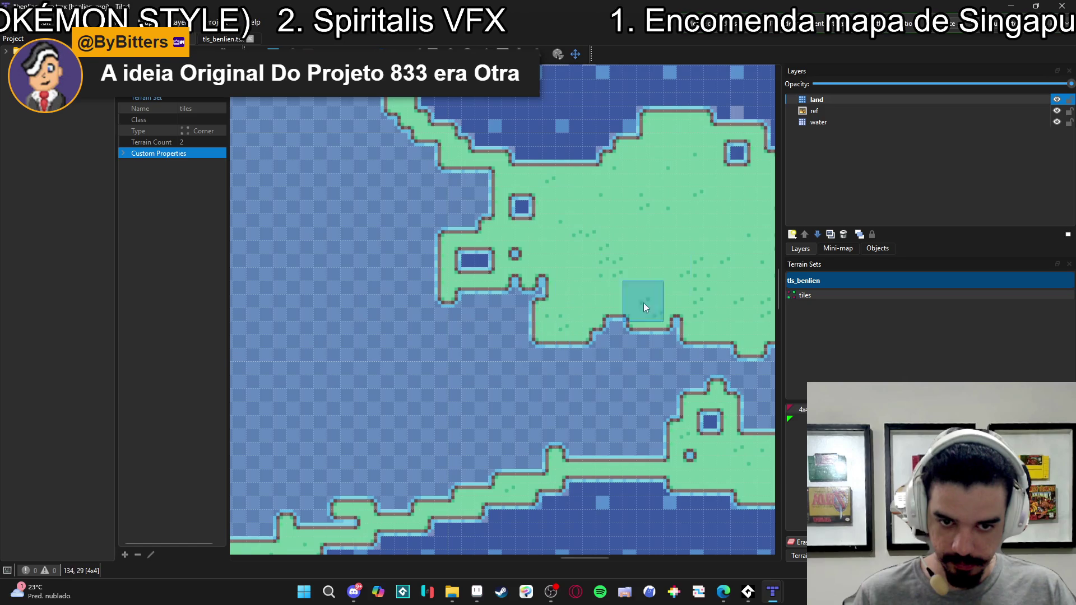
left_click_drag(664, 277, 554, 362)
scroll(554, 362, "down", 3)
scroll(529, 352, "up", 2)
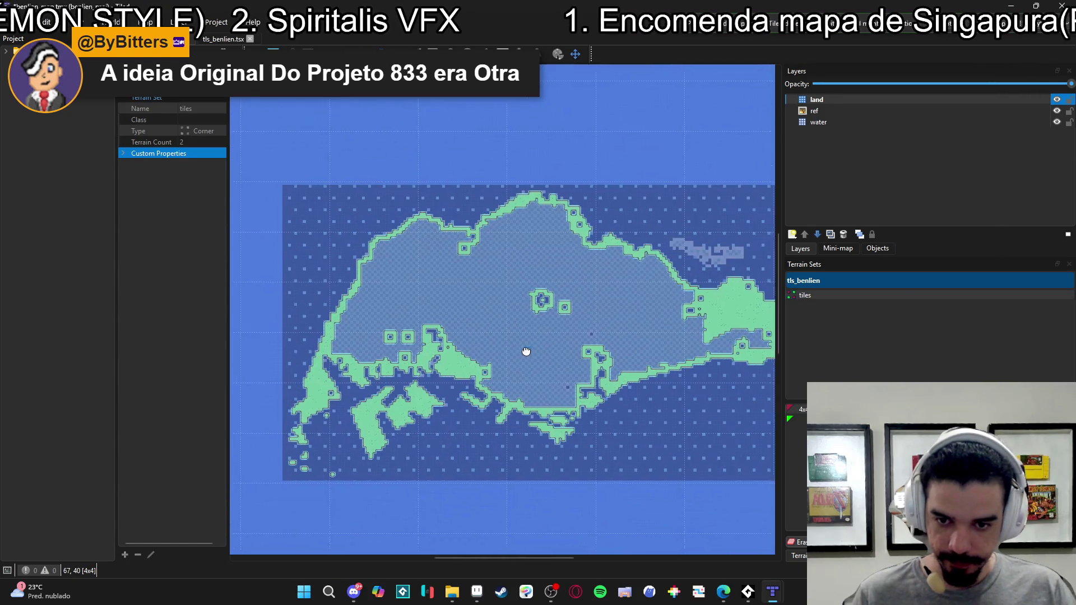
- Zoom to the northeast reference shape and paint a land strip across it
scroll(510, 350, "up", 5)
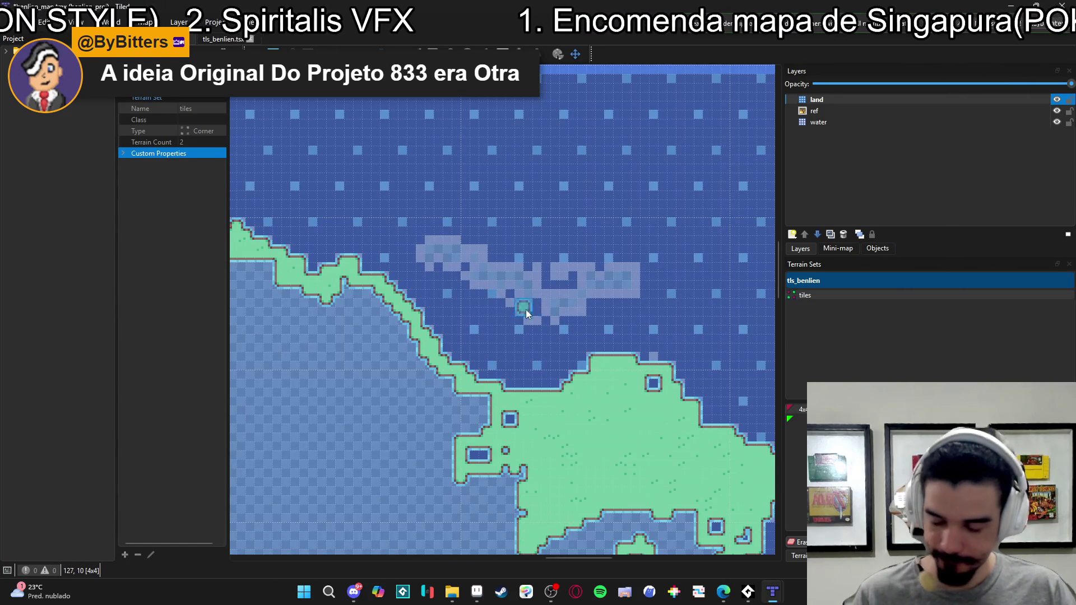
scroll(533, 310, "left", 1)
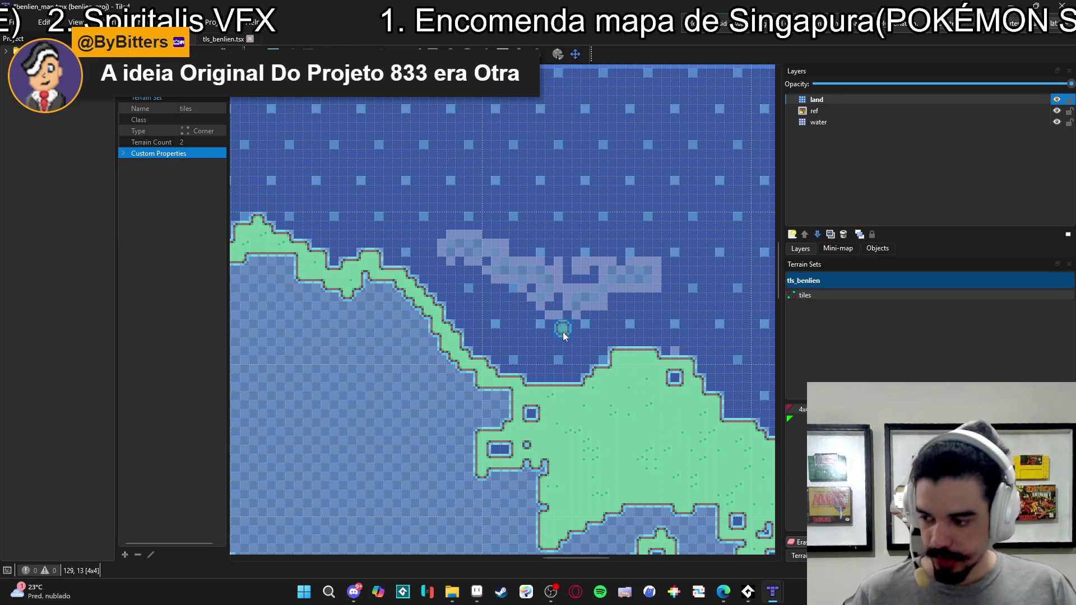
scroll(560, 331, "up", 3)
left_click(654, 231)
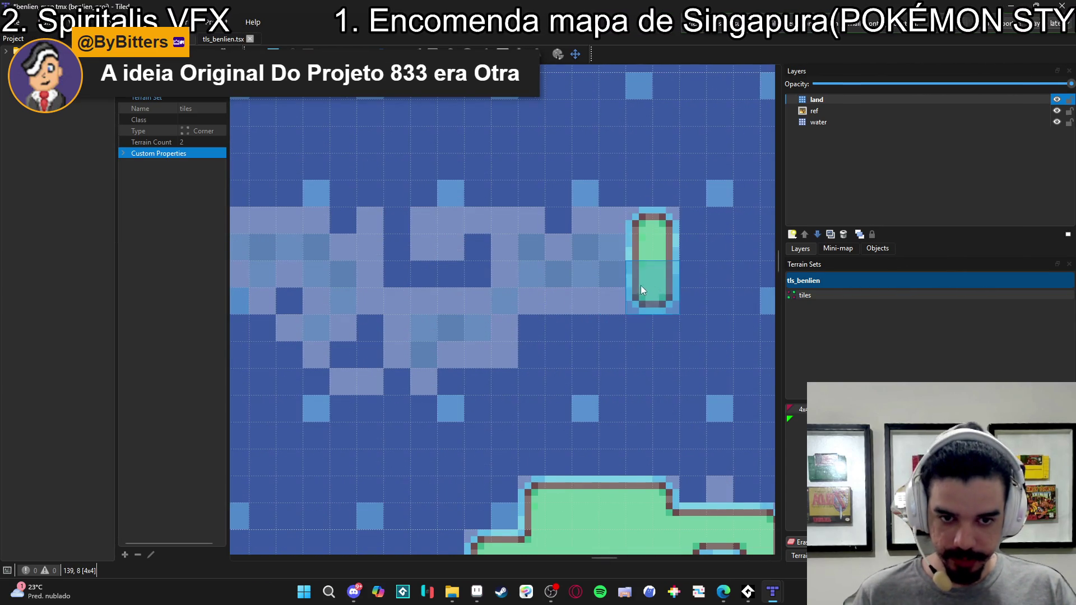
mouse_move(603, 235)
left_mouse_down()
mouse_move(630, 271)
mouse_move(517, 250)
mouse_move(493, 224)
mouse_move(429, 226)
mouse_move(446, 257)
mouse_move(545, 271)
mouse_move(563, 296)
mouse_move(513, 294)
mouse_move(485, 328)
mouse_move(459, 319)
mouse_move(453, 349)
mouse_move(407, 348)
mouse_move(433, 379)
mouse_move(371, 320)
mouse_move(354, 261)
mouse_move(358, 287)
mouse_move(391, 305)
mouse_move(354, 297)
left_mouse_up()
scroll(354, 298, "left", 3)
mouse_move(468, 315)
left_mouse_down()
mouse_move(443, 323)
mouse_move(456, 278)
mouse_move(436, 255)
mouse_move(516, 242)
mouse_move(502, 235)
mouse_move(500, 259)
left_mouse_up()
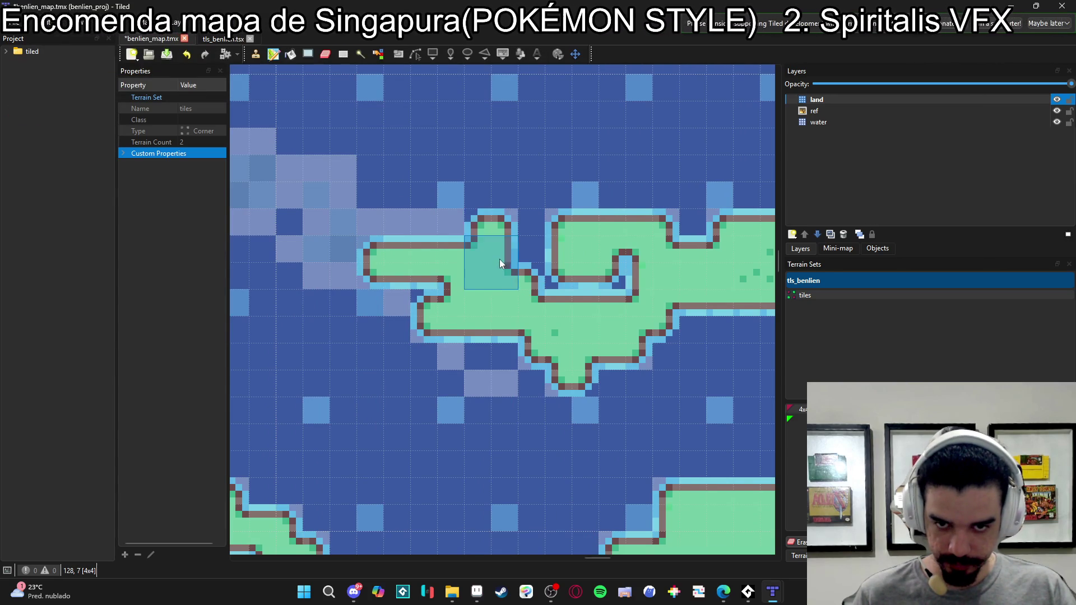
- Add land above the strip, join the upper notch, and fill the island's lower edge
left_click(449, 216)
scroll(435, 237, "left", 3)
scroll(434, 237, "up", 1)
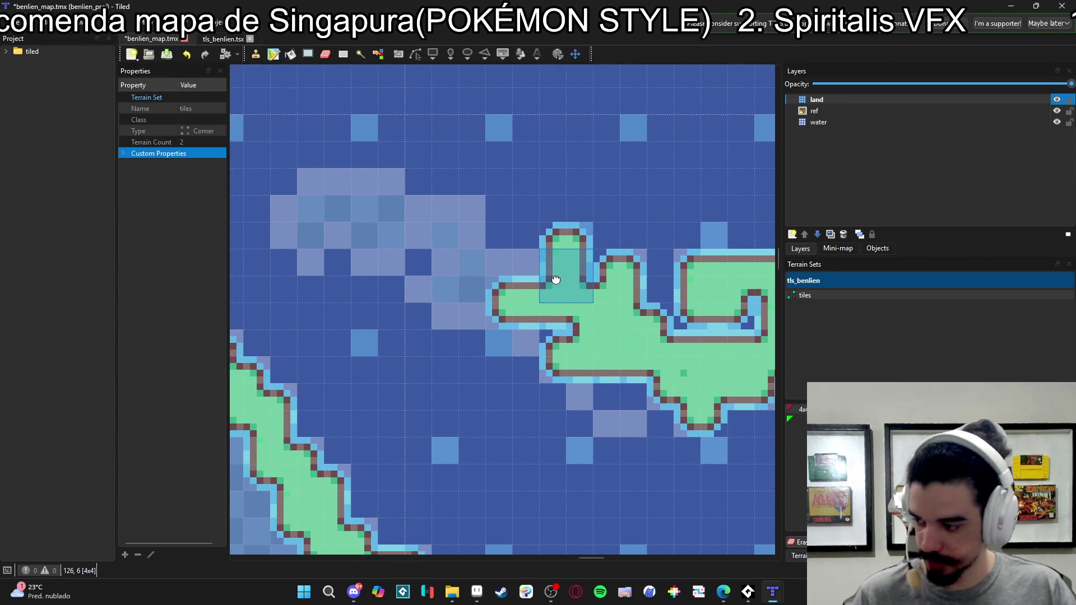
left_click_drag(553, 278, 456, 281)
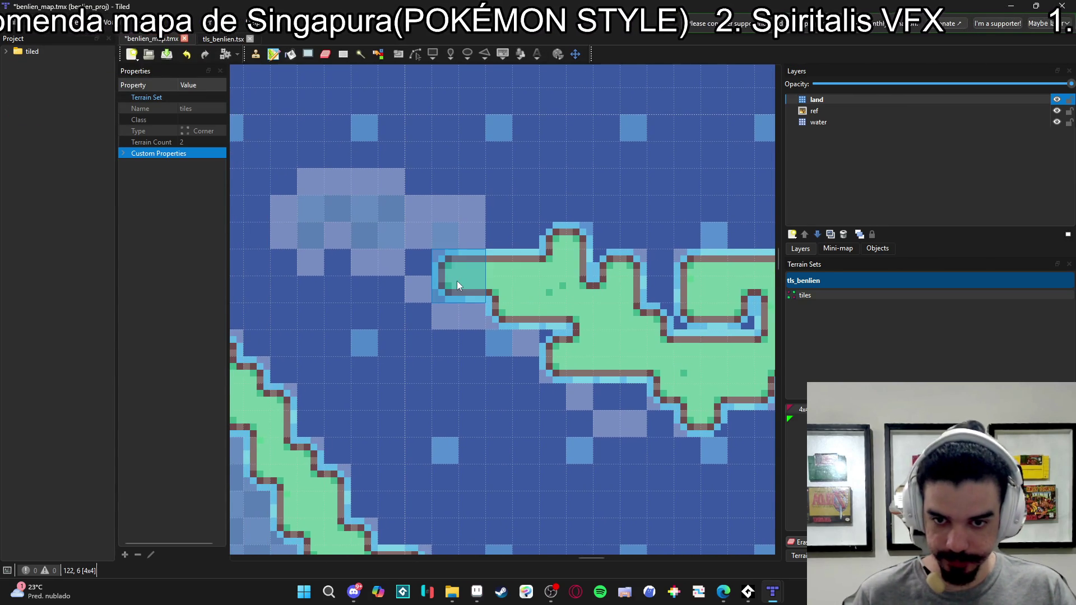
left_click(519, 334)
left_click(580, 392)
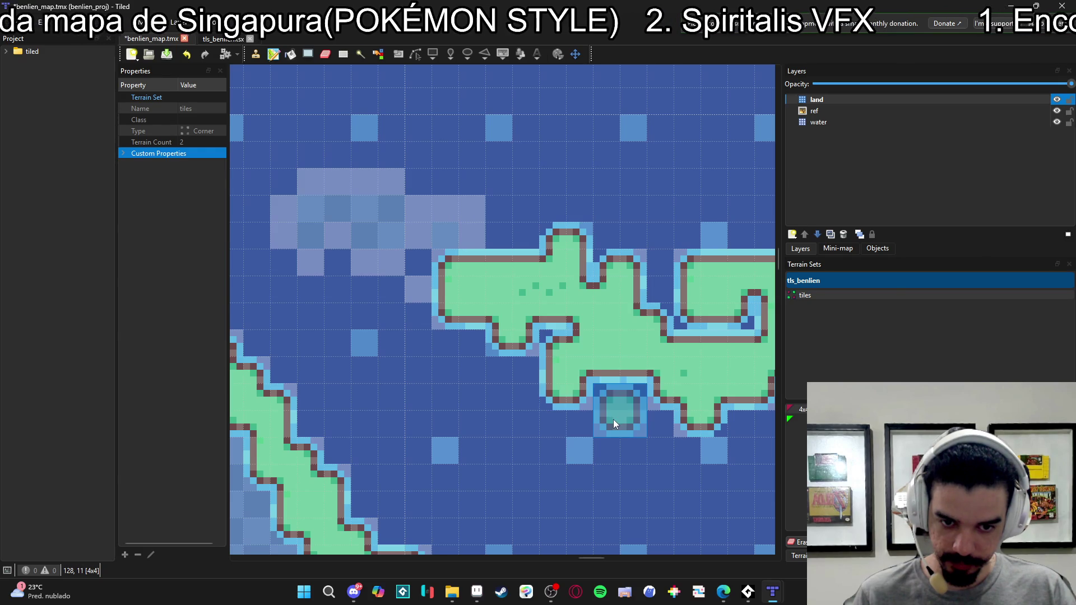
left_click(611, 419)
- Paint a rectangular land block, extending it left and down beside a water notch
scroll(448, 290, "left", 2)
scroll(448, 290, "up", 1)
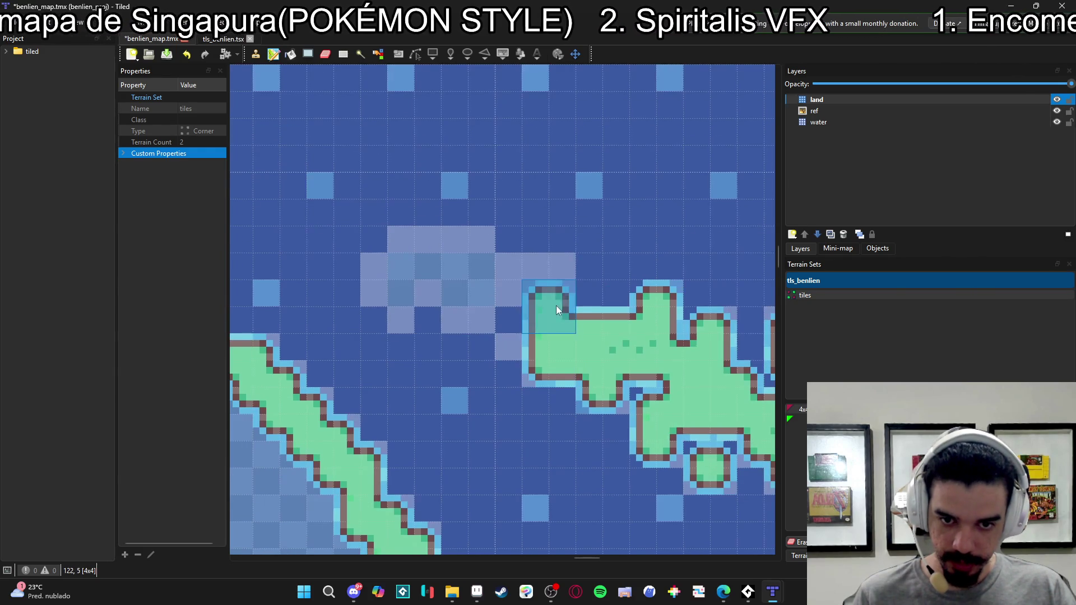
mouse_move(475, 254)
left_mouse_down()
mouse_move(418, 254)
mouse_move(422, 268)
mouse_move(471, 286)
mouse_move(482, 311)
mouse_move(385, 317)
left_mouse_up()
left_click_drag(388, 317, 384, 280)
left_click(413, 316)
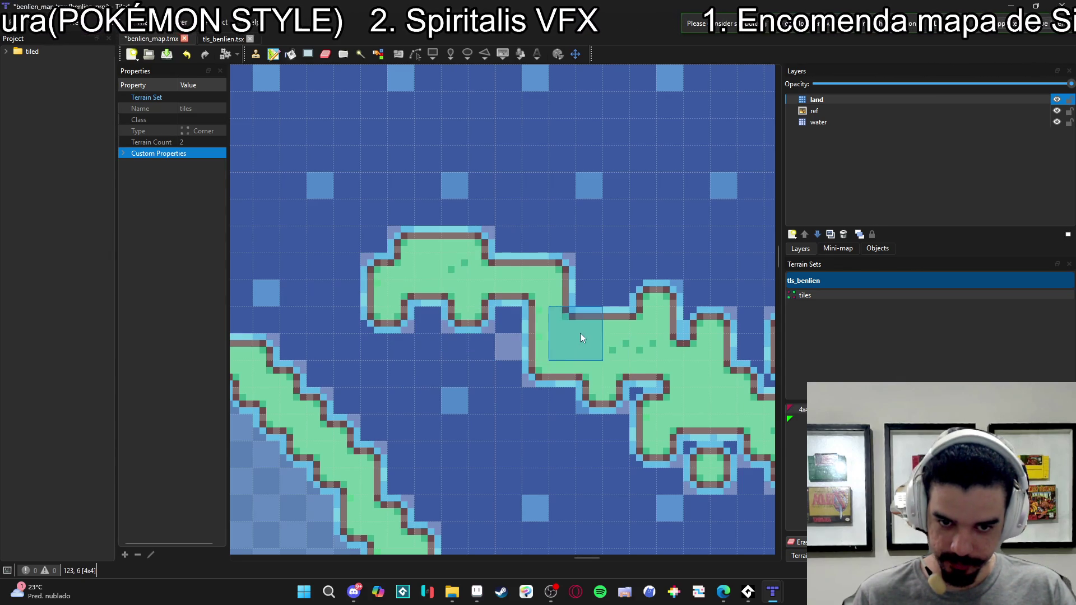
- Zoom out and back in to check the new island against the coastline
scroll(556, 436, "down", 3)
mouse_move(556, 436)
left_mouse_down()
mouse_move(511, 440)
mouse_move(537, 466)
mouse_move(554, 443)
left_mouse_up()
scroll(569, 432, "up", 2)
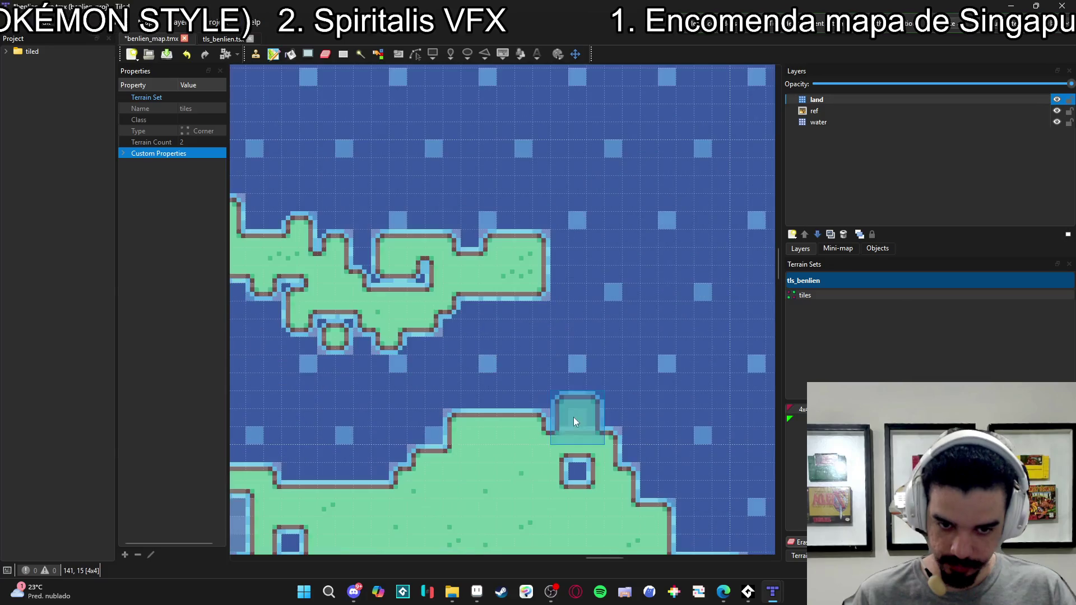
scroll(644, 482, "down", 3)
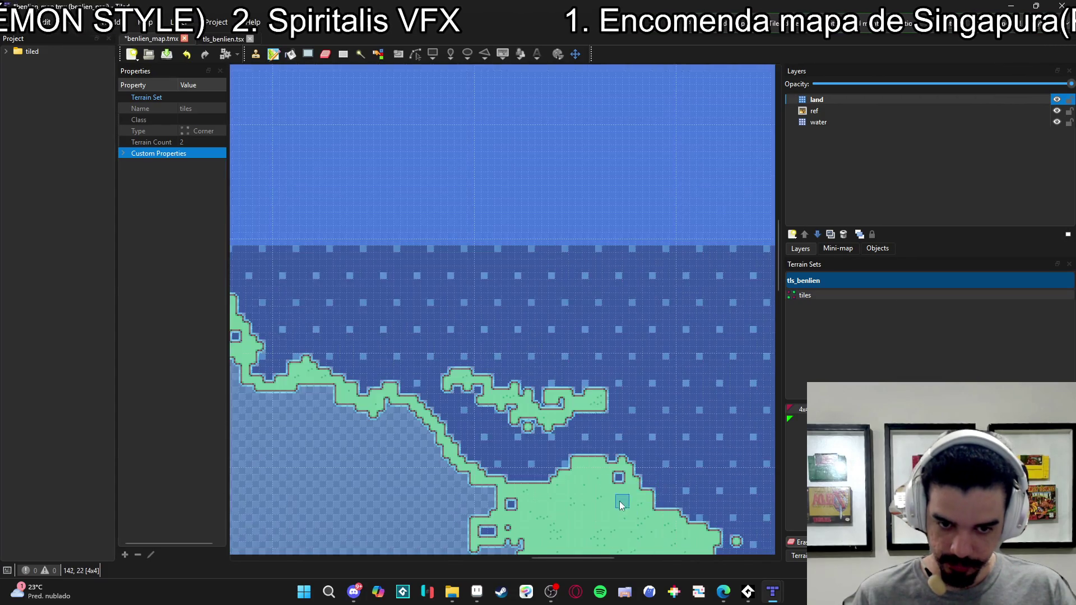
scroll(641, 385, "up", 1)
scroll(650, 381, "down", 2)
scroll(620, 392, "up", 3)
scroll(429, 407, "down", 2)
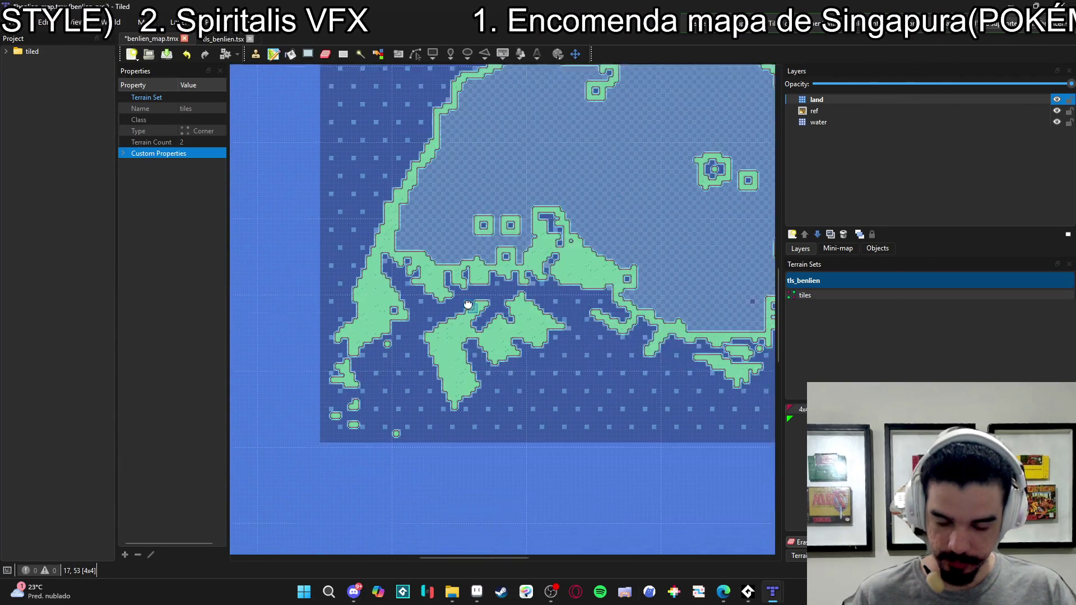
scroll(472, 422, "up", 2)
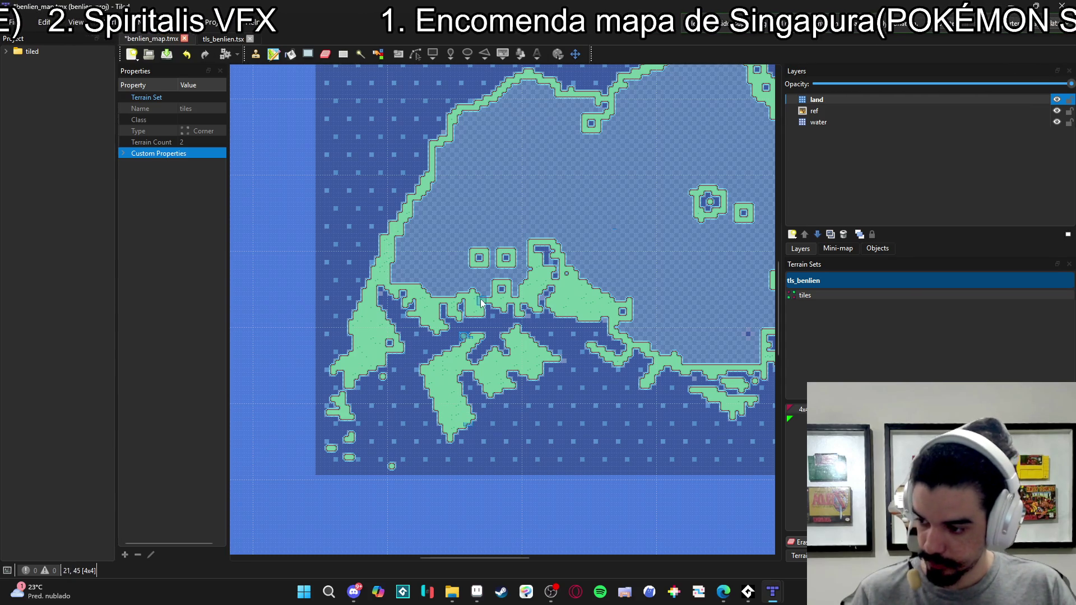
scroll(482, 306, "down", 1)
scroll(492, 167, "up", 3)
scroll(519, 272, "up", 3)
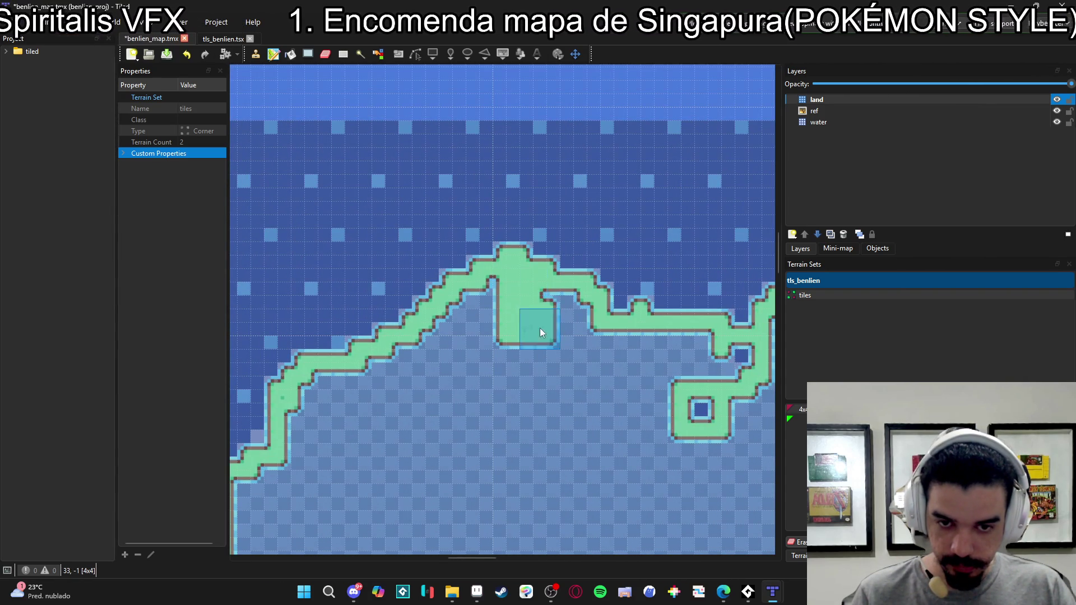
- Fill the coastal notch and channel, removing the thin pillar beside the land lobe
mouse_move(586, 335)
left_mouse_down()
mouse_move(500, 297)
mouse_move(458, 320)
mouse_move(439, 384)
mouse_move(429, 344)
mouse_move(409, 350)
left_mouse_up()
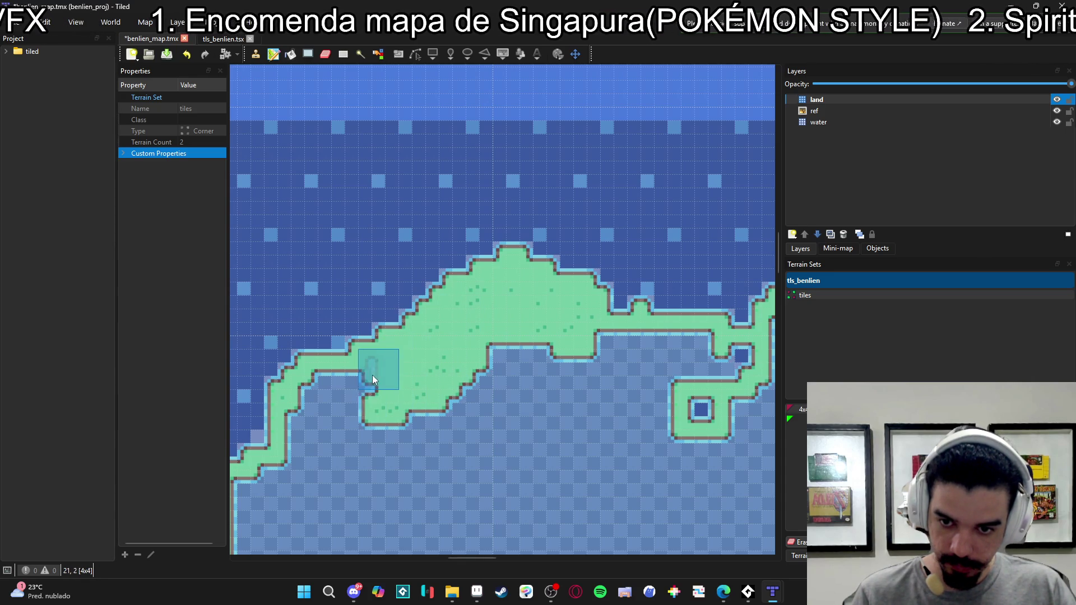
scroll(336, 393, "down", 2)
scroll(348, 364, "left", 1)
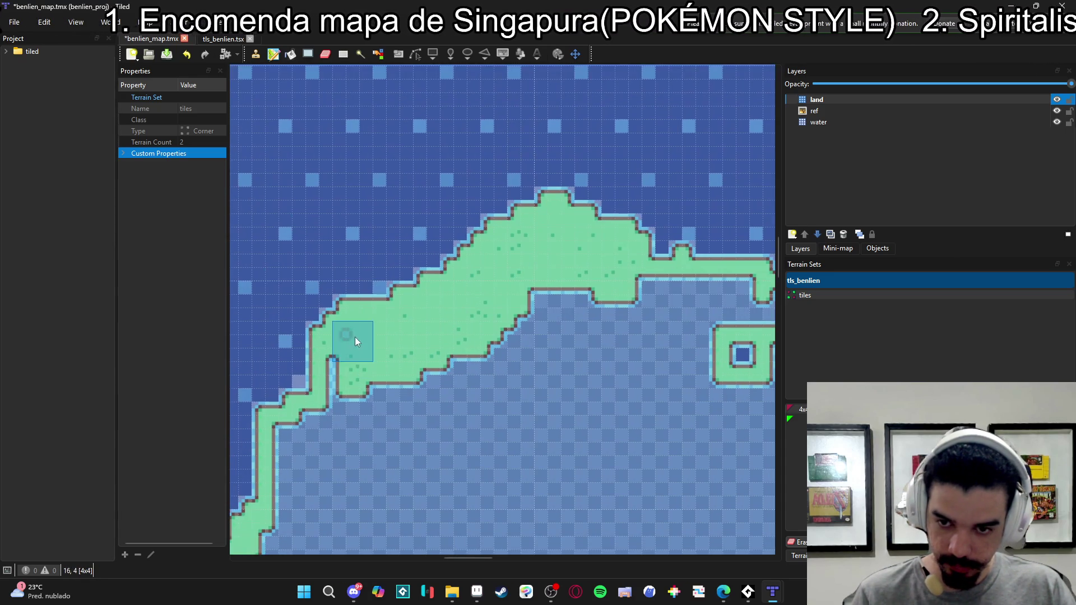
left_click_drag(344, 395, 338, 432)
scroll(436, 334, "down", 3)
scroll(436, 334, "left", 2)
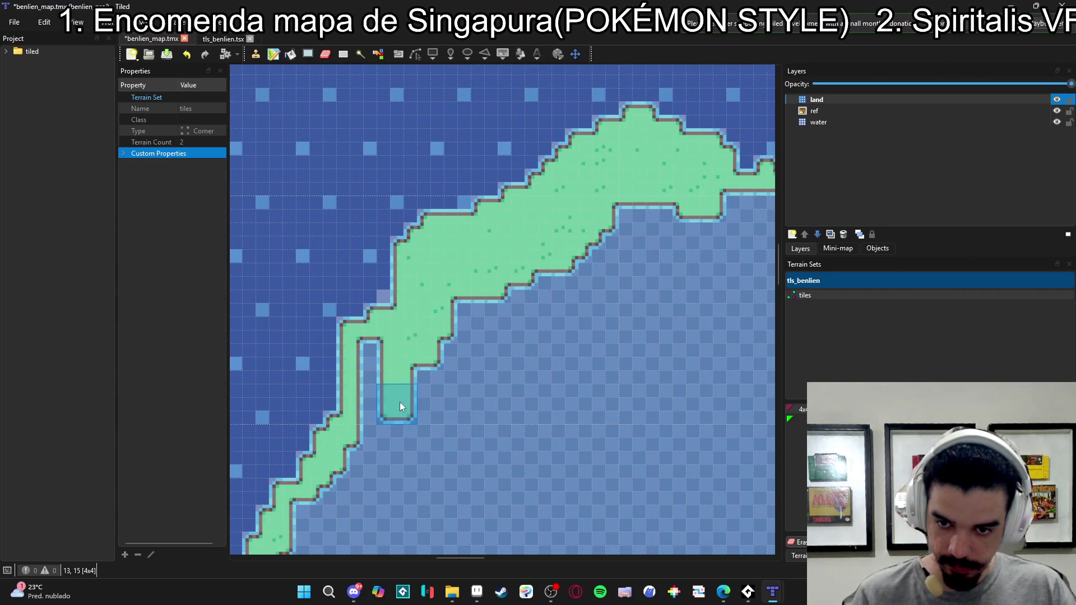
left_click_drag(379, 358, 374, 433)
scroll(374, 433, "down", 4)
scroll(375, 433, "left", 2)
- Fill the water channel inside the northwest strip and the inlet to the shore
mouse_move(457, 309)
left_mouse_down()
mouse_move(395, 428)
mouse_move(406, 443)
left_mouse_up()
scroll(404, 439, "down", 4)
scroll(403, 438, "left", 2)
left_click_drag(439, 287, 432, 360)
mouse_move(428, 282)
left_mouse_down()
mouse_move(417, 327)
mouse_move(386, 366)
mouse_move(363, 466)
left_mouse_up()
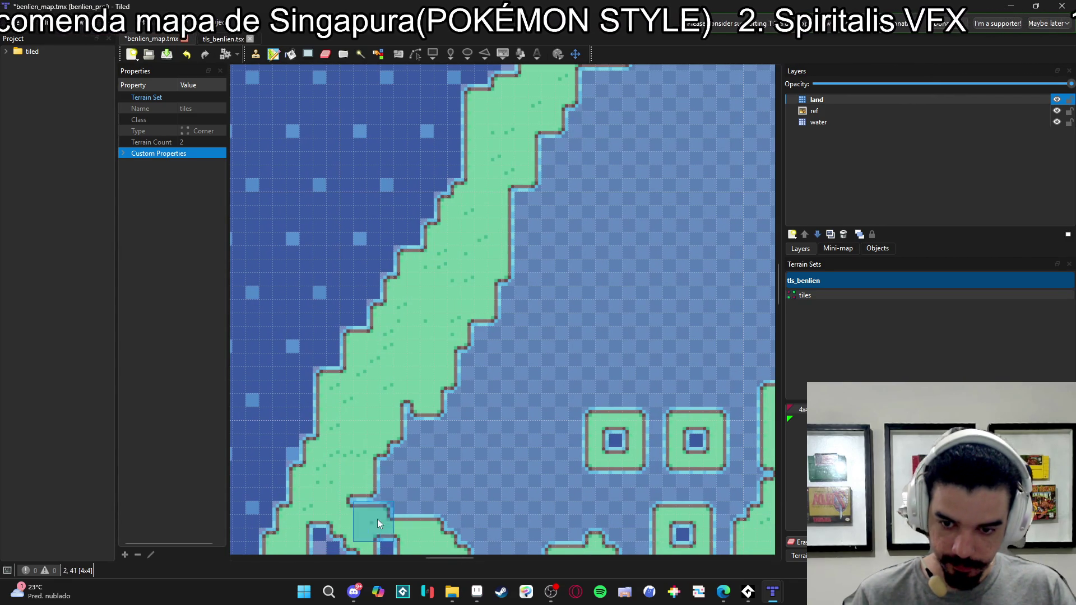
scroll(369, 521, "down", 3)
scroll(370, 521, "left", 2)
mouse_move(435, 392)
left_mouse_down()
mouse_move(382, 402)
mouse_move(490, 405)
mouse_move(515, 432)
mouse_move(572, 431)
mouse_move(586, 452)
mouse_move(568, 455)
mouse_move(596, 436)
mouse_move(571, 467)
mouse_move(601, 435)
left_mouse_up()
left_click(604, 493)
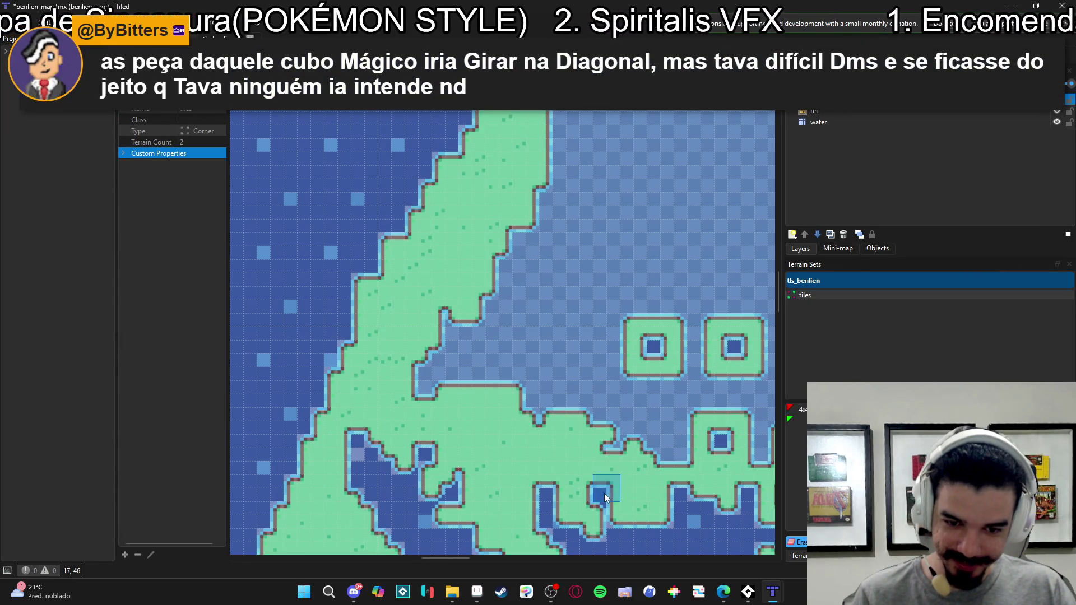
- Fill the water around and left of the two squares, reshaping the coastal inlet
left_click_drag(599, 466, 621, 491)
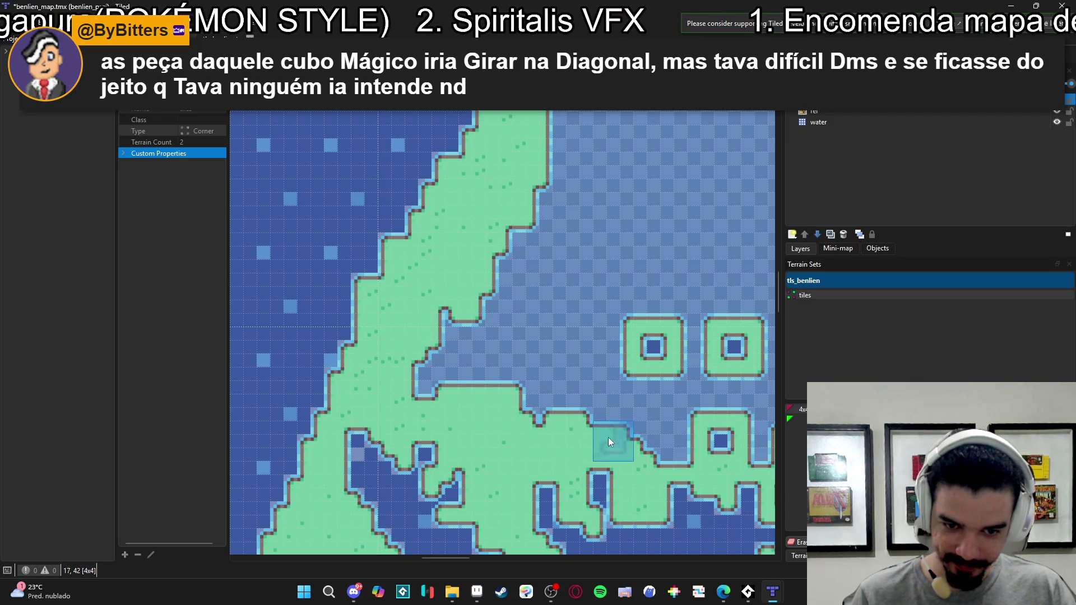
mouse_move(691, 447)
left_mouse_down()
mouse_move(660, 393)
mouse_move(543, 405)
left_mouse_up()
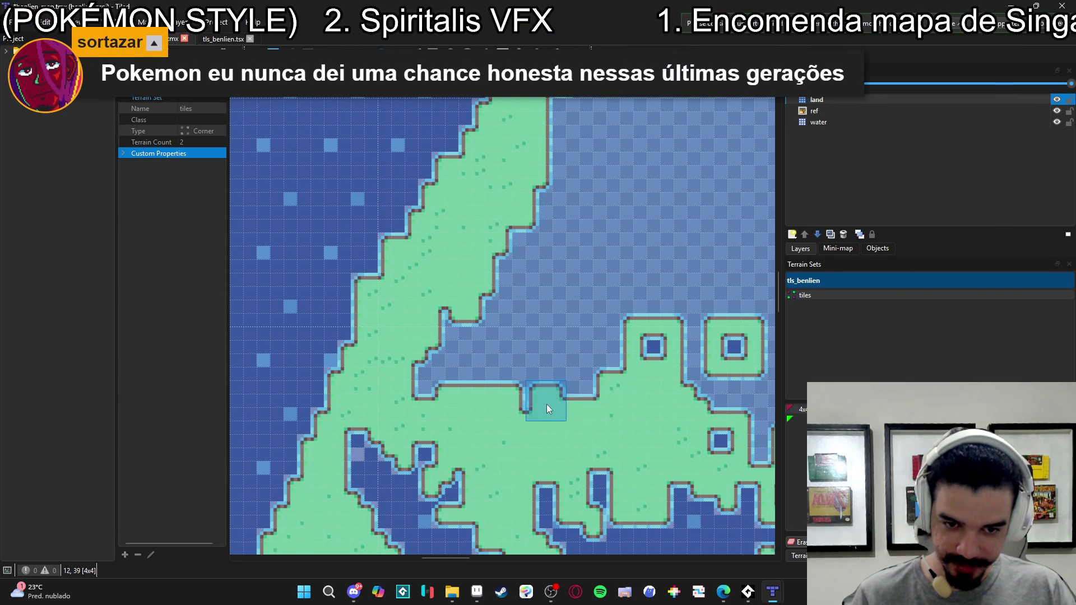
mouse_move(596, 360)
left_mouse_down()
mouse_move(402, 386)
mouse_move(529, 309)
mouse_move(591, 348)
mouse_move(596, 295)
left_mouse_up()
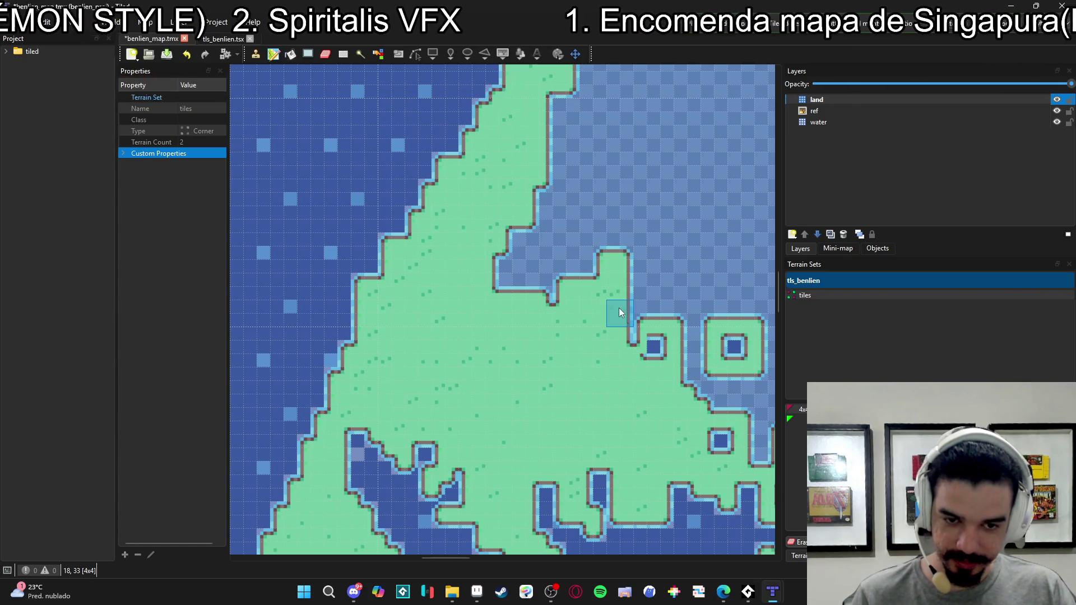
mouse_move(630, 331)
left_mouse_down()
mouse_move(638, 300)
mouse_move(633, 313)
left_mouse_up()
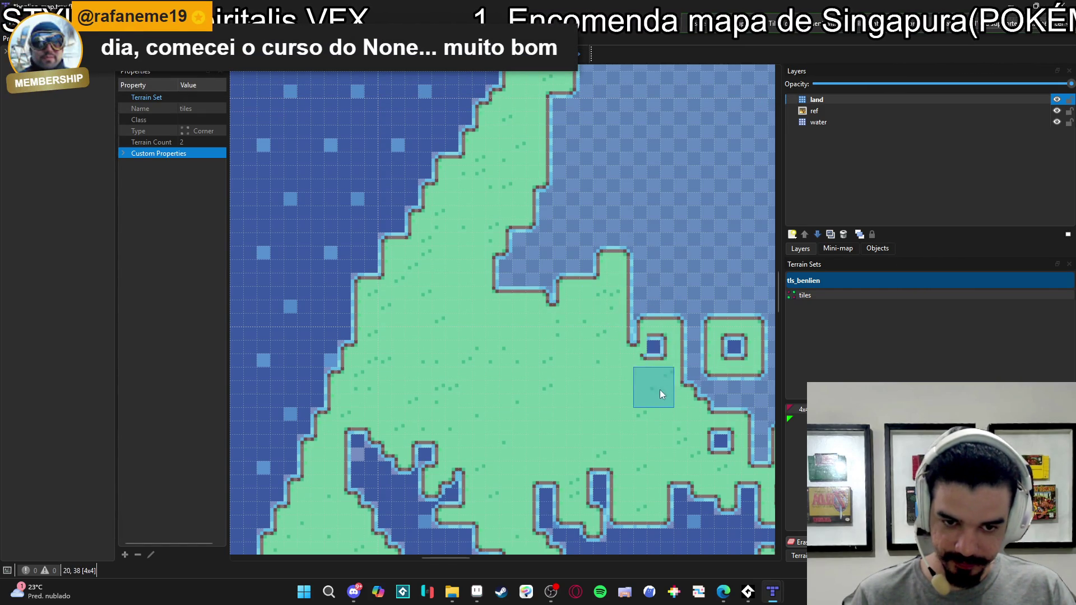
key("ctrl+z")
key("ctrl+y")
left_click_drag(640, 330, 678, 365)
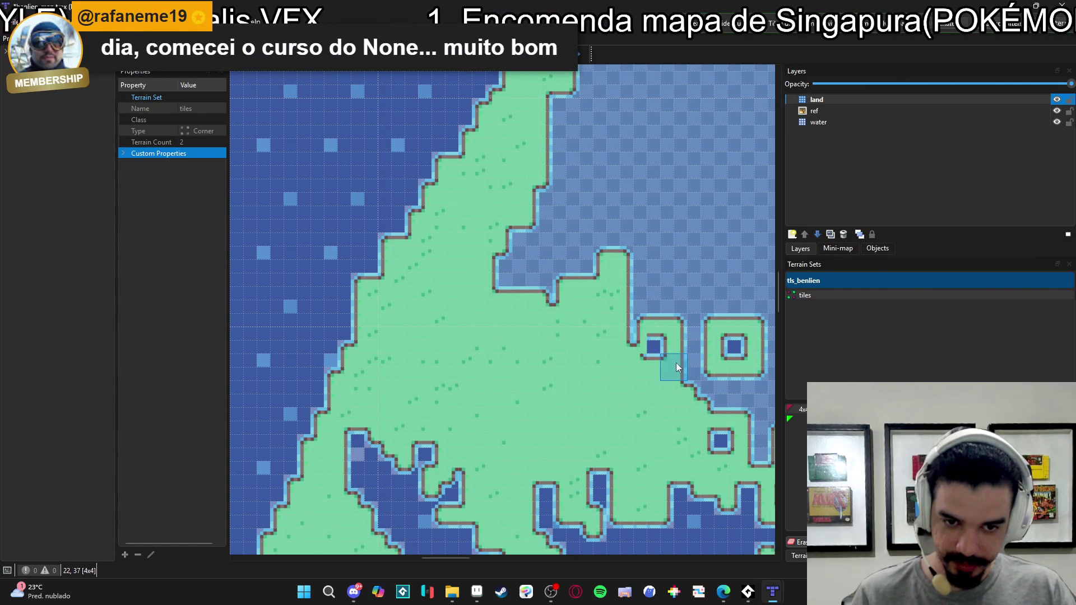
left_click_drag(636, 332, 640, 301)
- Carve a small pond and water on the right with Erase Terrain
left_click(793, 542)
left_click(655, 342)
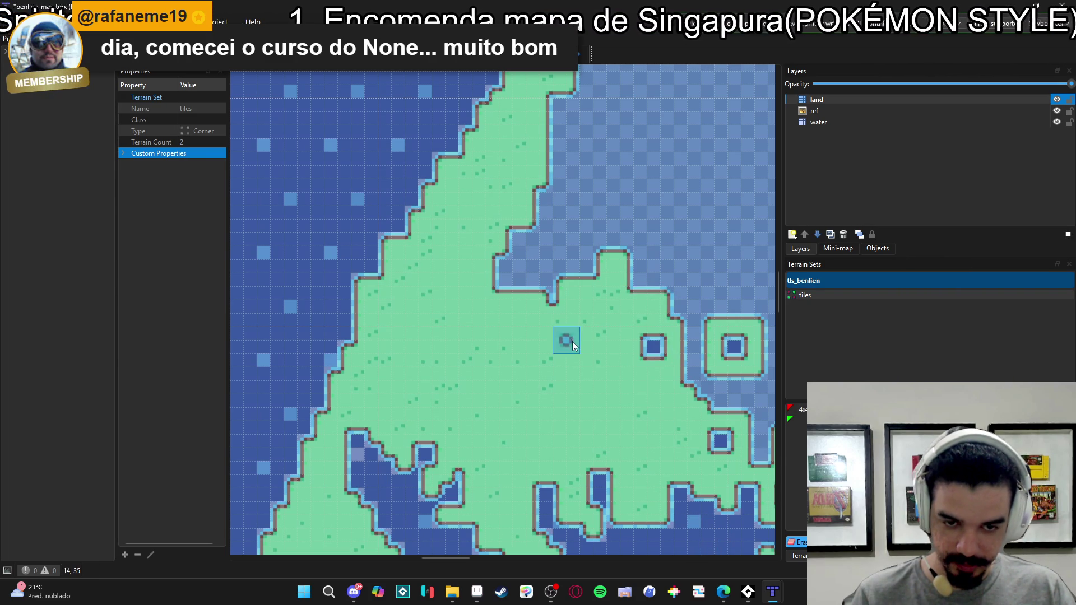
scroll(624, 346, "right", 3)
mouse_move(624, 346)
left_mouse_down()
mouse_move(630, 337)
mouse_move(641, 410)
mouse_move(689, 411)
mouse_move(715, 382)
mouse_move(713, 300)
mouse_move(612, 317)
mouse_move(473, 307)
mouse_move(503, 219)
mouse_move(704, 177)
mouse_move(712, 260)
mouse_move(682, 197)
mouse_move(719, 185)
left_mouse_up()
- Cover the northeast ponds and inlets with land, pushing the coast up toward the top edge
scroll(503, 332, "down", 2)
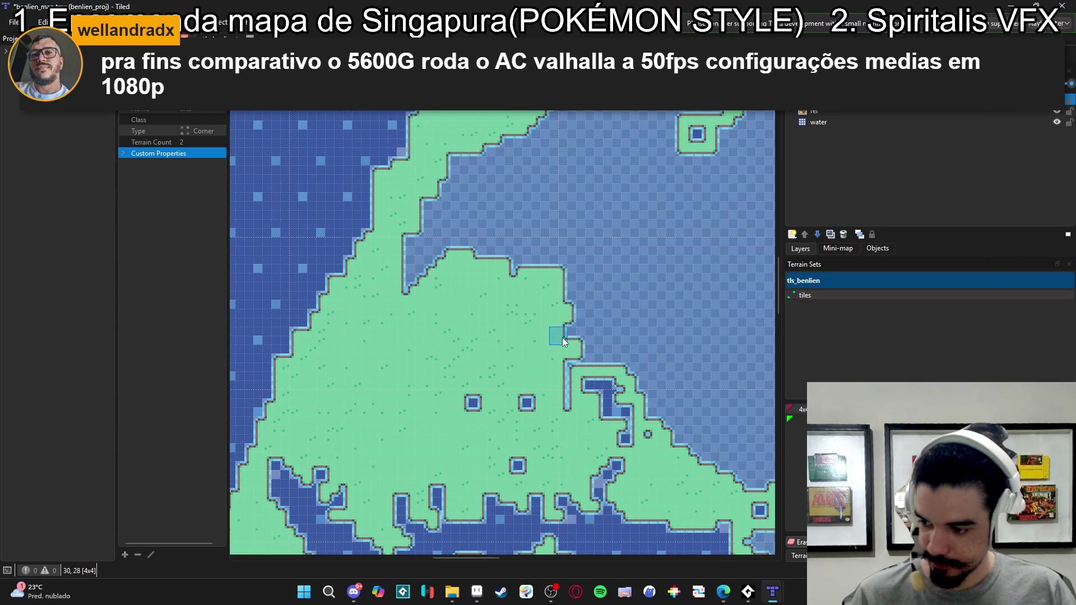
mouse_move(563, 338)
left_mouse_down()
mouse_move(595, 331)
mouse_move(531, 371)
left_mouse_up()
mouse_move(533, 138)
left_mouse_down()
mouse_move(447, 228)
mouse_move(523, 125)
mouse_move(395, 225)
mouse_move(376, 232)
mouse_move(336, 212)
left_mouse_up()
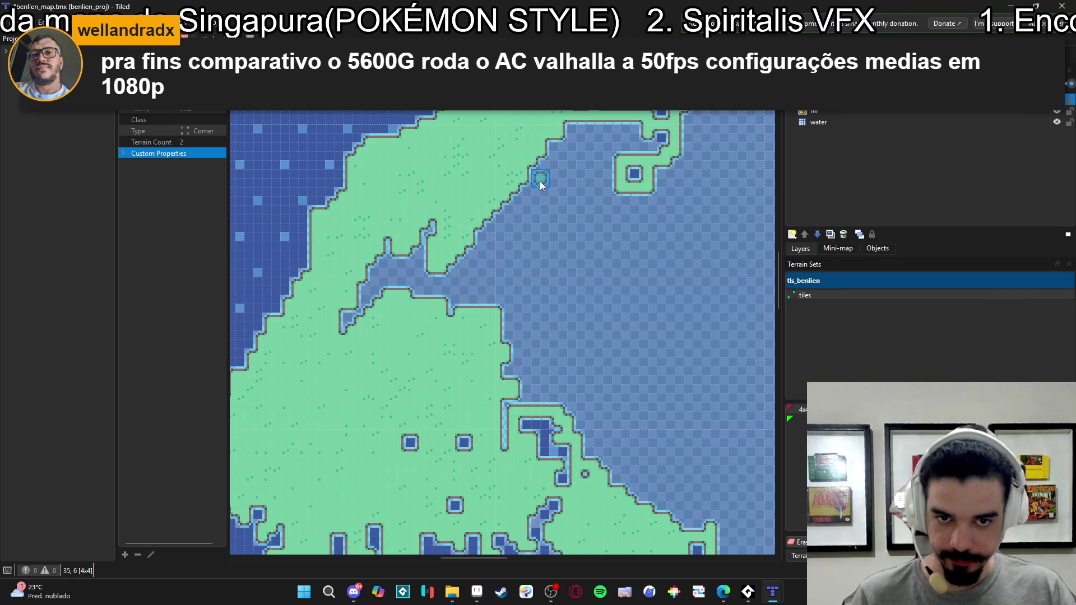
key("ctrl+z")
mouse_move(395, 304)
left_mouse_down()
mouse_move(520, 288)
mouse_move(550, 263)
mouse_move(549, 398)
left_mouse_up()
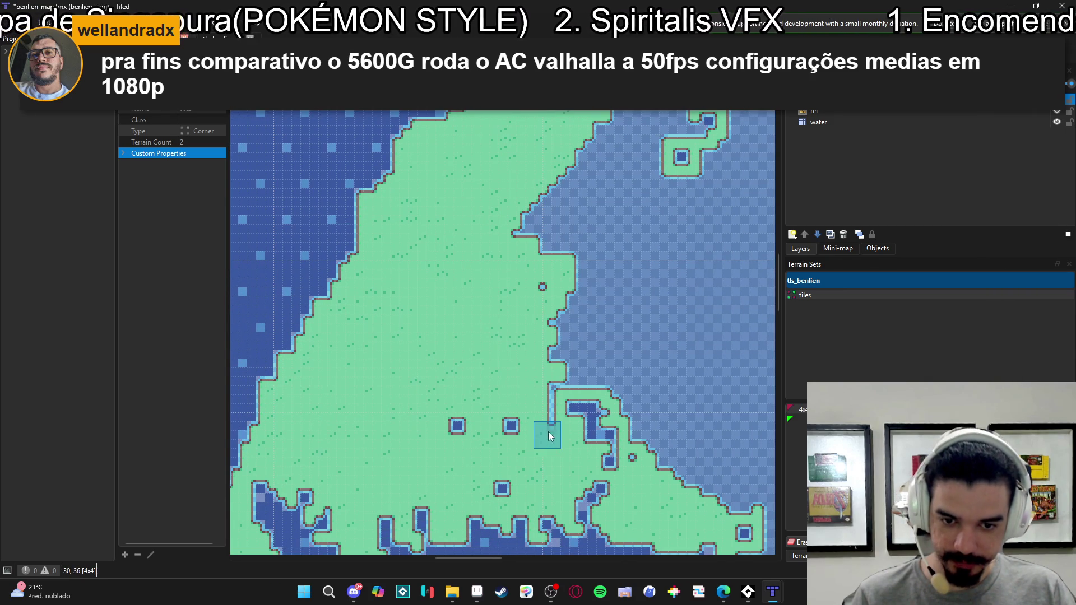
mouse_move(614, 381)
left_mouse_down()
mouse_move(660, 275)
mouse_move(705, 248)
mouse_move(716, 195)
mouse_move(620, 187)
mouse_move(692, 199)
left_mouse_up()
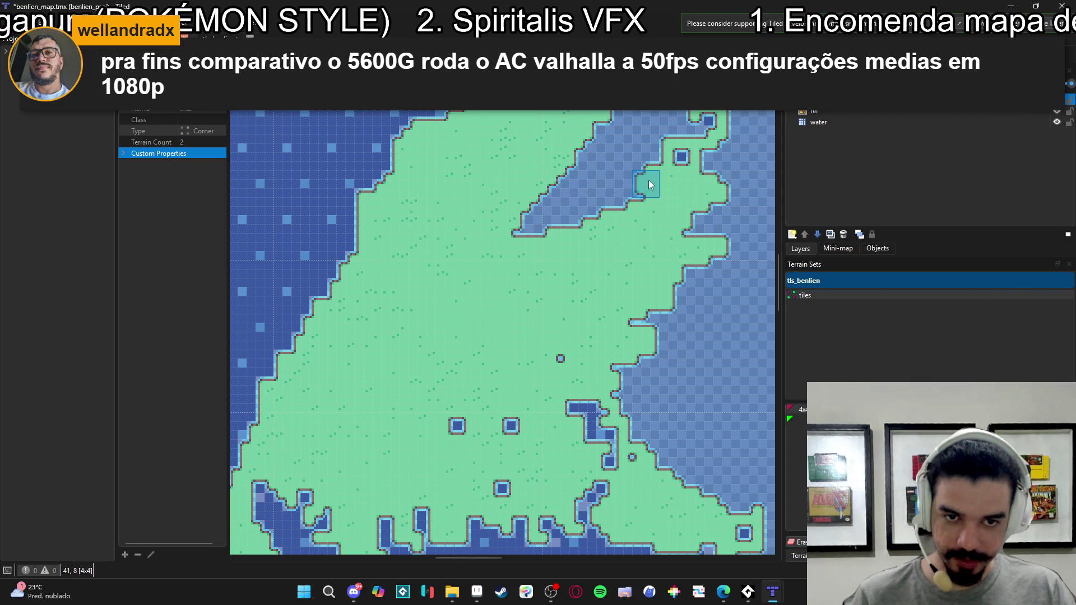
left_click_drag(649, 139, 658, 157)
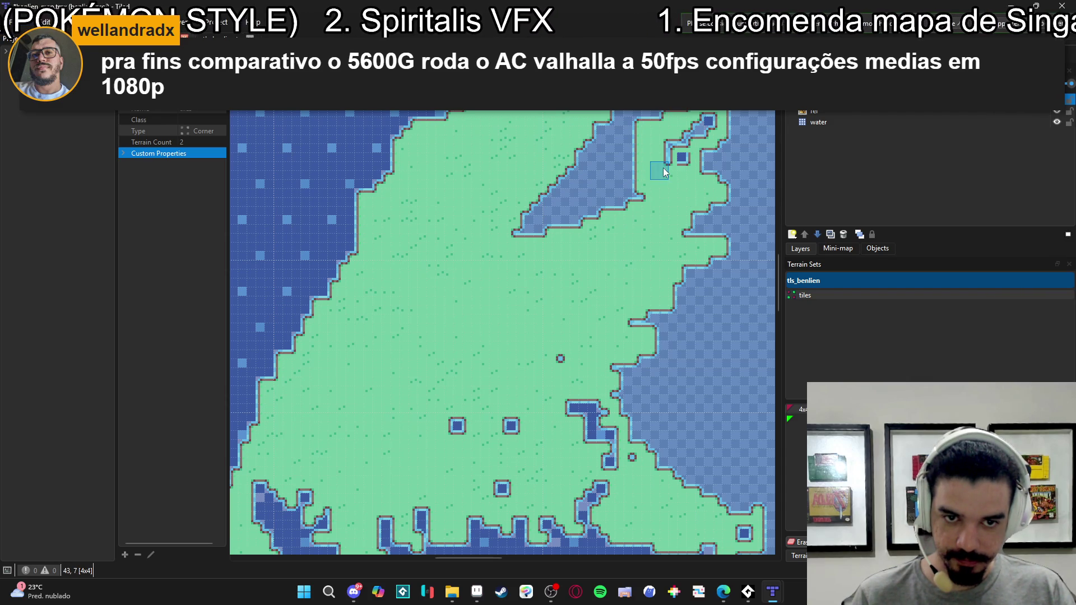
mouse_move(664, 163)
left_mouse_down()
mouse_move(705, 168)
mouse_move(675, 163)
mouse_move(686, 182)
left_mouse_up()
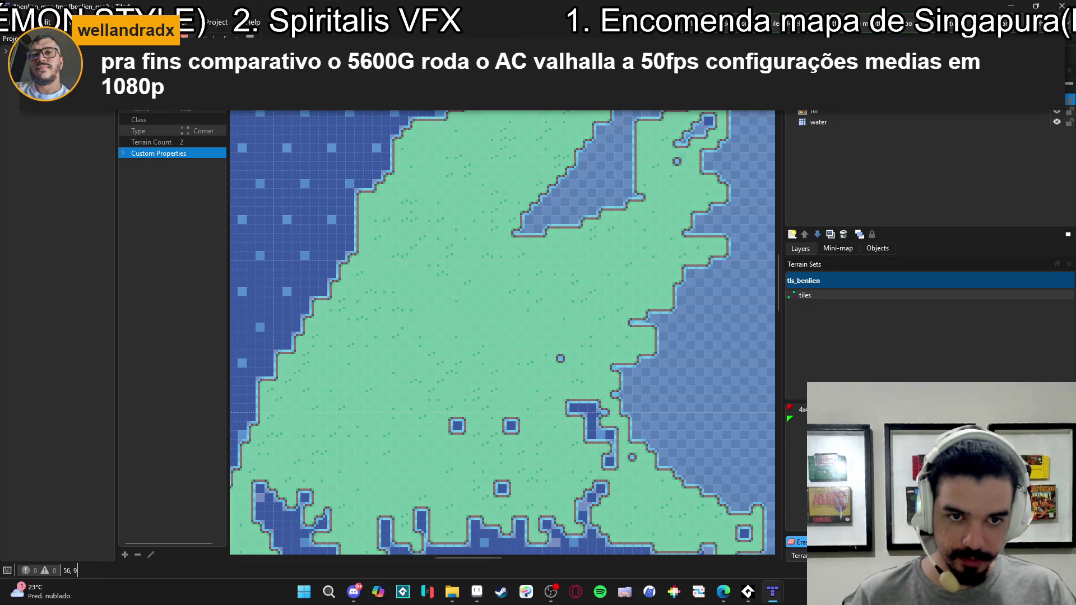
- Make the land layer see-through over the reference image
key("ctrl+h")
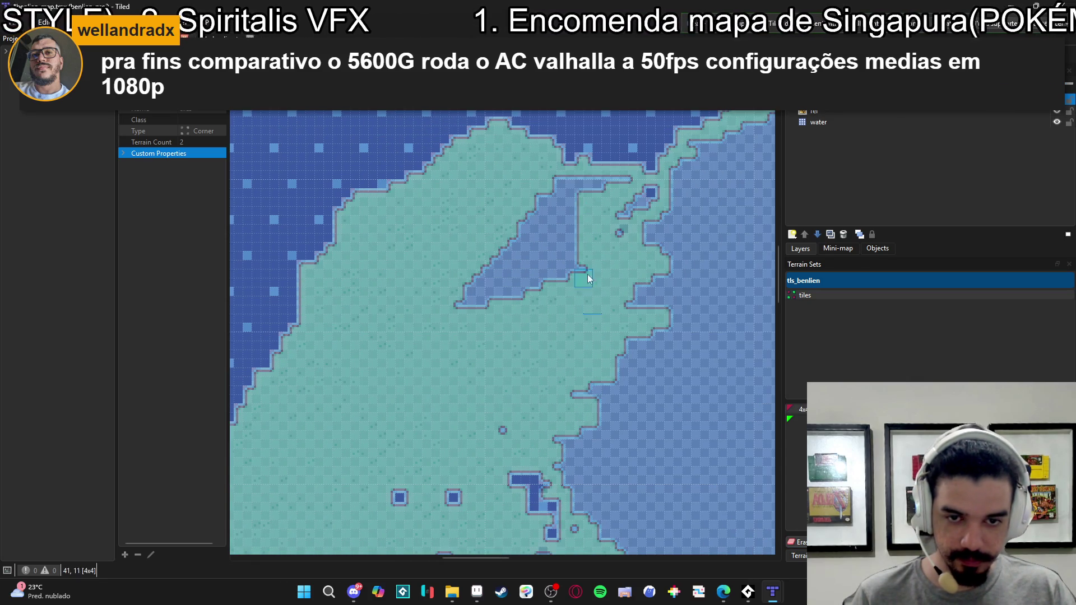
scroll(589, 302, "up", 2)
scroll(588, 303, "right", 2)
- Fill the inner inlet with land, extend a strip east, and erase a stray land patch
mouse_move(611, 180)
left_mouse_down()
mouse_move(567, 210)
mouse_move(579, 287)
mouse_move(523, 223)
mouse_move(504, 242)
left_mouse_up()
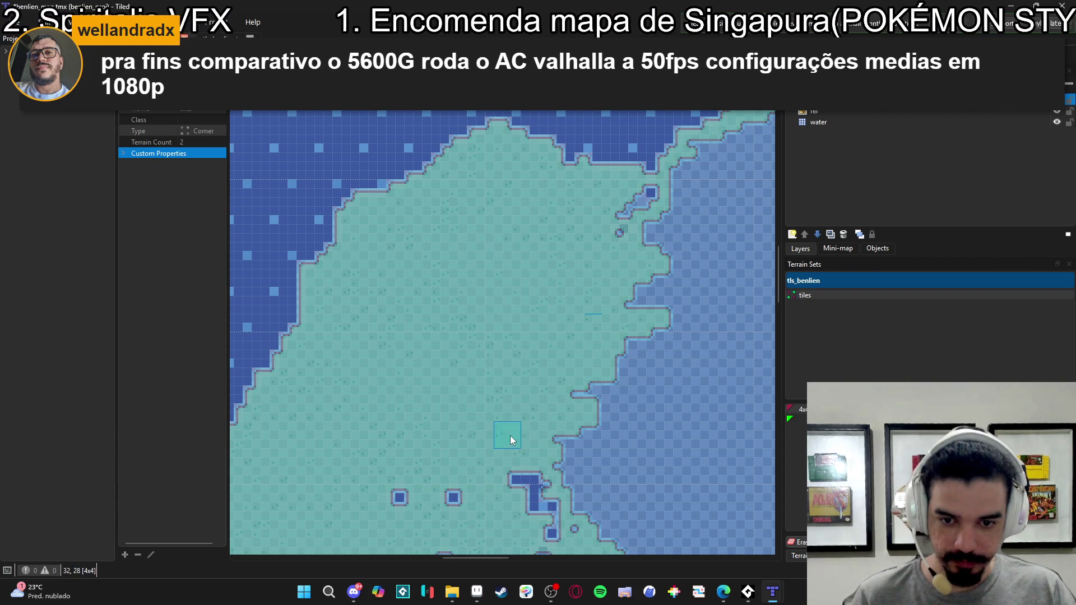
scroll(438, 414, "right", 2)
scroll(438, 414, "up", 1)
mouse_move(570, 291)
left_mouse_down()
mouse_move(581, 263)
mouse_move(527, 268)
left_mouse_up()
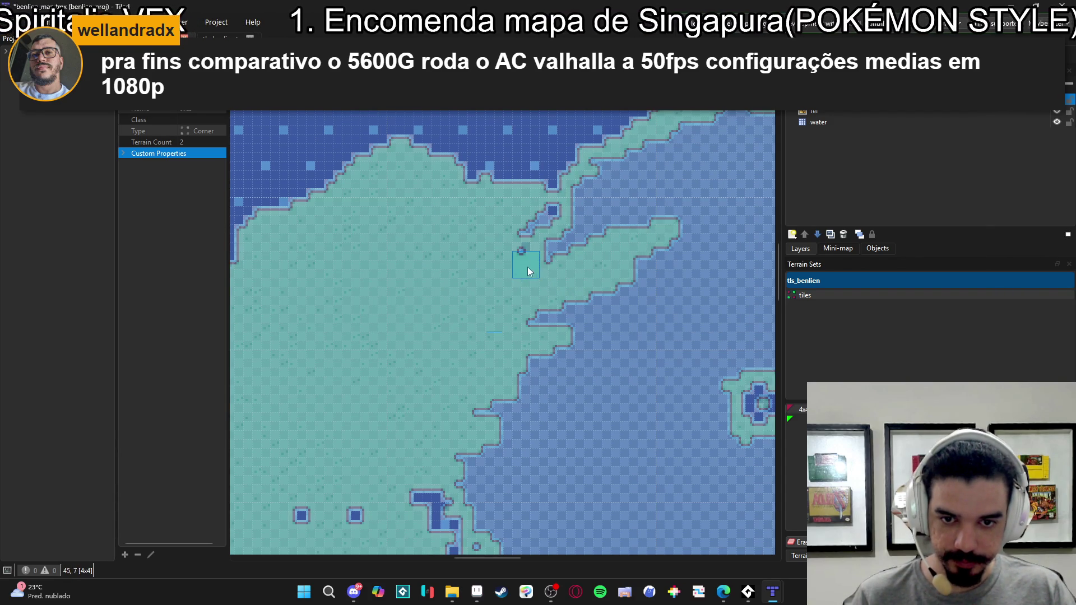
key("e")
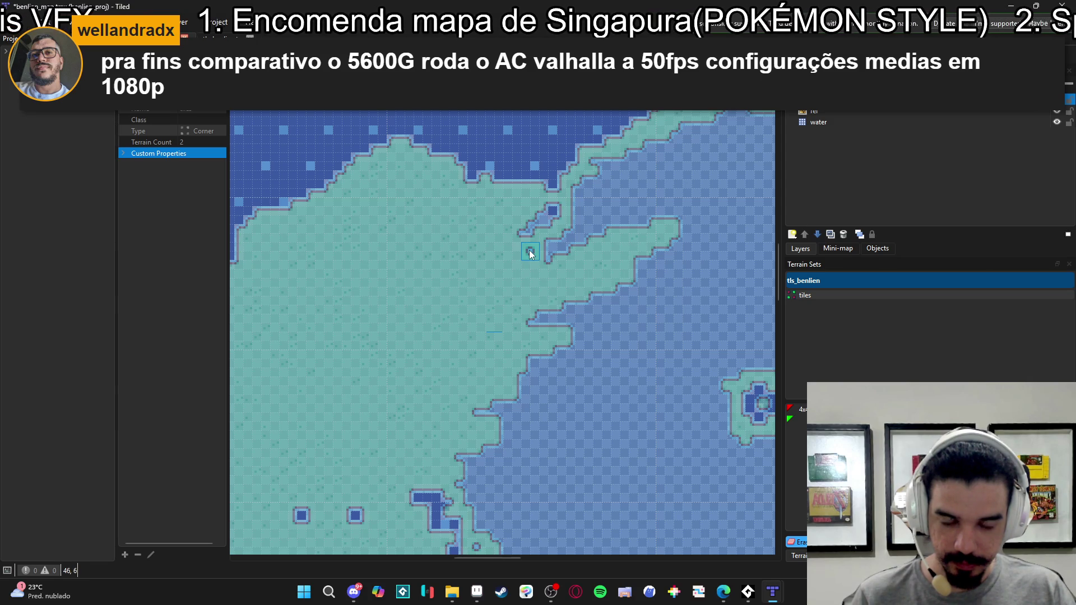
left_click(524, 249)
key("t")
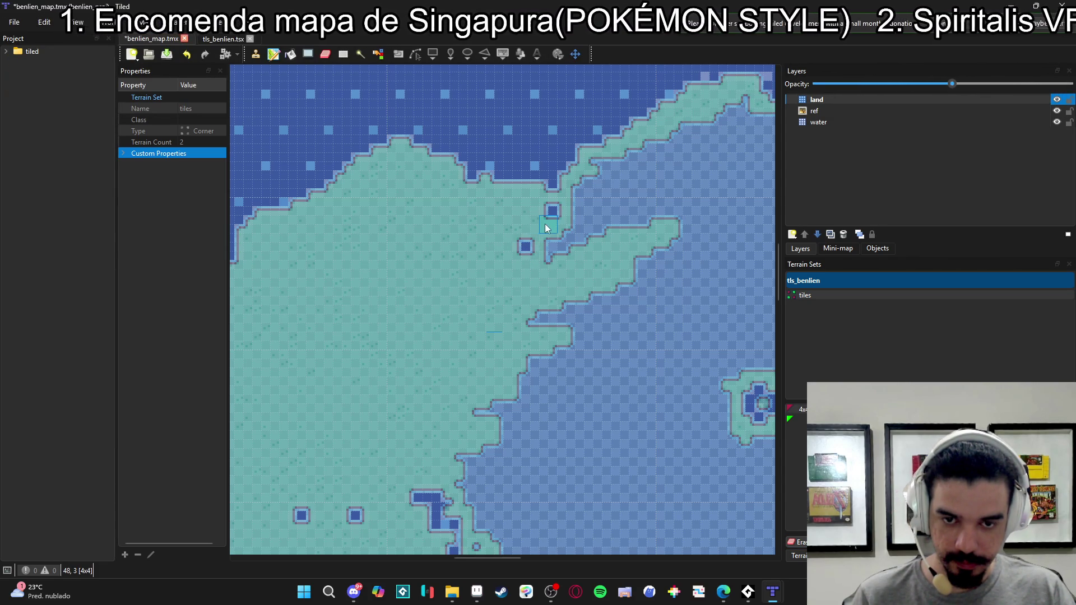
- Fill the triangular inlet near the top edge and smooth the lower coastline
scroll(545, 224, "up", 2)
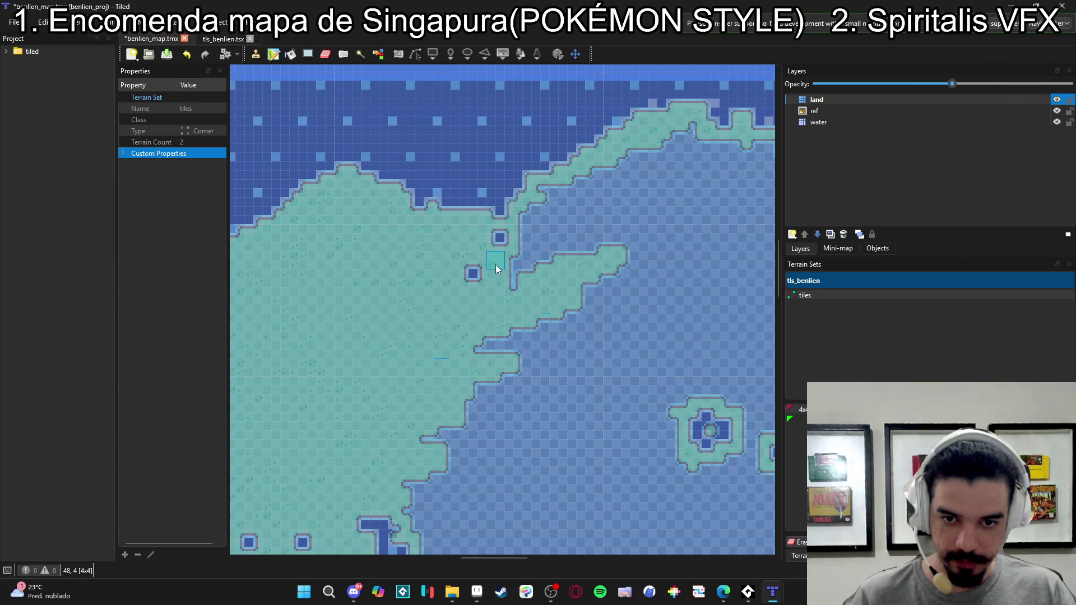
left_click_drag(507, 298, 504, 318)
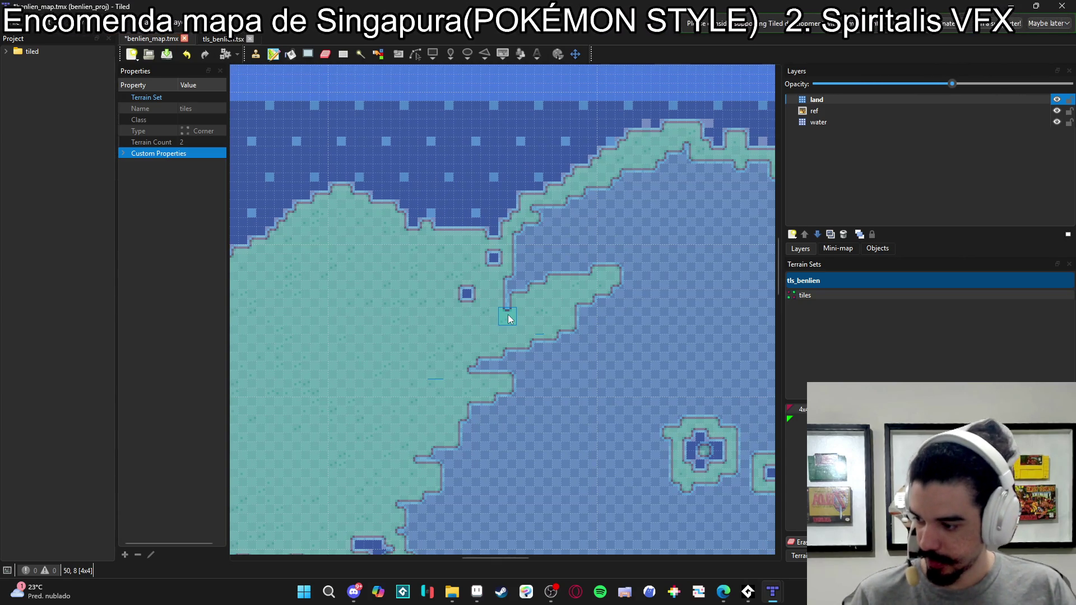
mouse_move(507, 315)
left_mouse_down()
mouse_move(532, 234)
mouse_move(529, 245)
left_mouse_up()
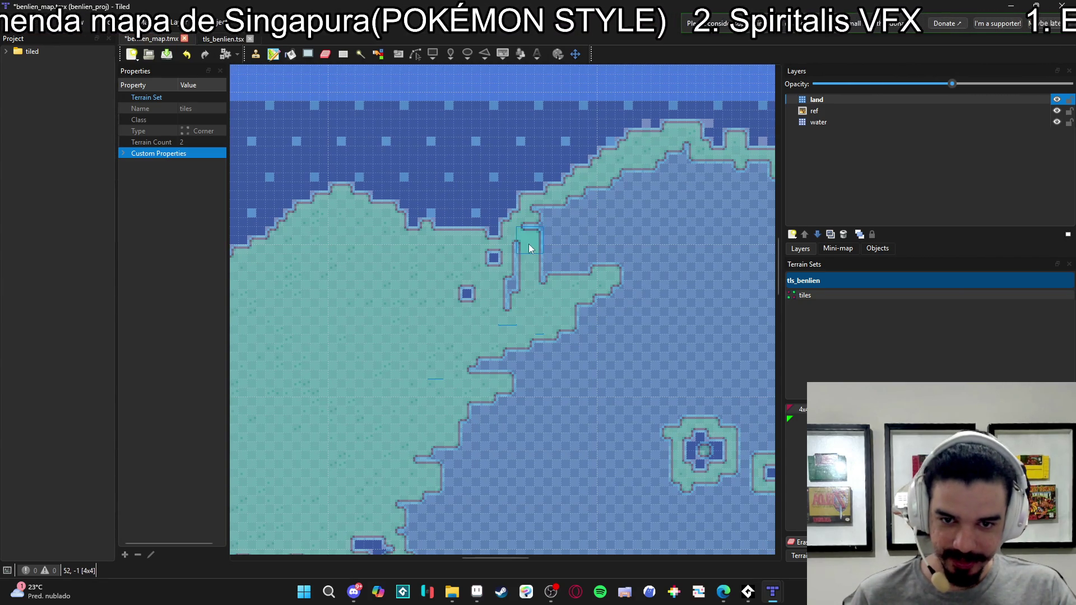
mouse_move(514, 288)
left_mouse_down()
mouse_move(540, 231)
mouse_move(677, 204)
left_mouse_up()
mouse_move(593, 193)
left_mouse_down()
mouse_move(680, 228)
mouse_move(685, 166)
mouse_move(675, 199)
mouse_move(577, 287)
mouse_move(564, 240)
left_mouse_up()
left_click_drag(563, 285, 627, 270)
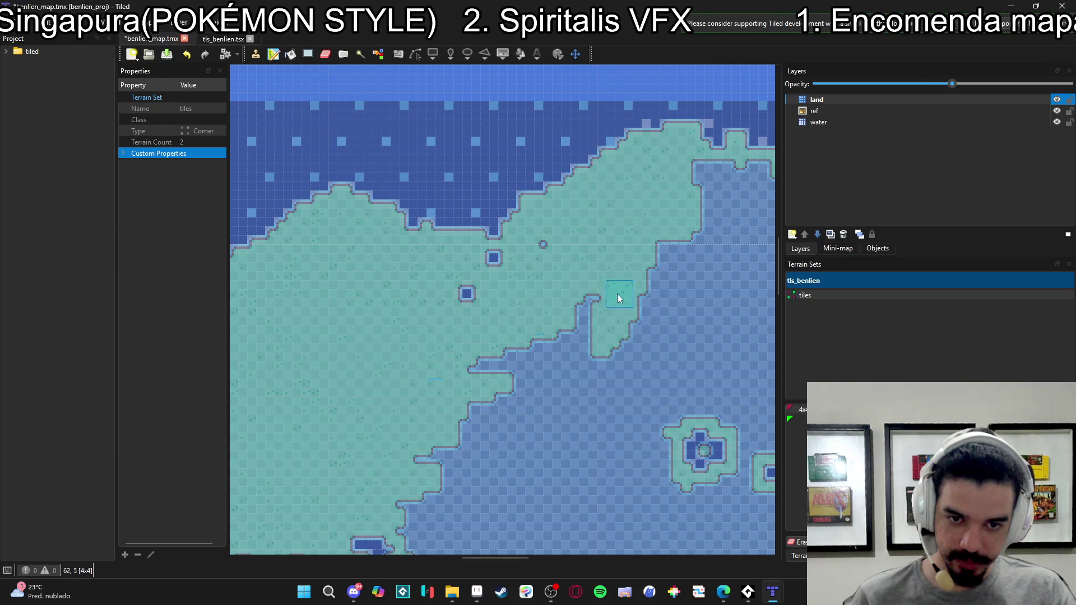
mouse_move(537, 329)
left_mouse_down()
mouse_move(529, 392)
mouse_move(449, 388)
left_mouse_up()
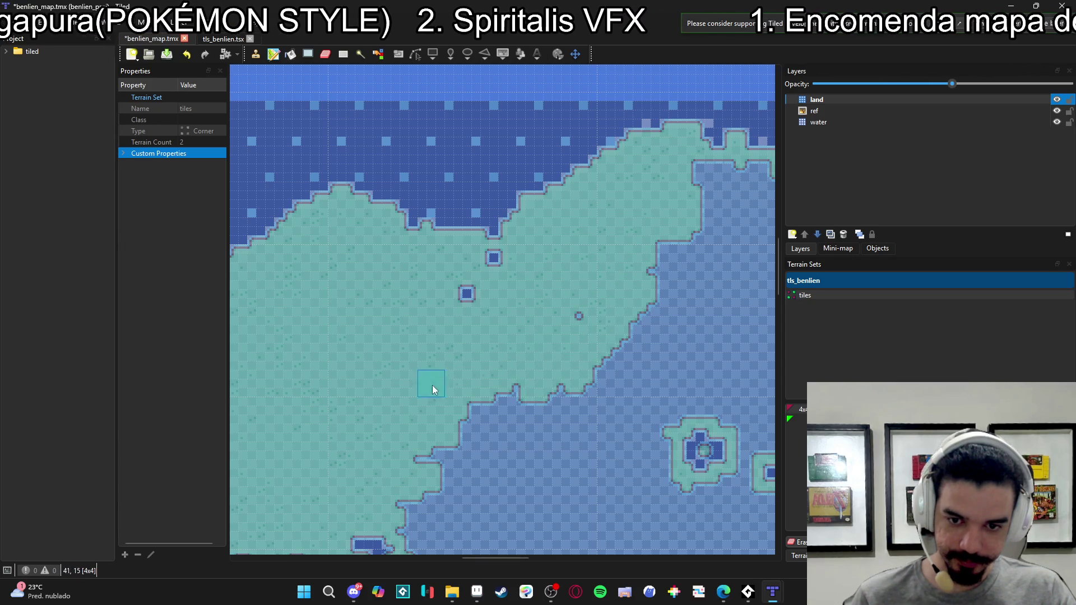
- Fill the central water inlets with land, reshaping the coastline
scroll(498, 413, "down", 5)
mouse_move(540, 396)
left_mouse_down()
mouse_move(522, 396)
mouse_move(589, 379)
mouse_move(592, 330)
left_mouse_up()
mouse_move(607, 379)
left_mouse_down()
mouse_move(618, 418)
mouse_move(502, 284)
mouse_move(459, 318)
left_mouse_up()
scroll(459, 319, "down", 4)
scroll(459, 319, "left", 4)
- Cover the small ponds and lower channel with land, pushing the eastern coast outward
mouse_move(555, 297)
left_mouse_down()
mouse_move(519, 305)
mouse_move(501, 287)
mouse_move(473, 331)
left_mouse_up()
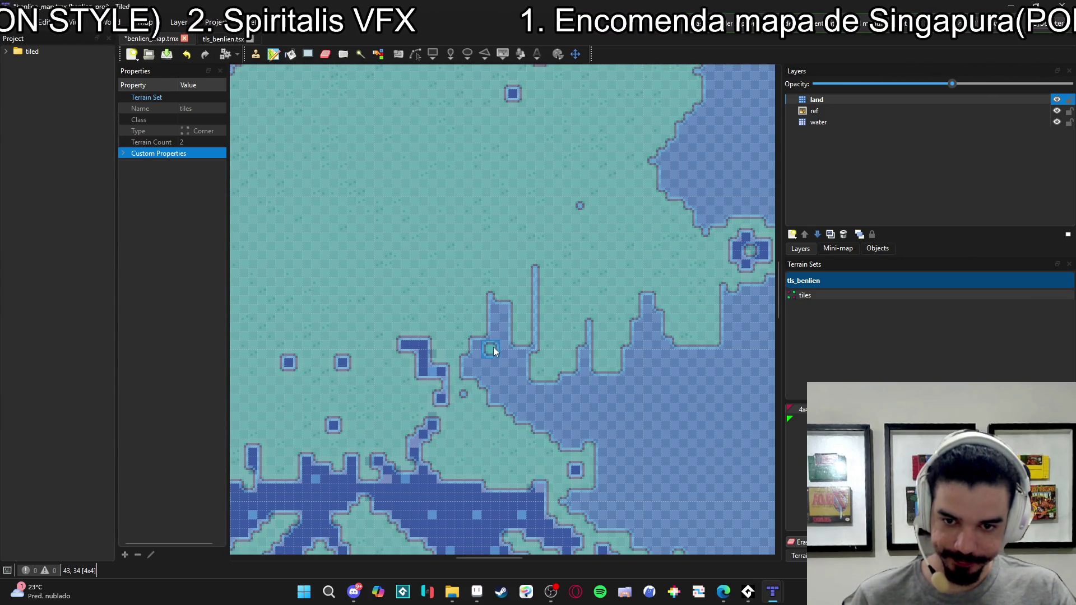
left_click_drag(473, 380, 489, 362)
mouse_move(464, 399)
left_mouse_down()
mouse_move(486, 264)
mouse_move(525, 398)
mouse_move(555, 440)
mouse_move(634, 443)
mouse_move(570, 395)
mouse_move(501, 392)
left_mouse_up()
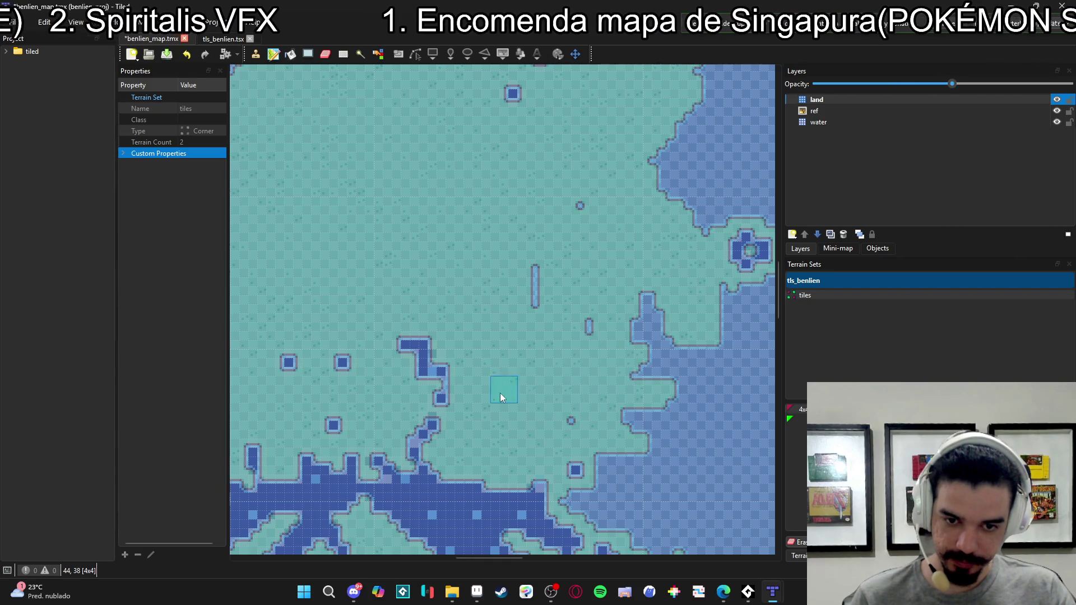
mouse_move(610, 372)
left_mouse_down()
mouse_move(660, 392)
mouse_move(622, 290)
mouse_move(673, 353)
mouse_move(708, 341)
left_mouse_up()
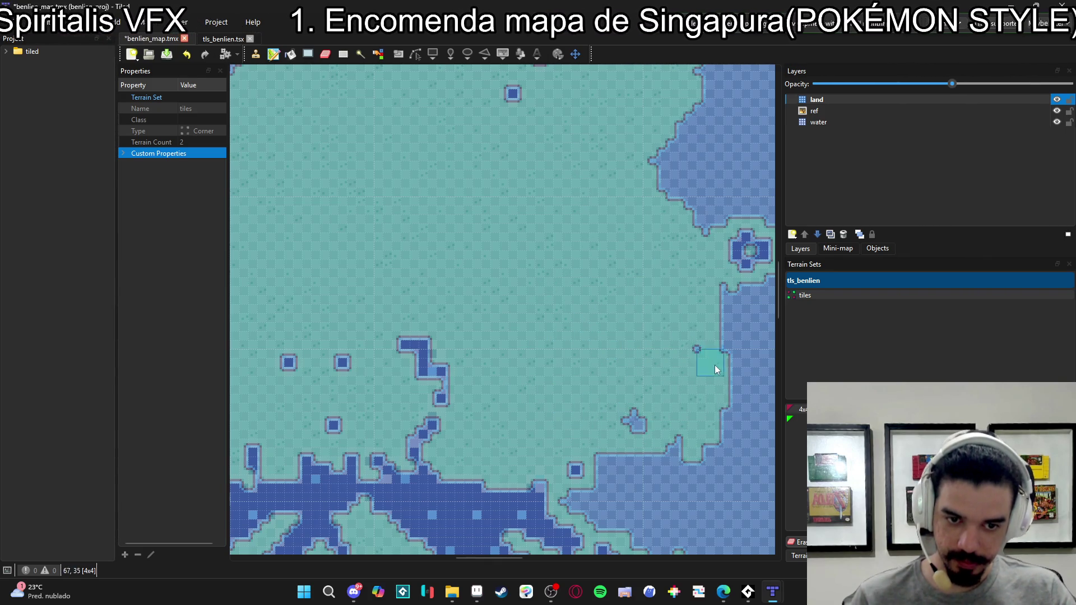
scroll(704, 375, "down", 4)
mouse_move(597, 257)
left_mouse_down()
mouse_move(560, 169)
mouse_move(546, 254)
left_mouse_up()
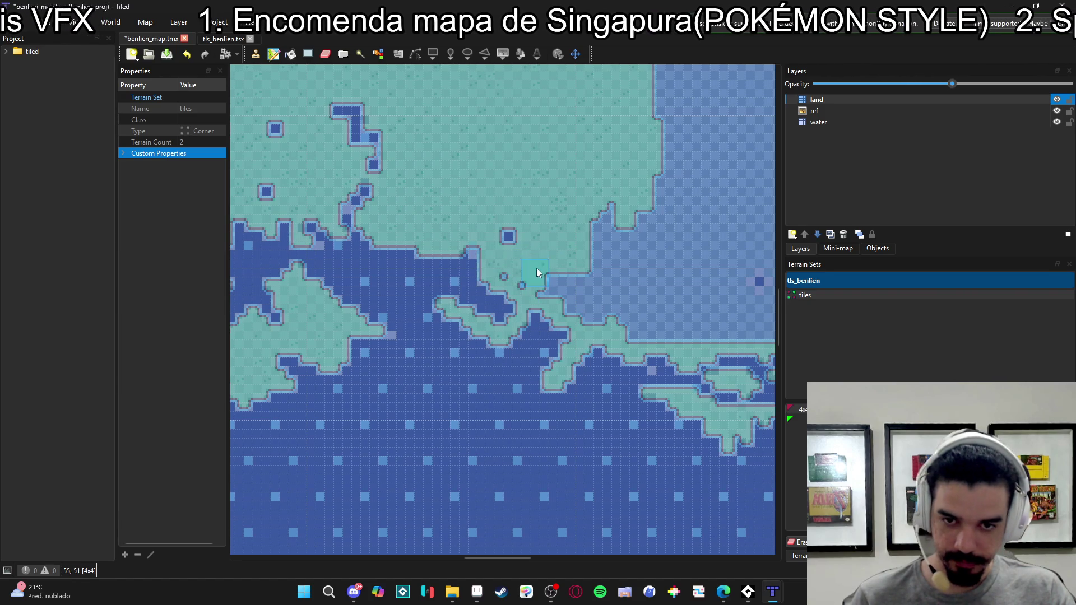
- Cover the central inlet's western tip, water edges and thin water strips with land
left_click_drag(526, 284, 631, 332)
mouse_move(590, 289)
left_mouse_down()
mouse_move(615, 220)
mouse_move(590, 246)
mouse_move(617, 278)
mouse_move(586, 290)
left_mouse_up()
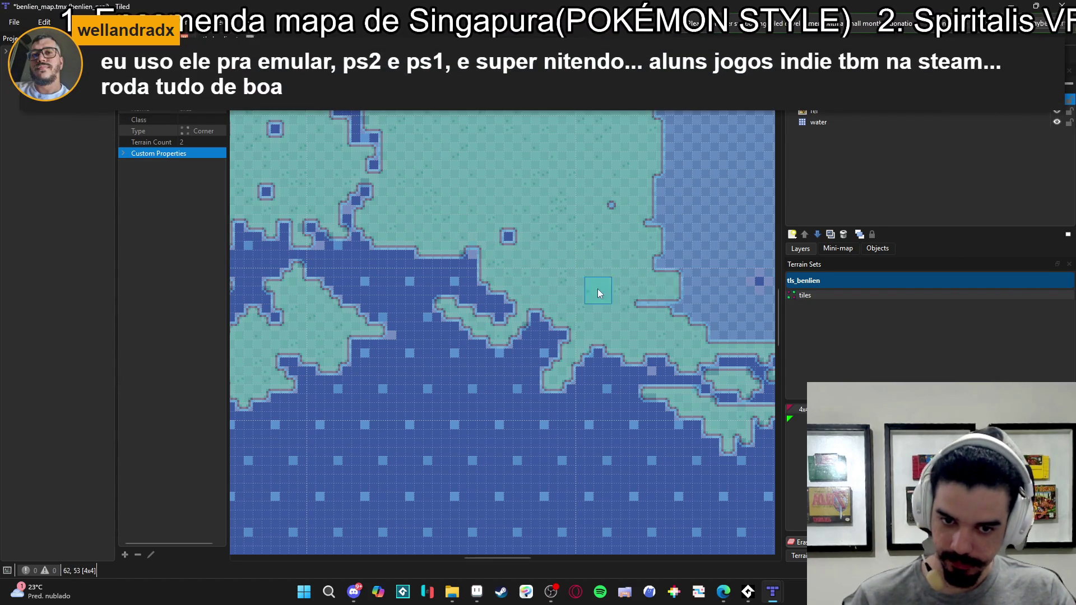
scroll(656, 306, "right", 3)
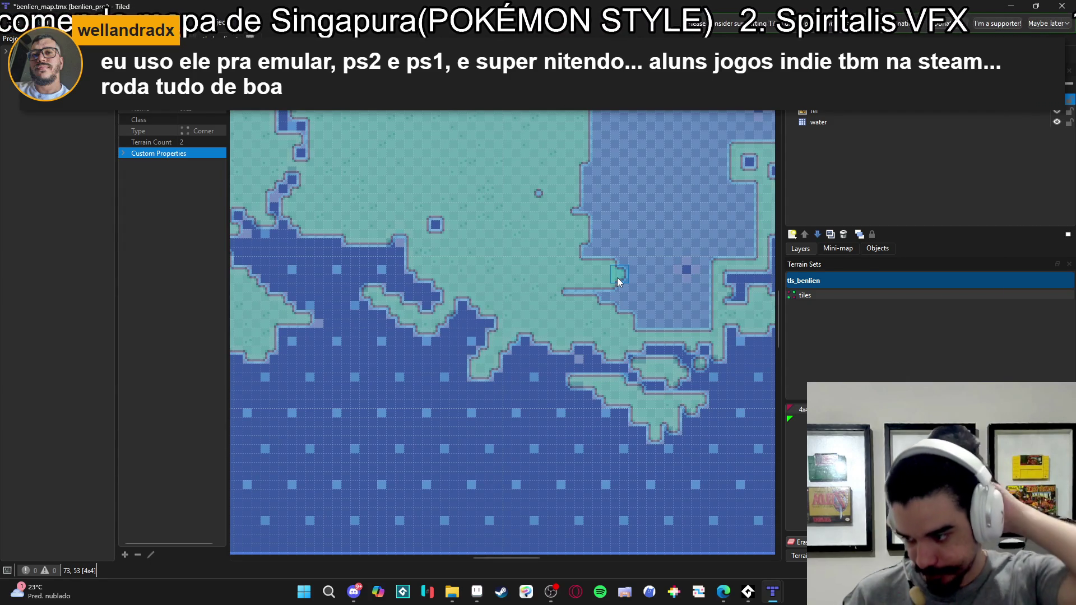
scroll(637, 273, "right", 5)
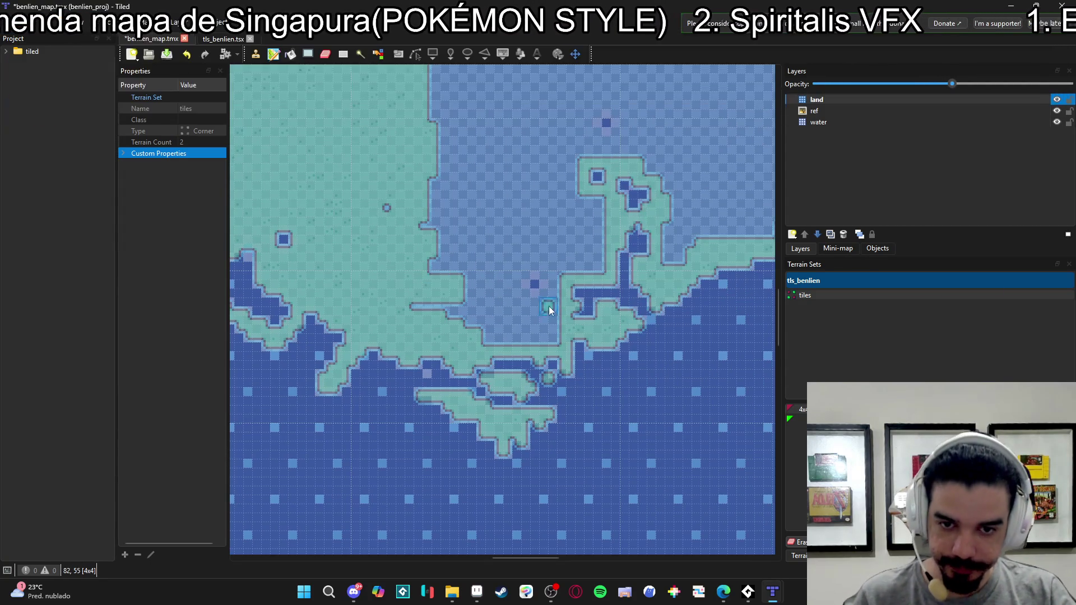
left_click(533, 297)
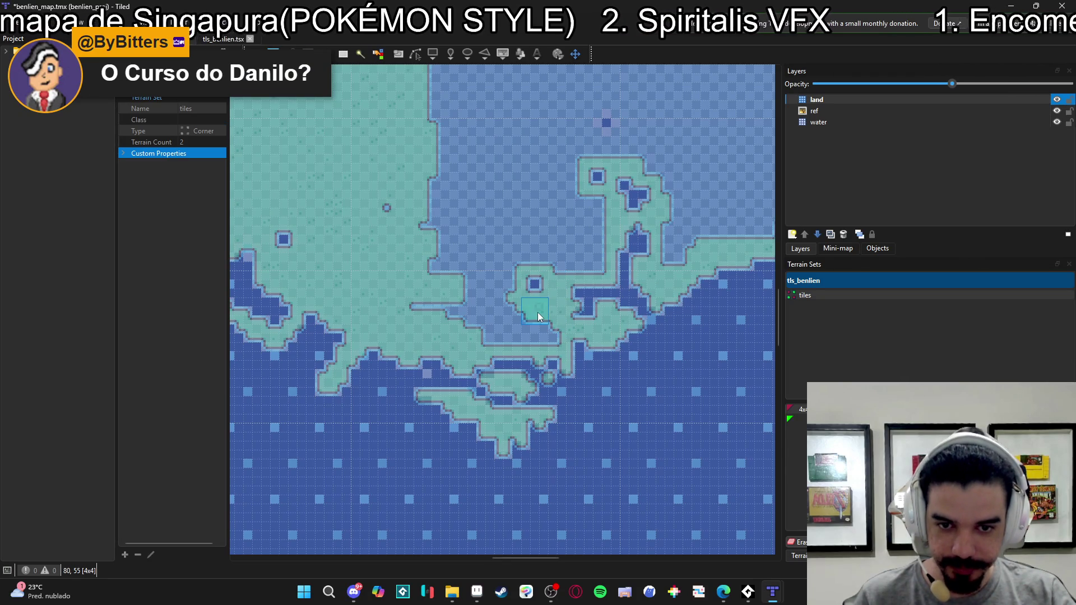
mouse_move(552, 341)
left_mouse_down()
mouse_move(485, 334)
mouse_move(502, 318)
mouse_move(499, 294)
left_mouse_up()
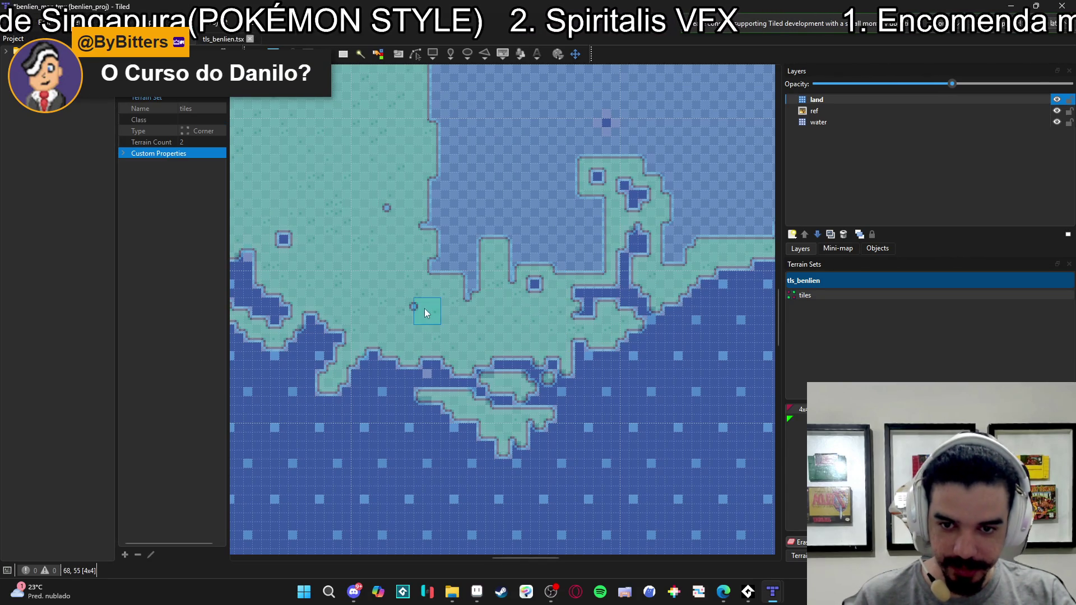
left_click_drag(396, 178, 447, 291)
mouse_move(482, 285)
left_mouse_down()
mouse_move(504, 243)
mouse_move(512, 271)
mouse_move(537, 258)
mouse_move(590, 266)
mouse_move(600, 216)
mouse_move(549, 207)
mouse_move(532, 237)
mouse_move(556, 174)
mouse_move(558, 210)
mouse_move(556, 191)
mouse_move(492, 224)
mouse_move(432, 229)
mouse_move(434, 244)
mouse_move(486, 128)
mouse_move(469, 106)
mouse_move(504, 325)
left_mouse_up()
mouse_move(488, 273)
left_mouse_down()
mouse_move(527, 293)
mouse_move(545, 253)
mouse_move(531, 291)
mouse_move(566, 282)
mouse_move(527, 297)
mouse_move(645, 289)
mouse_move(627, 313)
mouse_move(638, 331)
mouse_move(641, 319)
mouse_move(652, 367)
mouse_move(701, 352)
mouse_move(684, 344)
mouse_move(677, 298)
mouse_move(667, 313)
mouse_move(615, 269)
mouse_move(600, 173)
mouse_move(591, 223)
mouse_move(555, 227)
mouse_move(554, 271)
mouse_move(553, 216)
mouse_move(537, 192)
mouse_move(507, 185)
mouse_move(455, 208)
mouse_move(498, 194)
mouse_move(455, 153)
mouse_move(472, 108)
mouse_move(590, 146)
mouse_move(586, 192)
left_mouse_up()
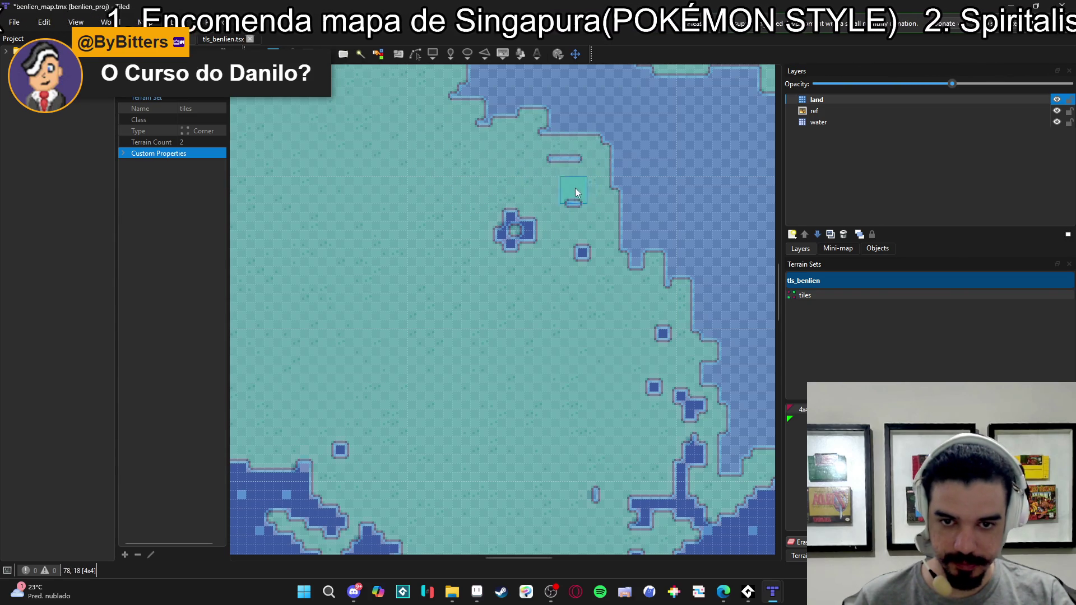
- Paint land over the remaining inlets, shore-side water and small water strips
scroll(577, 241, "up", 3)
mouse_move(624, 307)
left_mouse_down()
mouse_move(479, 201)
mouse_move(605, 329)
mouse_move(597, 356)
mouse_move(546, 237)
mouse_move(528, 150)
mouse_move(557, 106)
mouse_move(573, 120)
mouse_move(598, 101)
mouse_move(617, 125)
mouse_move(555, 175)
mouse_move(527, 224)
mouse_move(600, 237)
mouse_move(620, 160)
mouse_move(584, 180)
mouse_move(620, 200)
mouse_move(653, 183)
mouse_move(663, 227)
mouse_move(633, 194)
mouse_move(681, 252)
mouse_move(640, 324)
mouse_move(678, 322)
mouse_move(690, 341)
left_mouse_up()
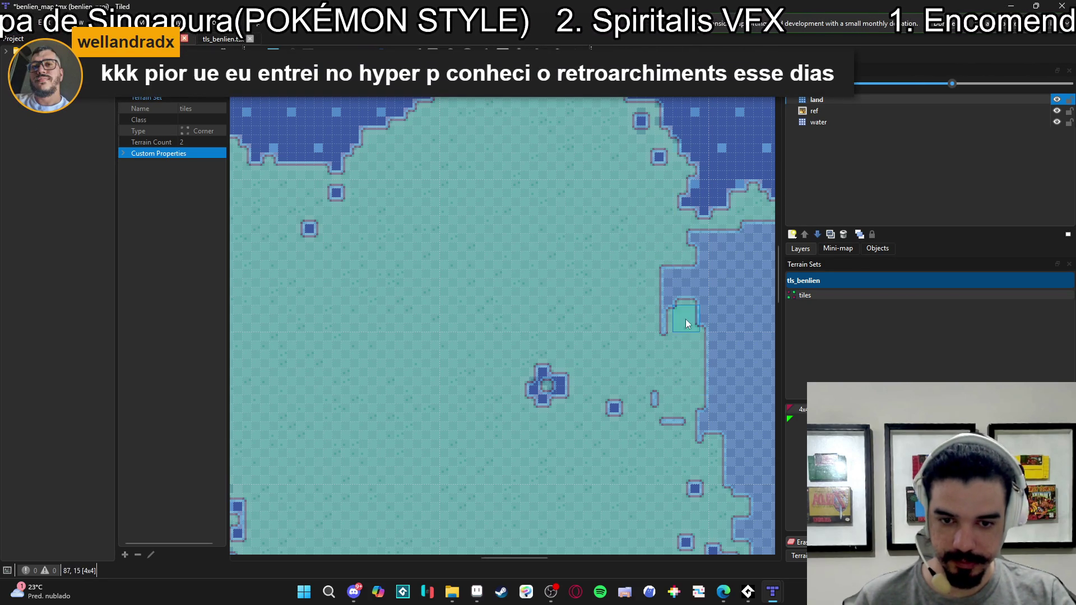
mouse_move(703, 383)
left_mouse_down()
mouse_move(566, 326)
mouse_move(562, 311)
mouse_move(566, 320)
mouse_move(528, 357)
left_mouse_up()
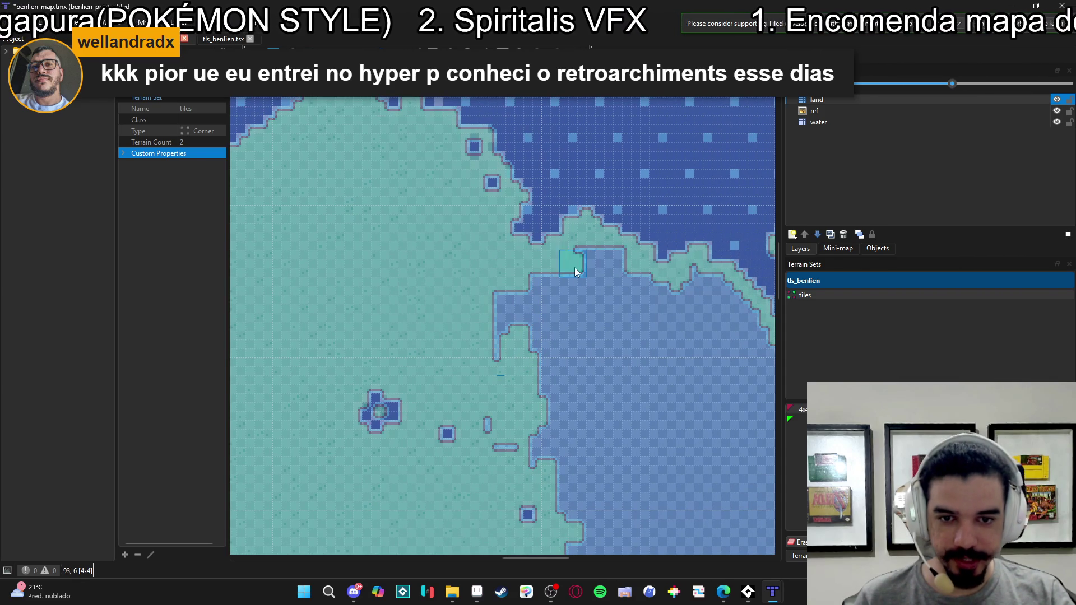
mouse_move(617, 256)
left_mouse_down()
mouse_move(521, 307)
mouse_move(505, 292)
mouse_move(500, 443)
mouse_move(584, 319)
mouse_move(642, 286)
left_mouse_up()
scroll(638, 336, "down", 5)
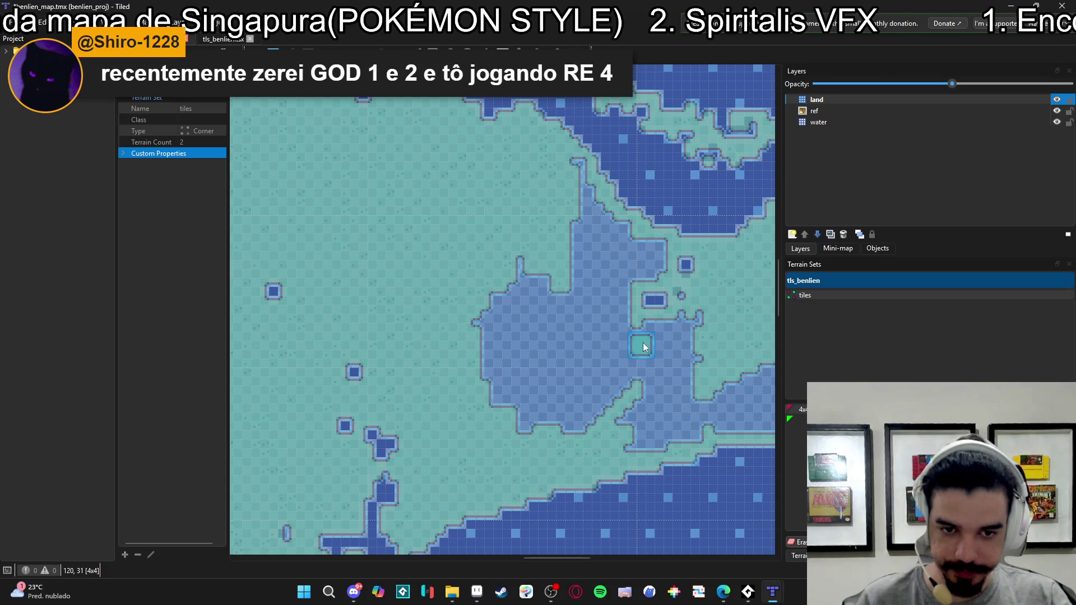
mouse_move(581, 367)
left_mouse_down()
mouse_move(511, 288)
mouse_move(493, 304)
mouse_move(530, 396)
mouse_move(556, 329)
mouse_move(547, 424)
mouse_move(576, 408)
mouse_move(600, 414)
mouse_move(596, 398)
mouse_move(543, 427)
mouse_move(708, 328)
left_mouse_up()
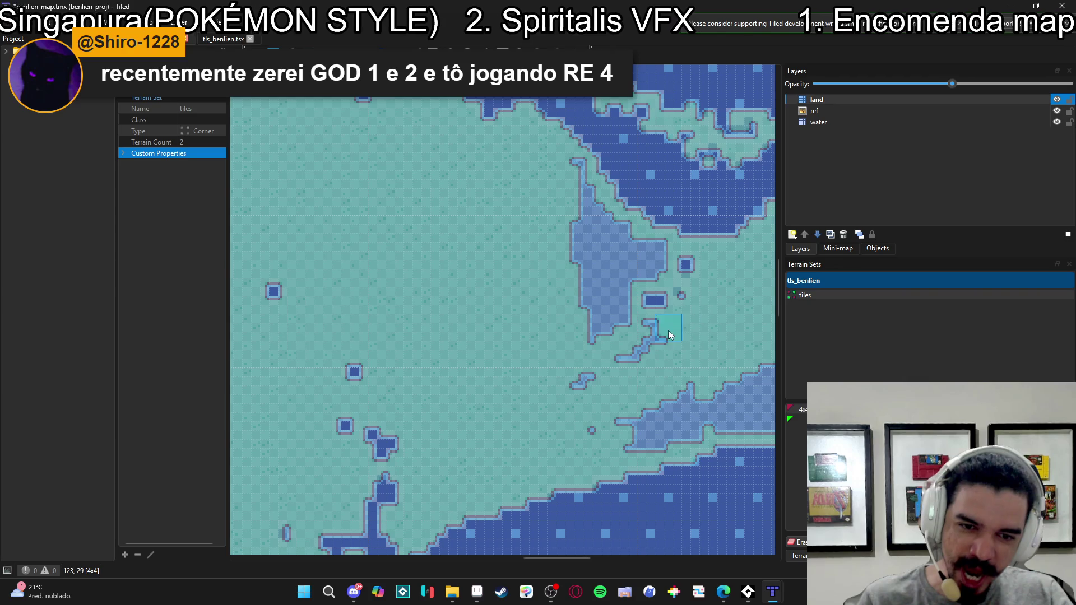
mouse_move(627, 338)
left_mouse_down()
mouse_move(567, 405)
mouse_move(608, 427)
mouse_move(619, 325)
left_mouse_up()
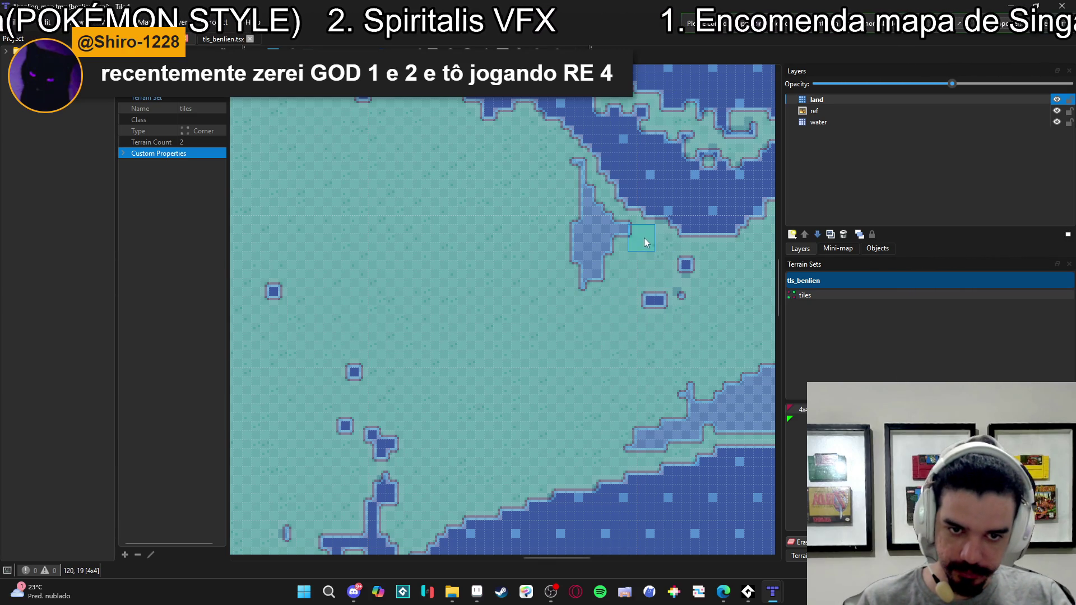
mouse_move(576, 166)
left_mouse_down()
mouse_move(575, 274)
mouse_move(603, 268)
left_mouse_up()
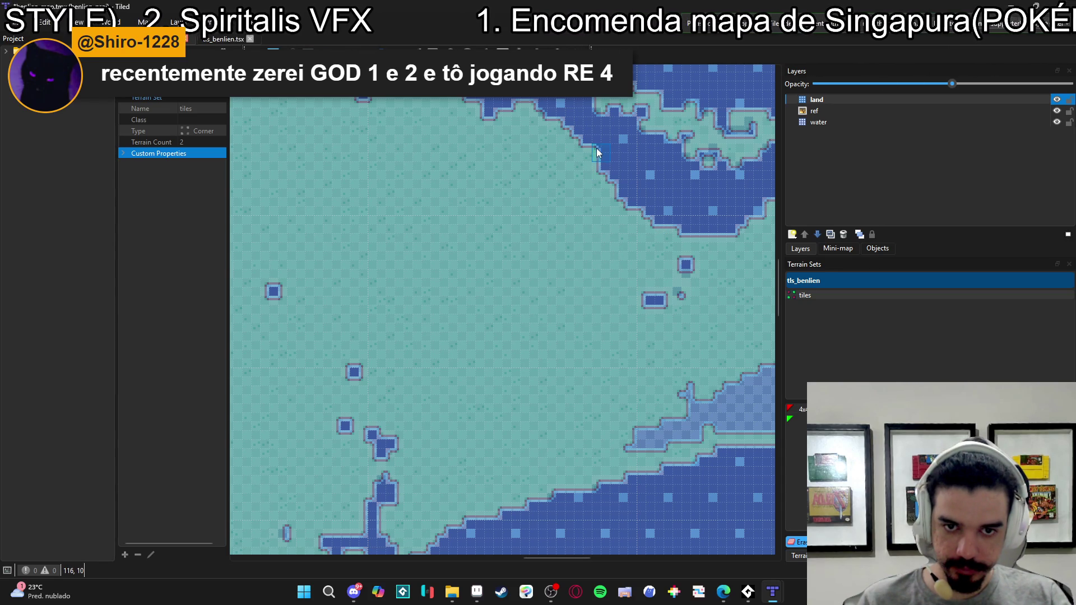
- Reshape the small inland pond with the Eraser
scroll(644, 185, "right", 3)
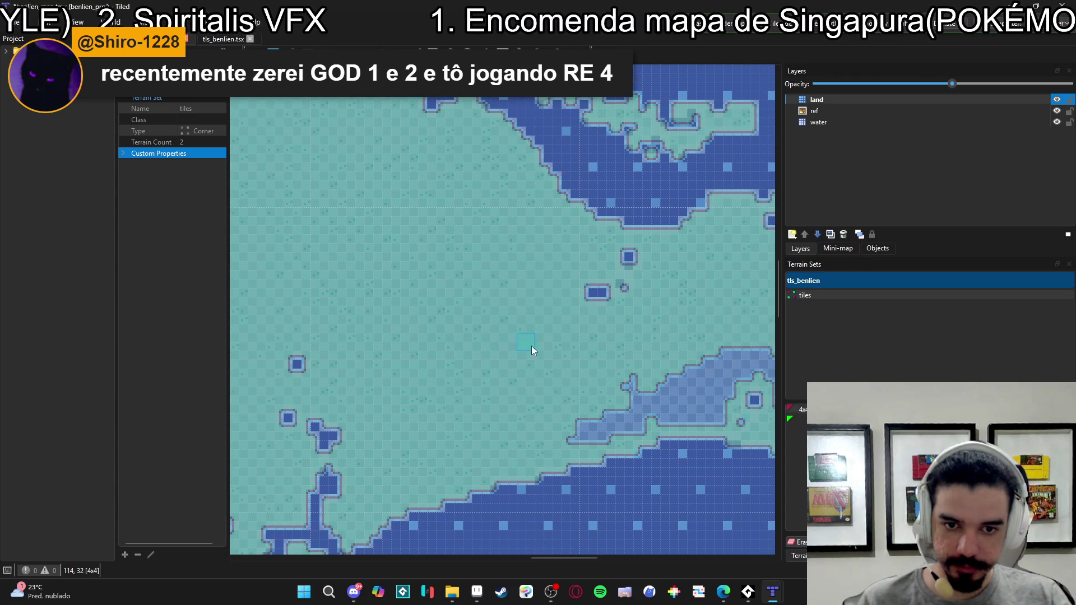
scroll(496, 334, "right", 5)
key("e")
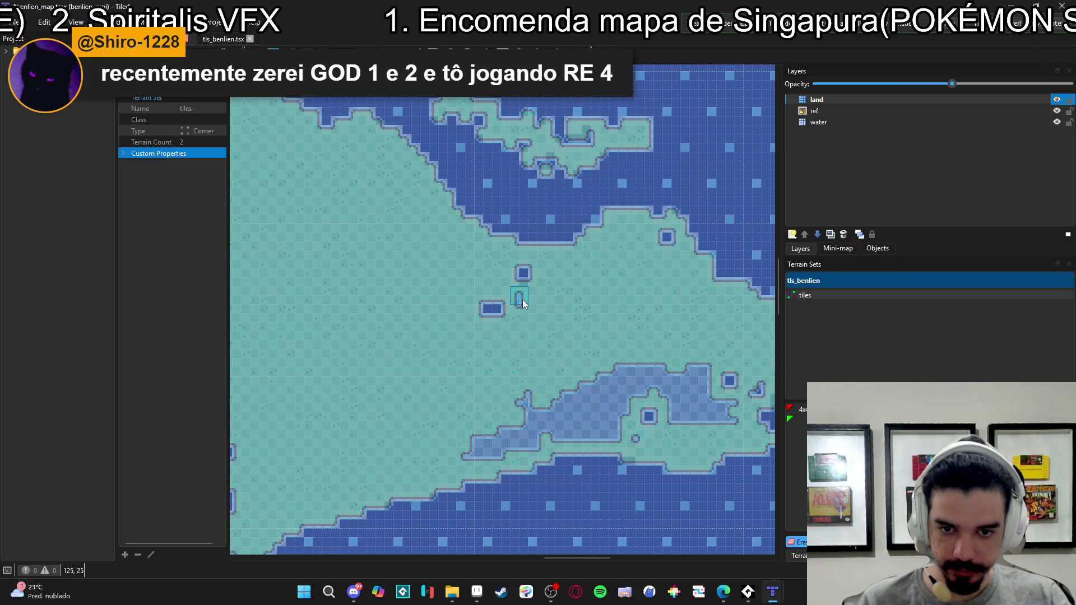
left_click(545, 271)
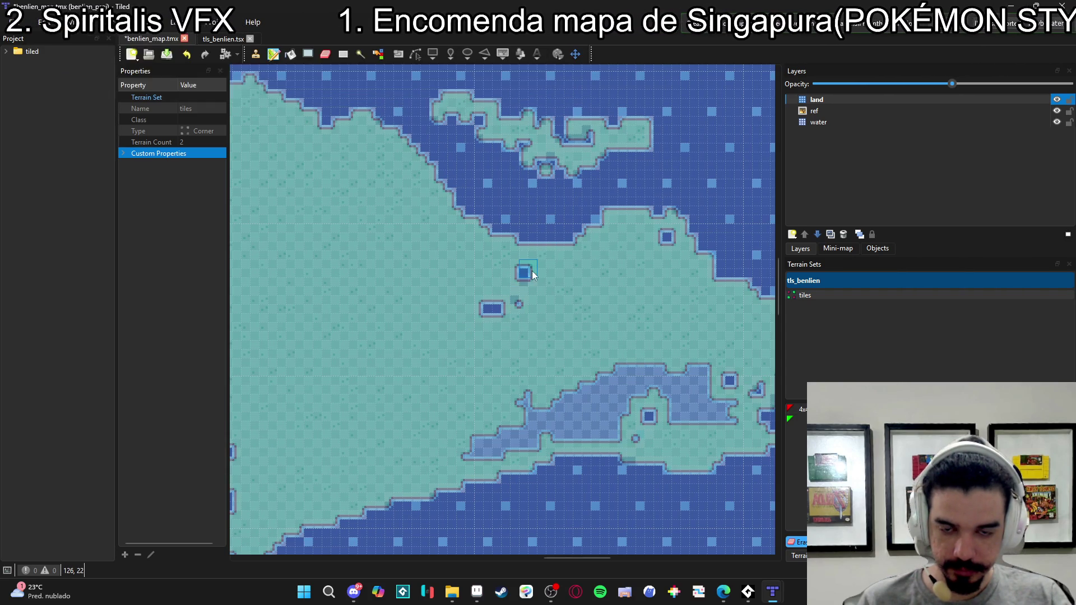
left_click(525, 278)
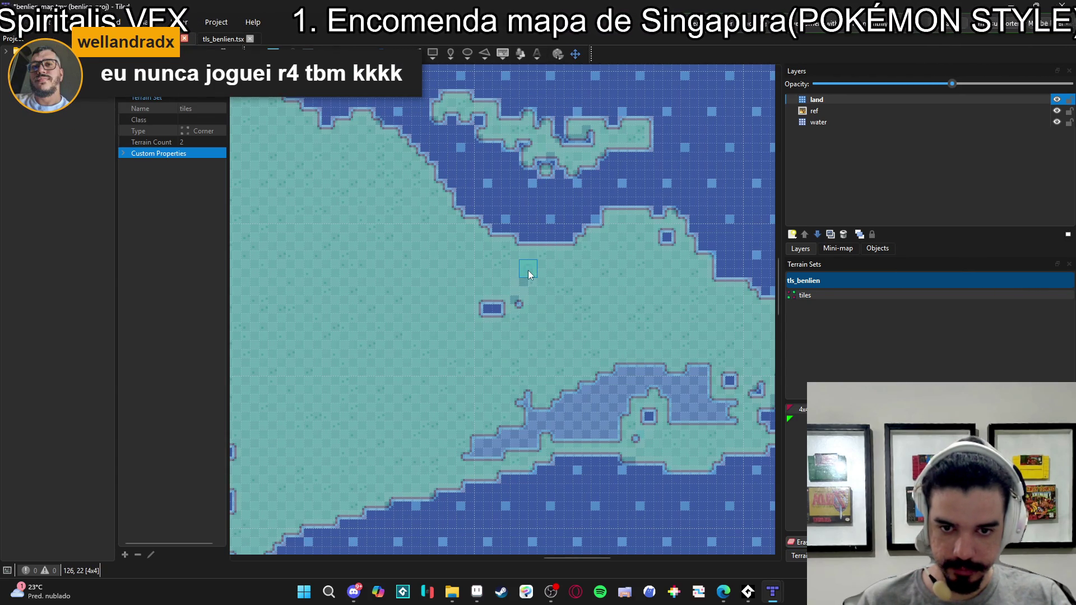
left_click(520, 283)
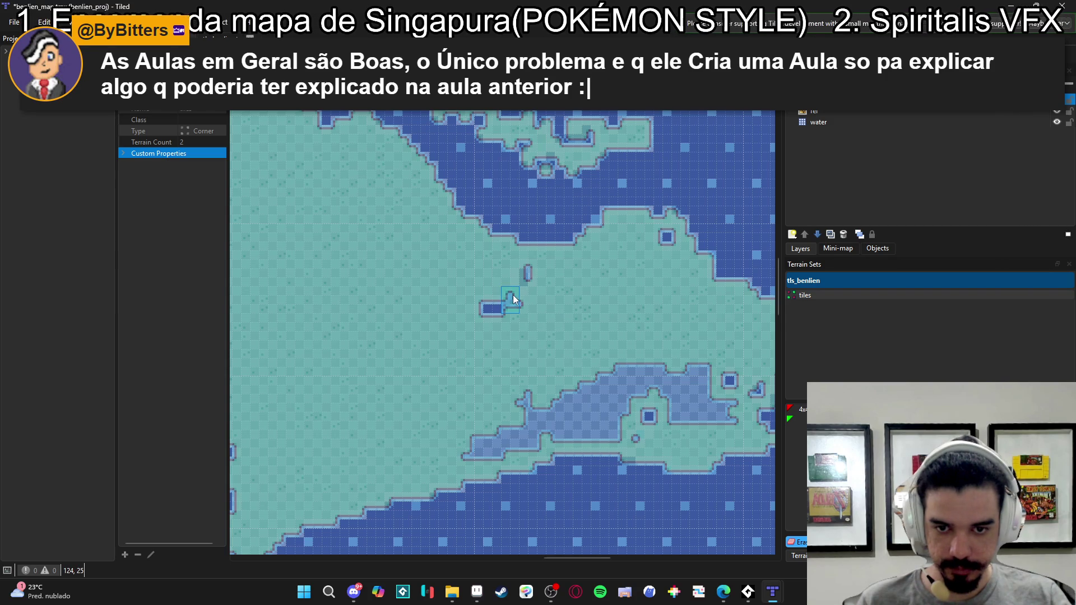
left_click_drag(595, 213, 571, 222)
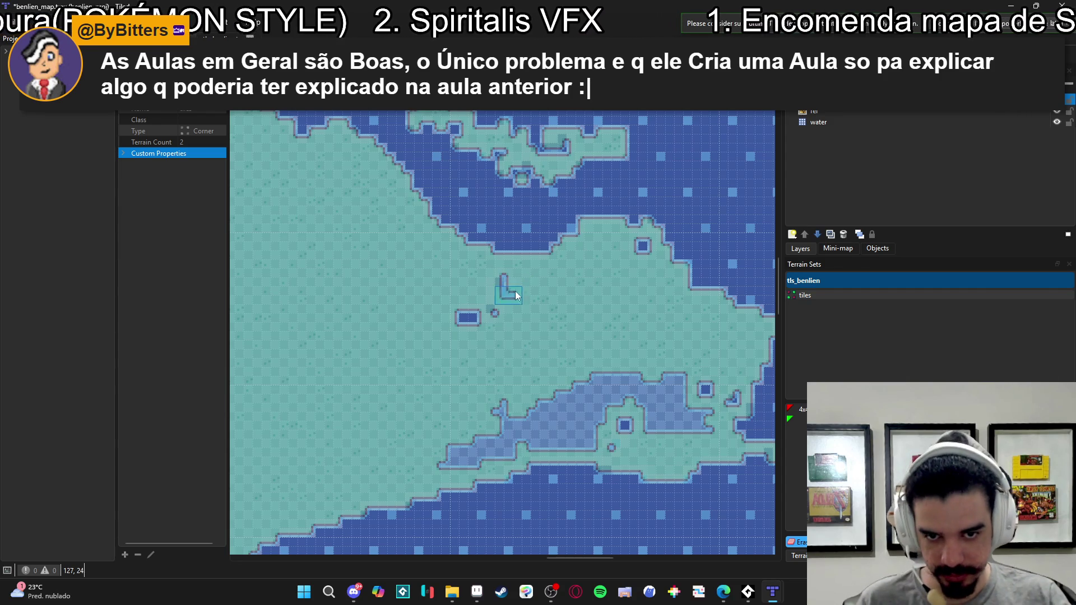
- Cover the darker water patch with land, then return to the Eraser
scroll(600, 311, "down", 2)
scroll(601, 311, "right", 3)
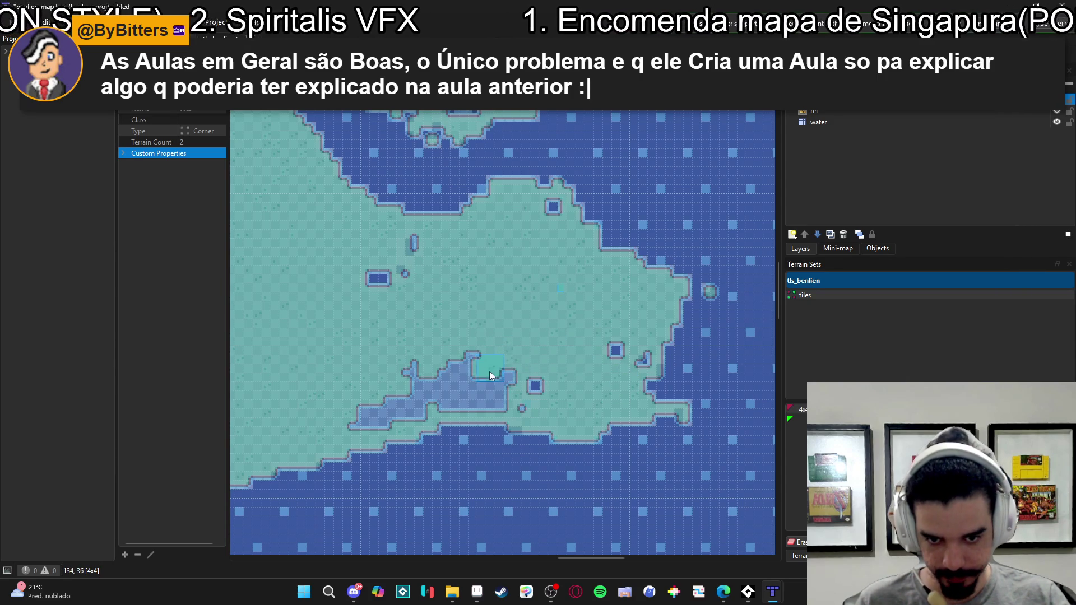
mouse_move(503, 399)
left_mouse_down()
mouse_move(457, 404)
mouse_move(456, 385)
mouse_move(414, 359)
left_mouse_up()
mouse_move(414, 404)
left_mouse_down()
mouse_move(403, 416)
mouse_move(389, 402)
mouse_move(380, 411)
left_mouse_up()
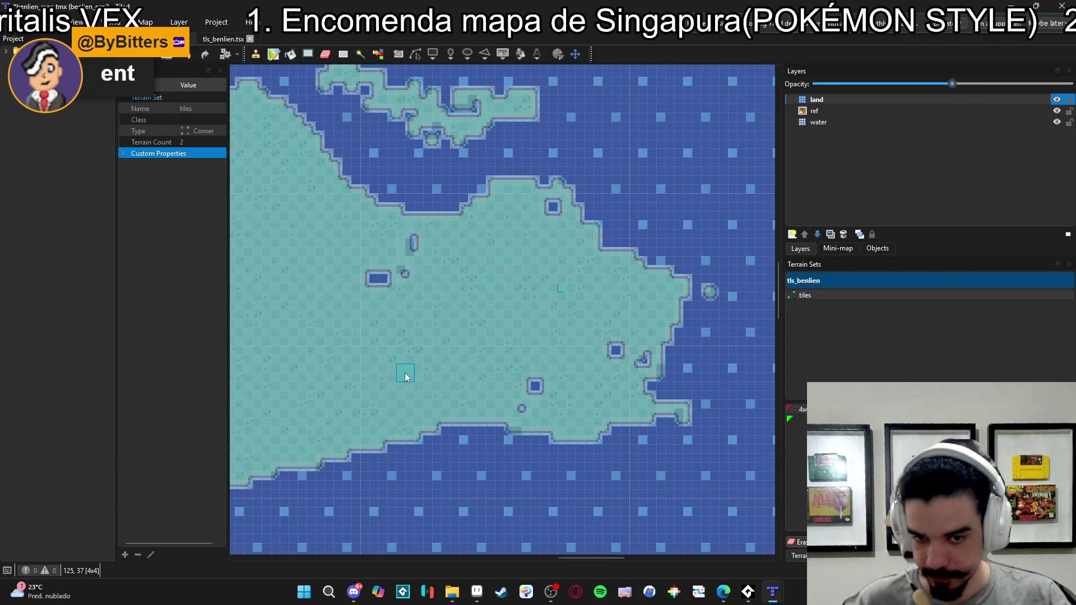
key("e")
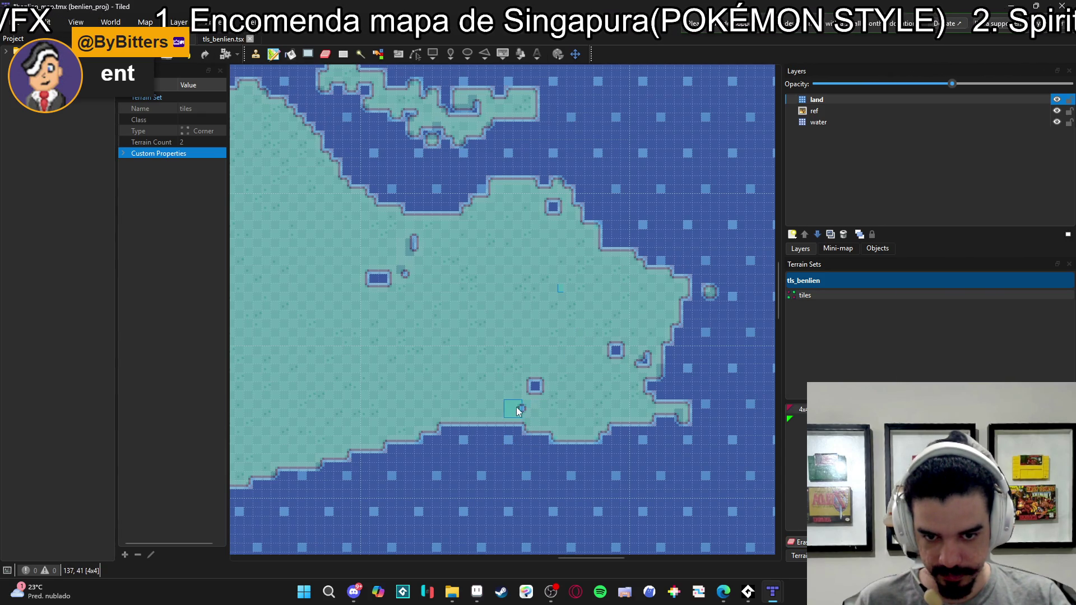
key("e")
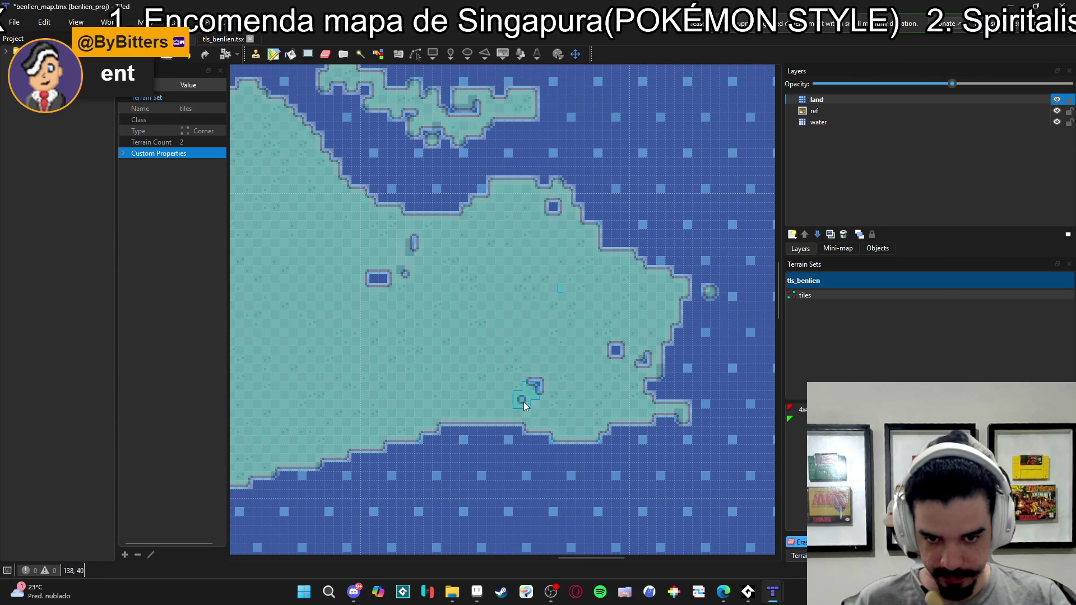
scroll(521, 449, "up", 5)
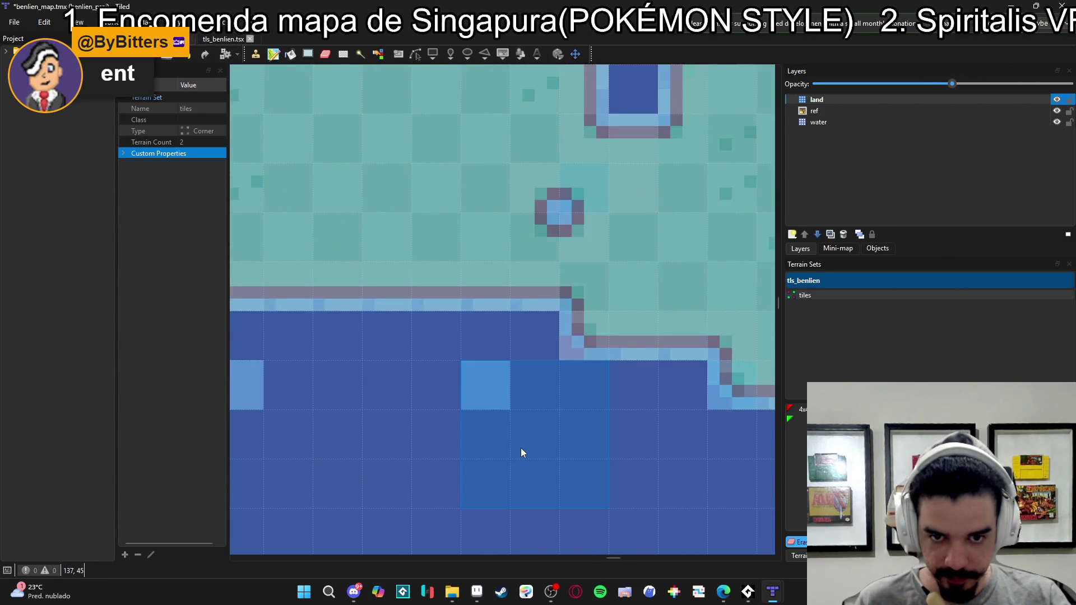
scroll(532, 449, "down", 5)
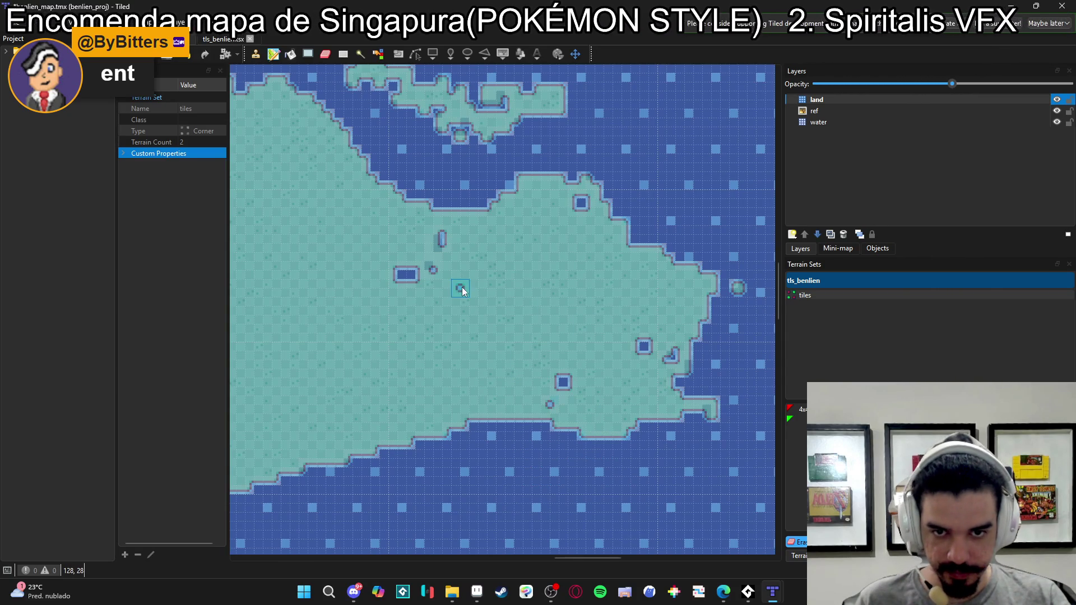
left_click_drag(465, 289, 570, 368)
scroll(570, 369, "down", 2)
scroll(577, 372, "up", 2)
scroll(605, 308, "down", 5)
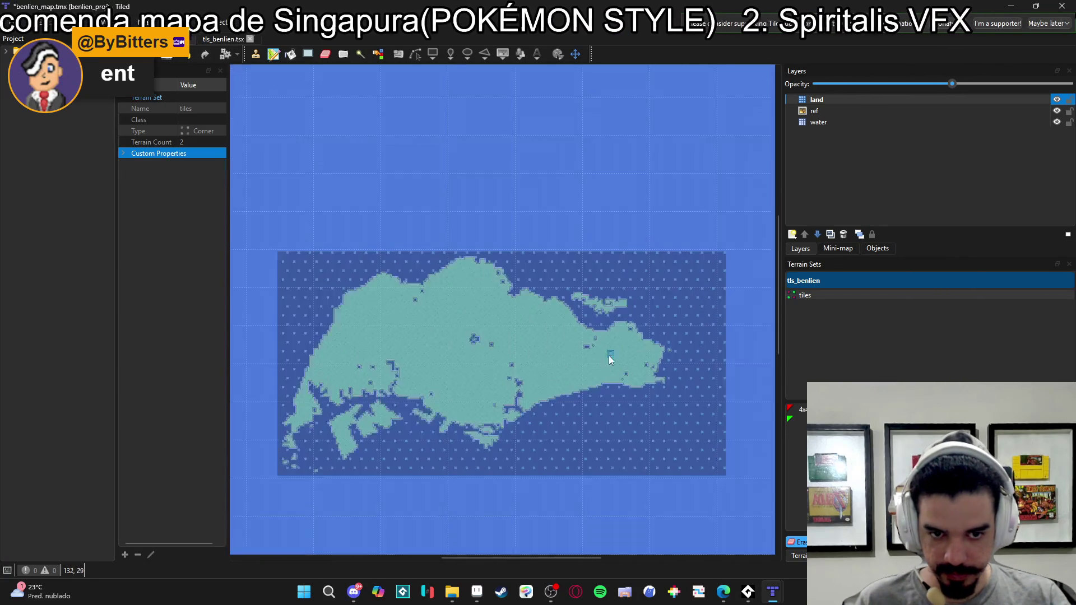
scroll(544, 372, "up", 6)
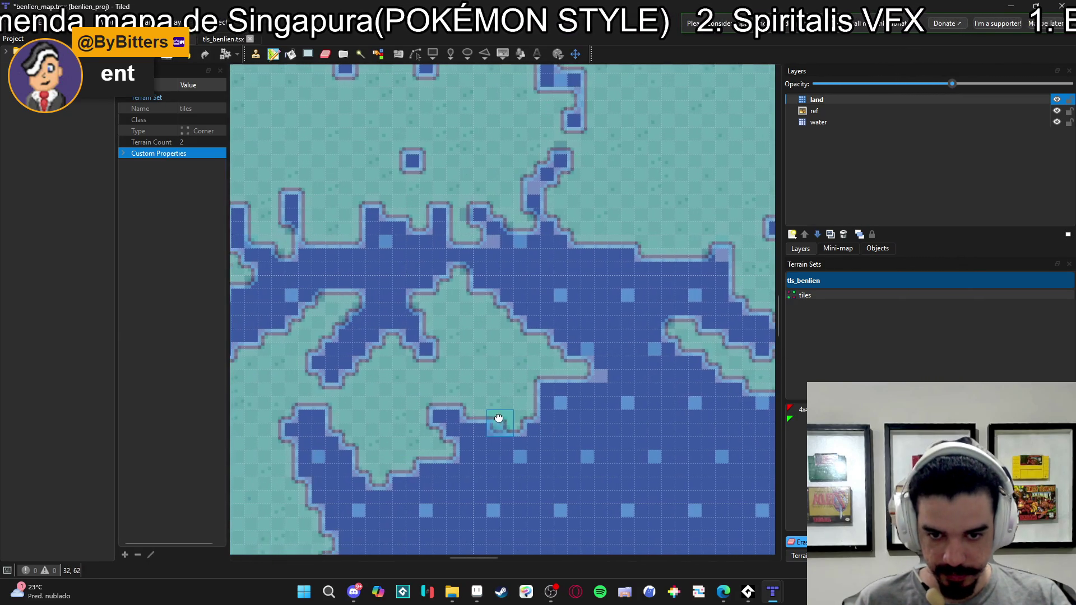
left_click(596, 378)
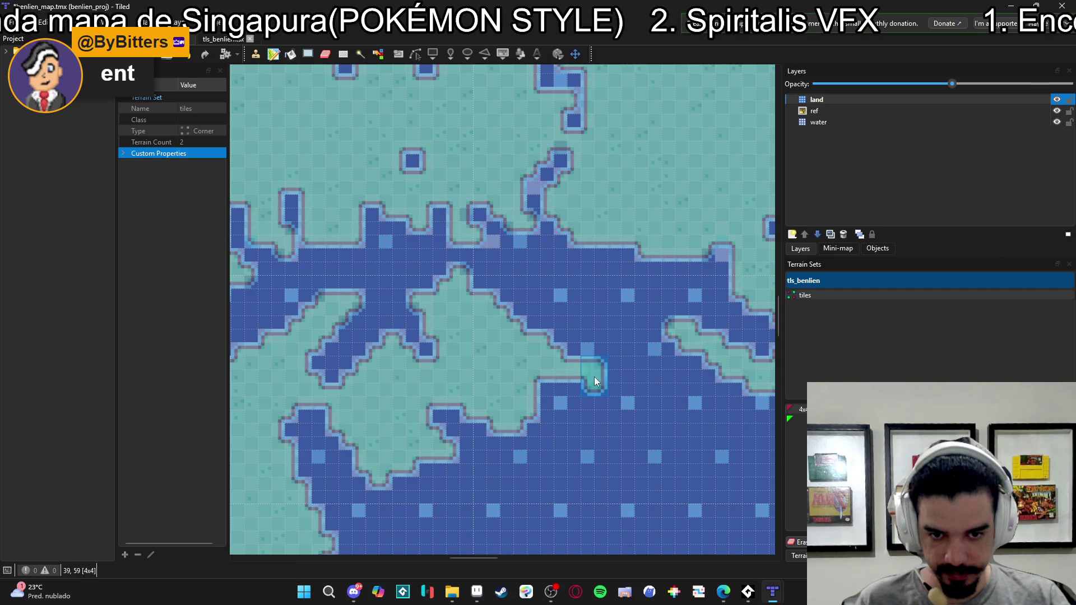
scroll(539, 432, "down", 3)
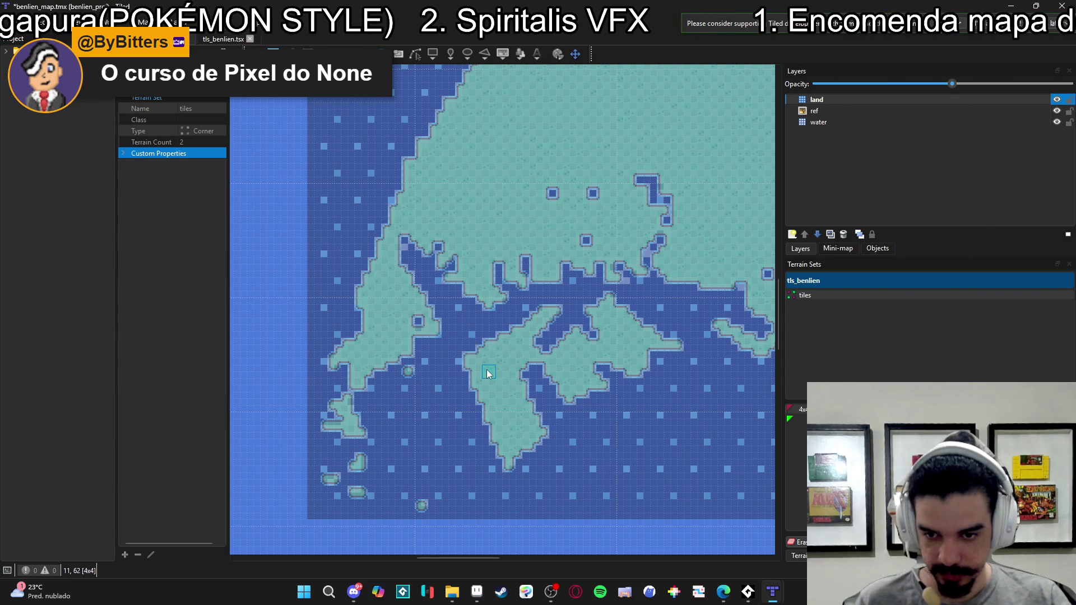
scroll(492, 375, "up", 2)
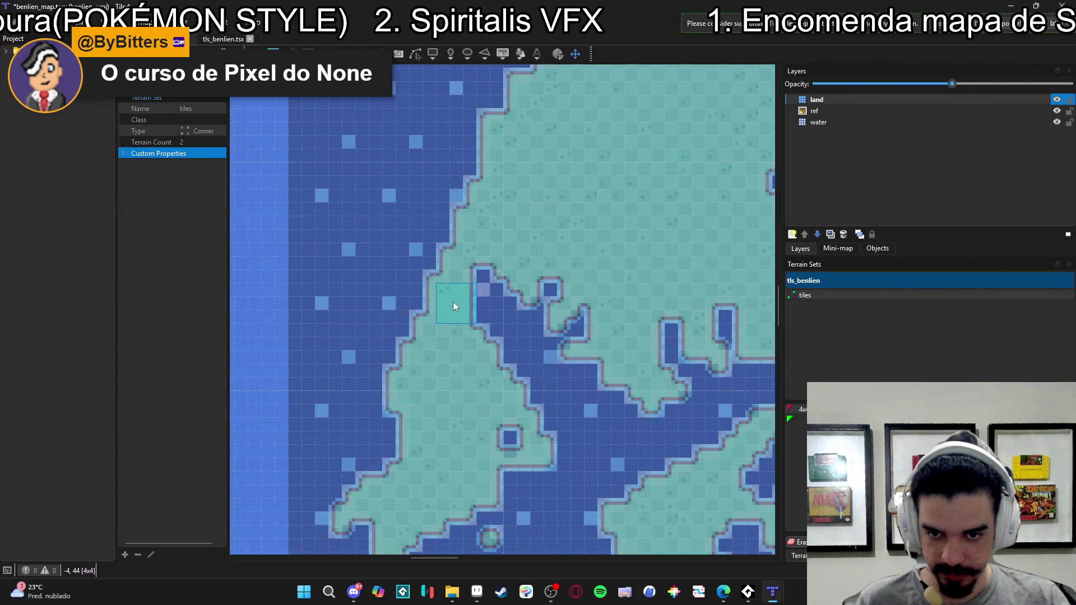
scroll(504, 349, "down", 5)
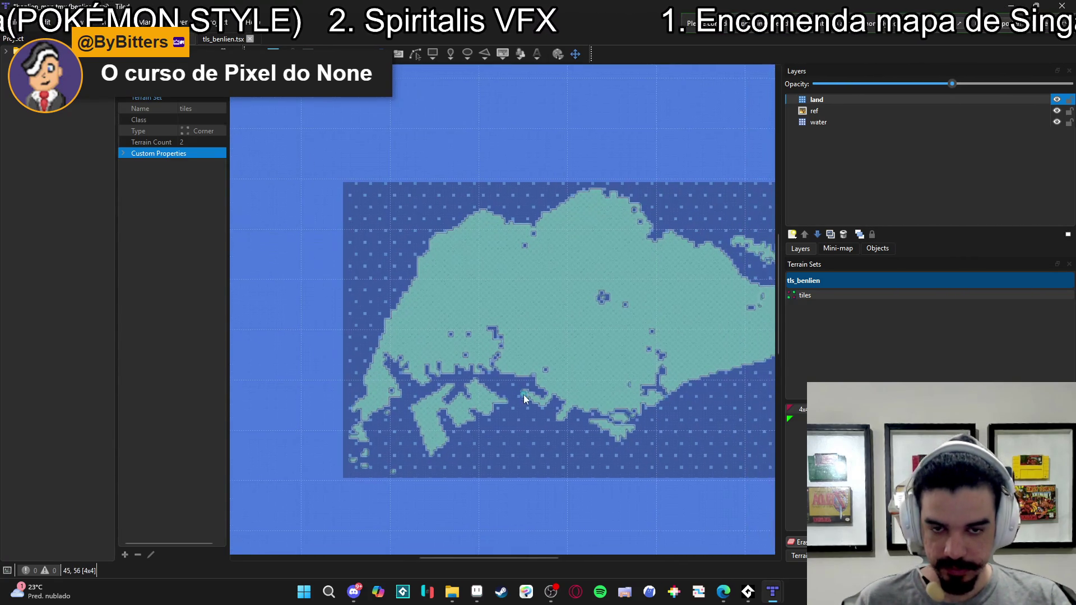
scroll(384, 333, "up", 3)
scroll(421, 395, "down", 3)
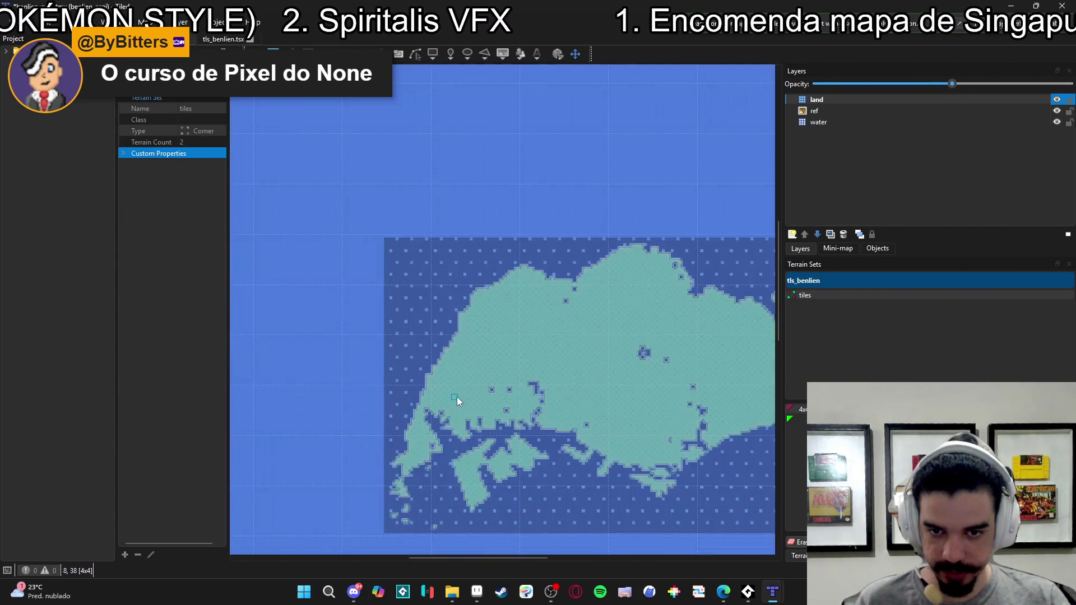
scroll(425, 379, "up", 3)
scroll(435, 377, "down", 3)
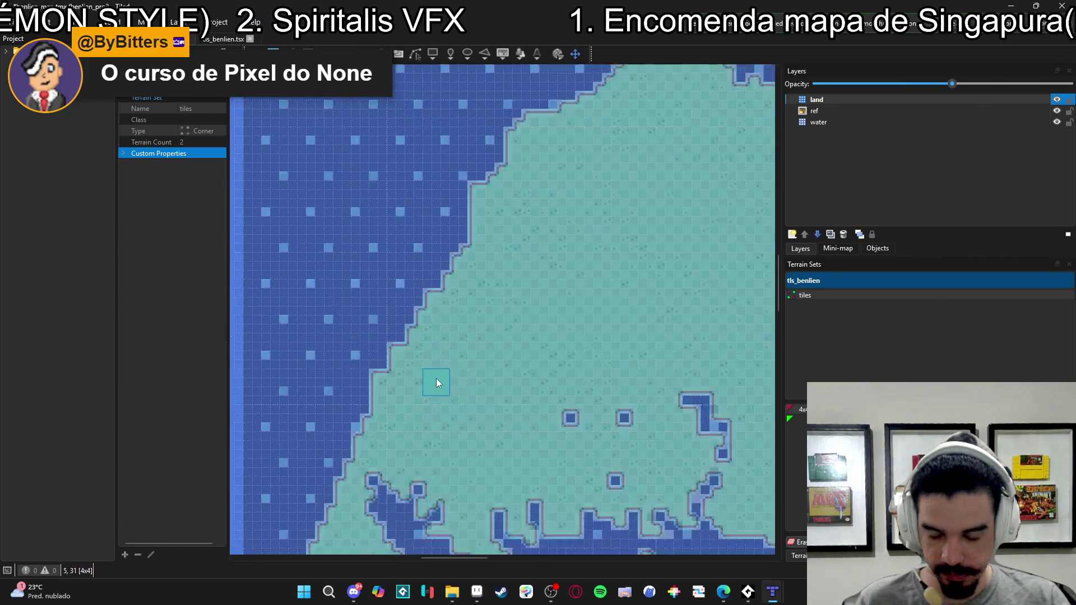
scroll(598, 387, "up", 5)
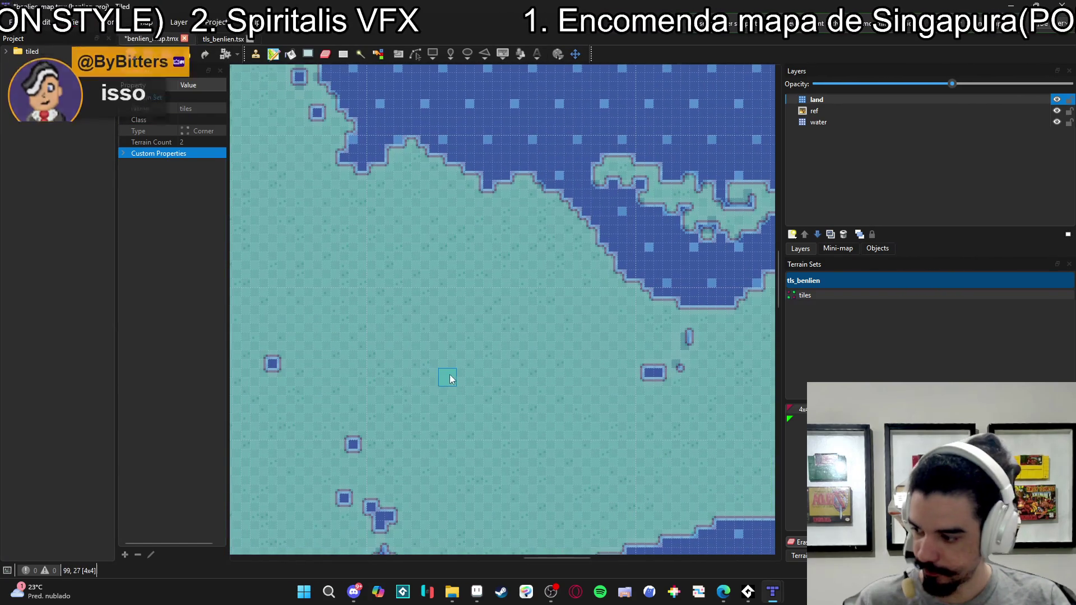
scroll(480, 382, "down", 5)
scroll(523, 391, "up", 5)
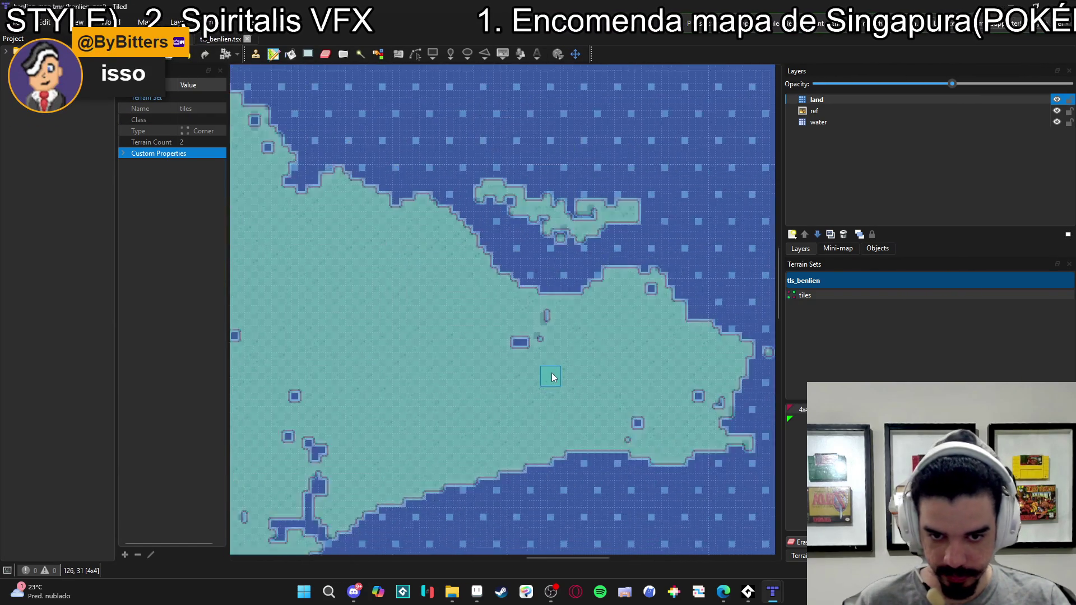
scroll(588, 360, "down", 5)
scroll(480, 368, "up", 3)
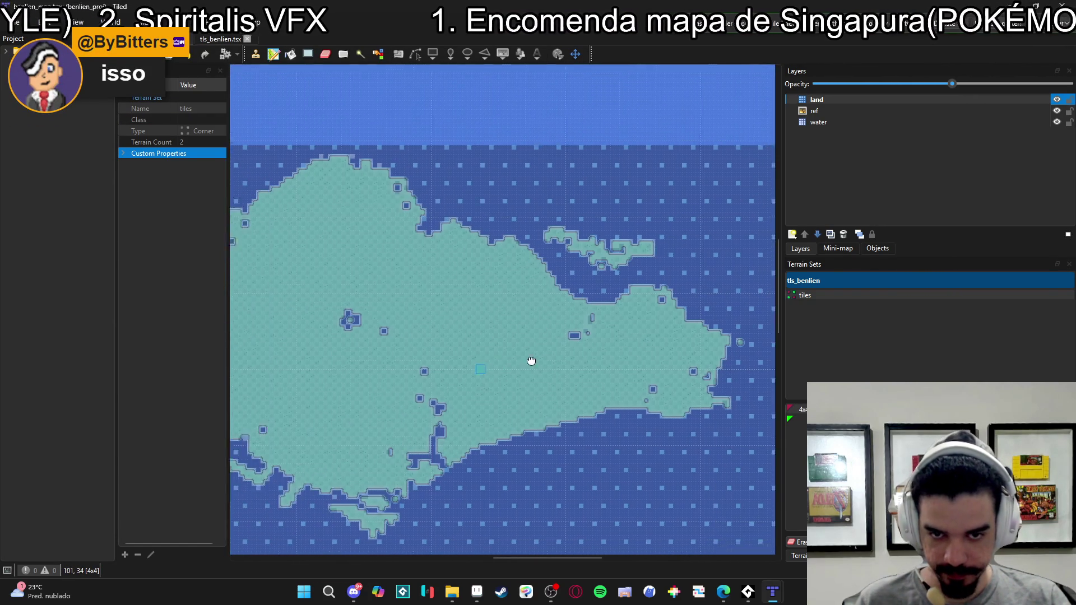
left_click_drag(527, 386, 682, 363)
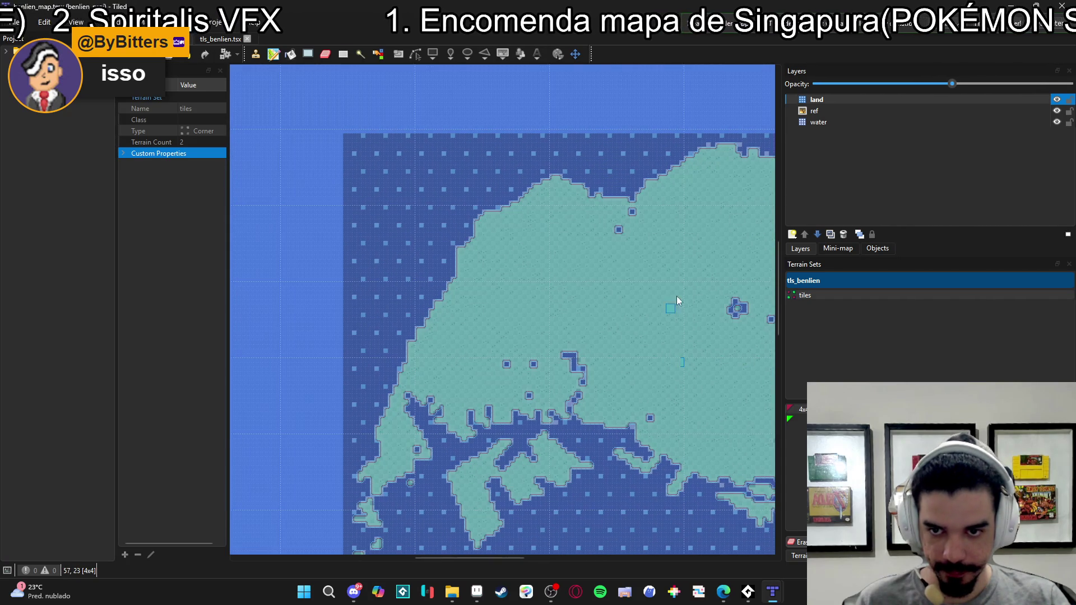
left_click(815, 111)
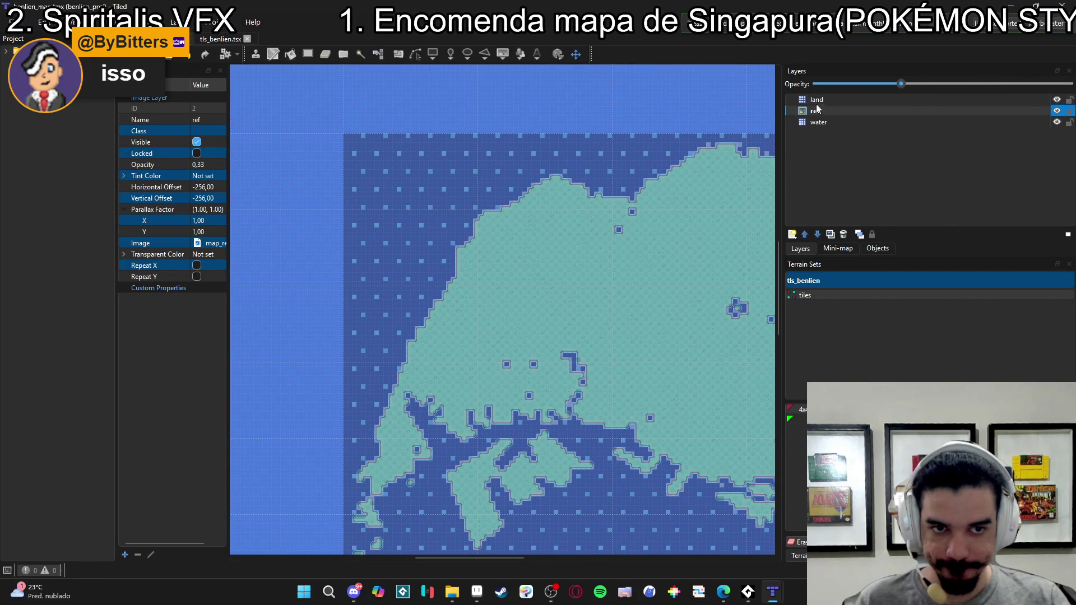
- Look over the land and water layers in the Layers panel
left_click(831, 98)
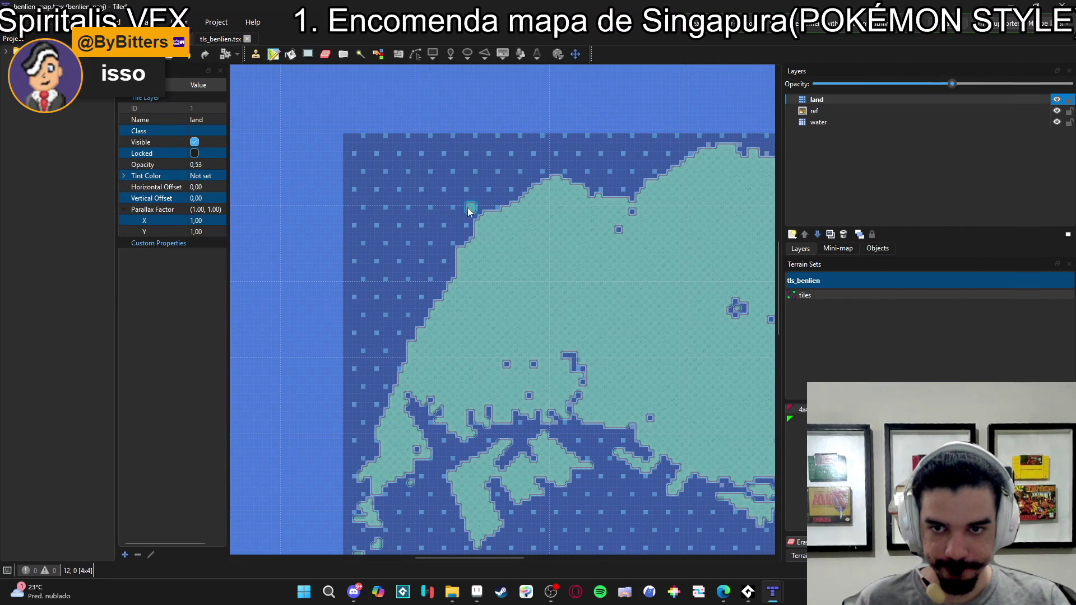
scroll(310, 123, "up", 5)
scroll(527, 374, "down", 6)
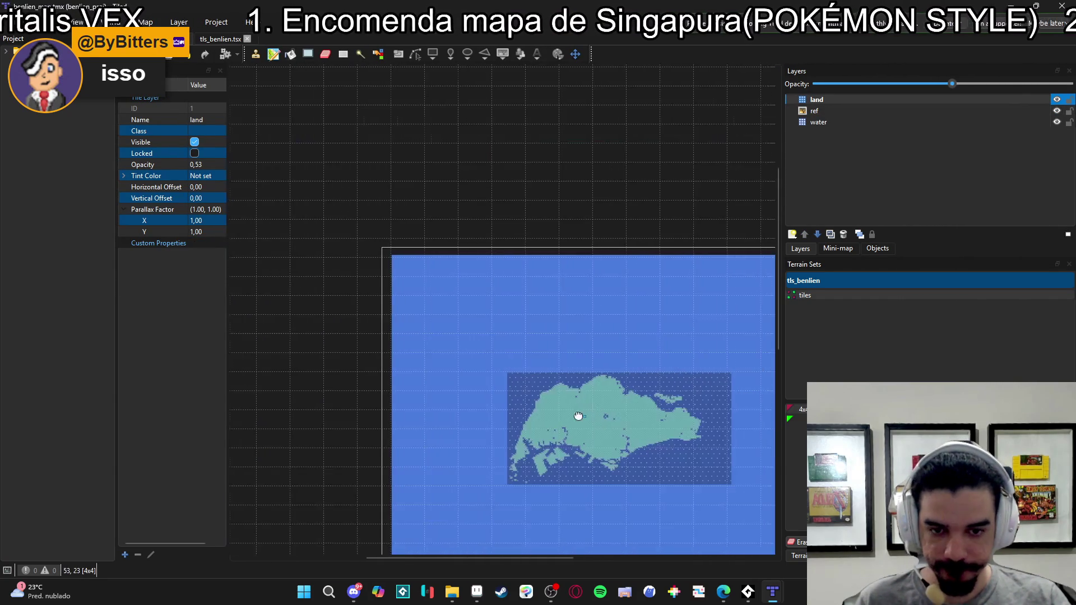
scroll(465, 315, "up", 2)
left_click(818, 122)
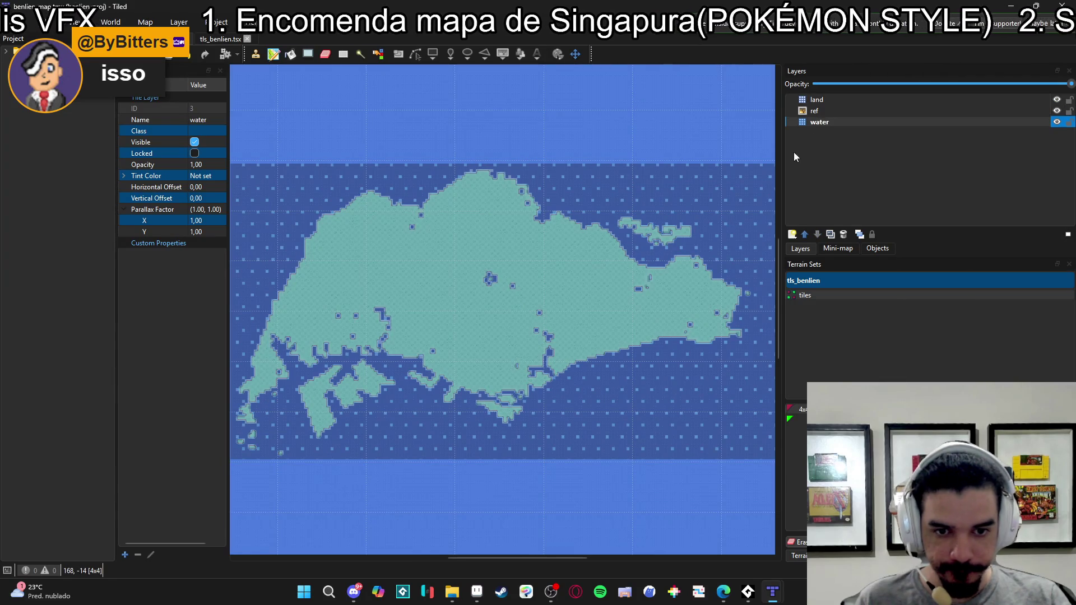
scroll(481, 320, "up", 3)
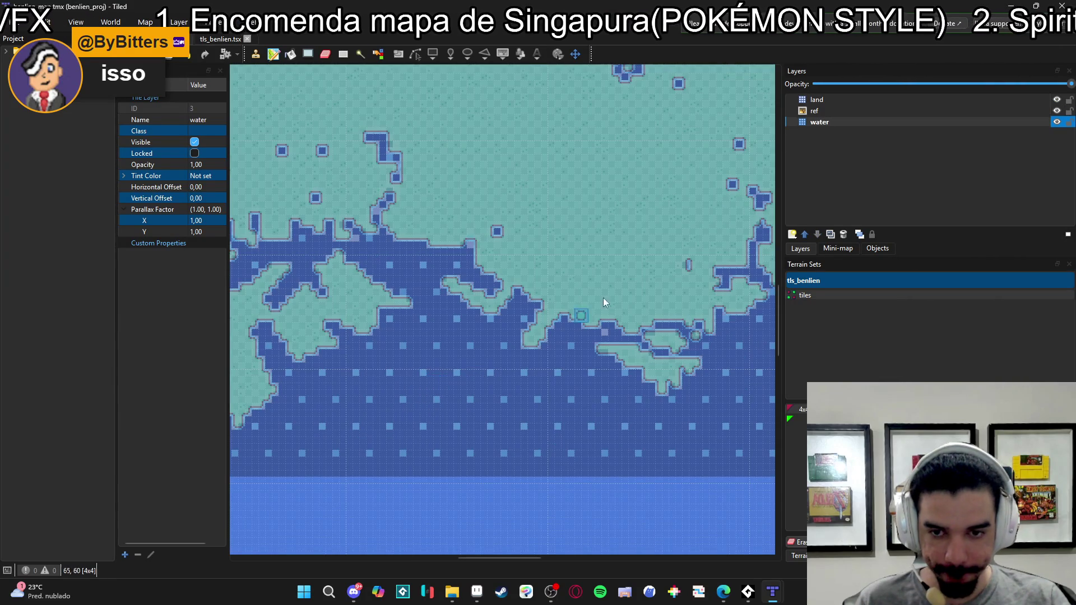
- Hide the ref layer and raise the land layer's opacity to 1.00
left_click(1057, 111)
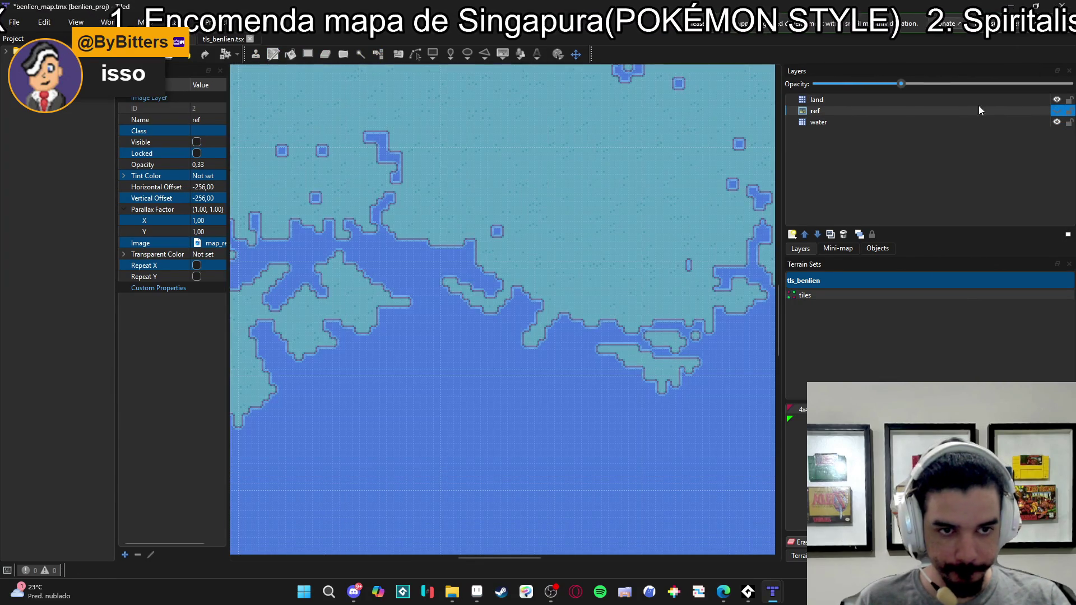
double_click(966, 100)
left_click(929, 110)
left_click(904, 98)
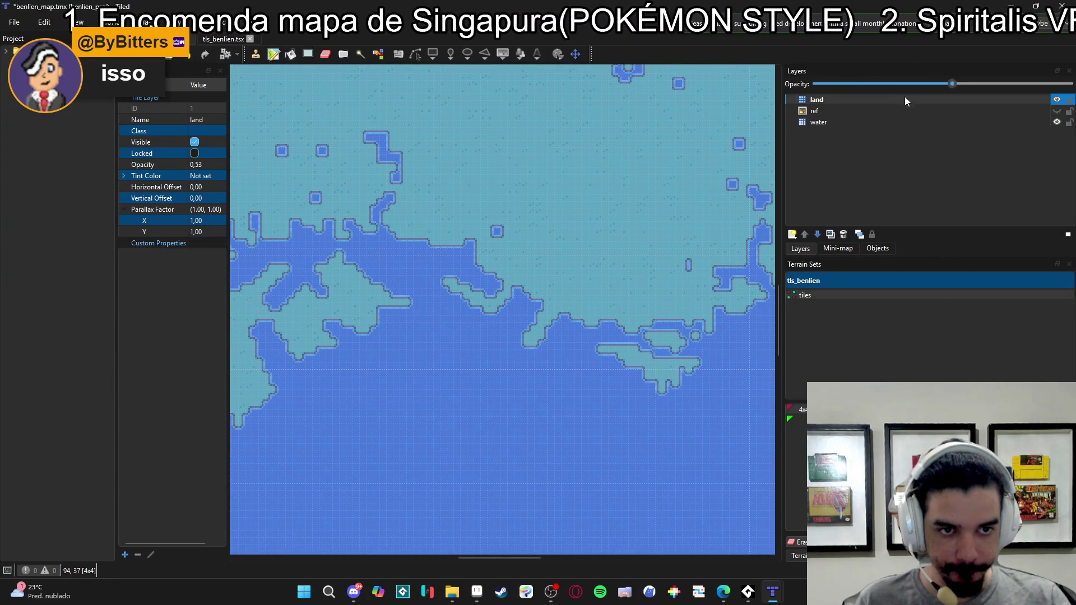
left_click_drag(955, 81, 1071, 84)
scroll(538, 312, "up", 5)
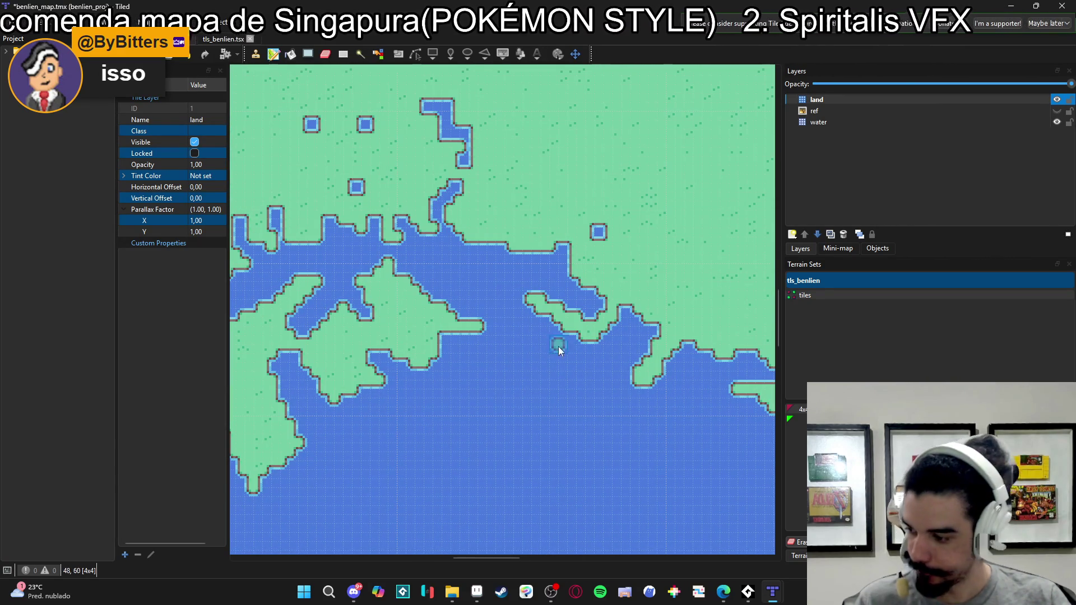
left_click(479, 595)
- Duplicate the blue water tile one slot to the right as a trial tile
left_click(645, 259)
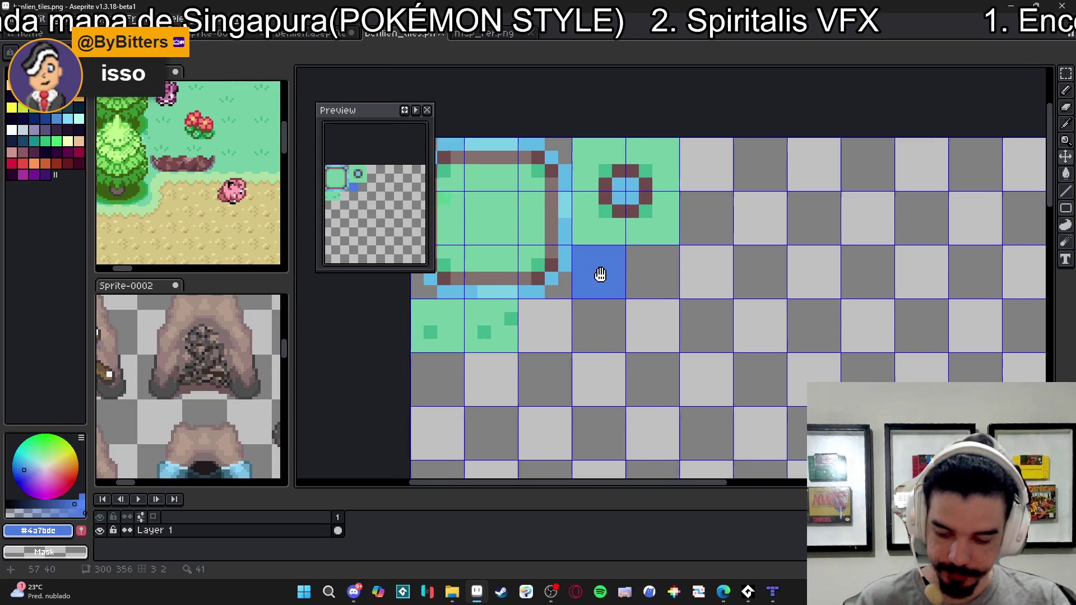
left_click_drag(593, 285, 647, 287)
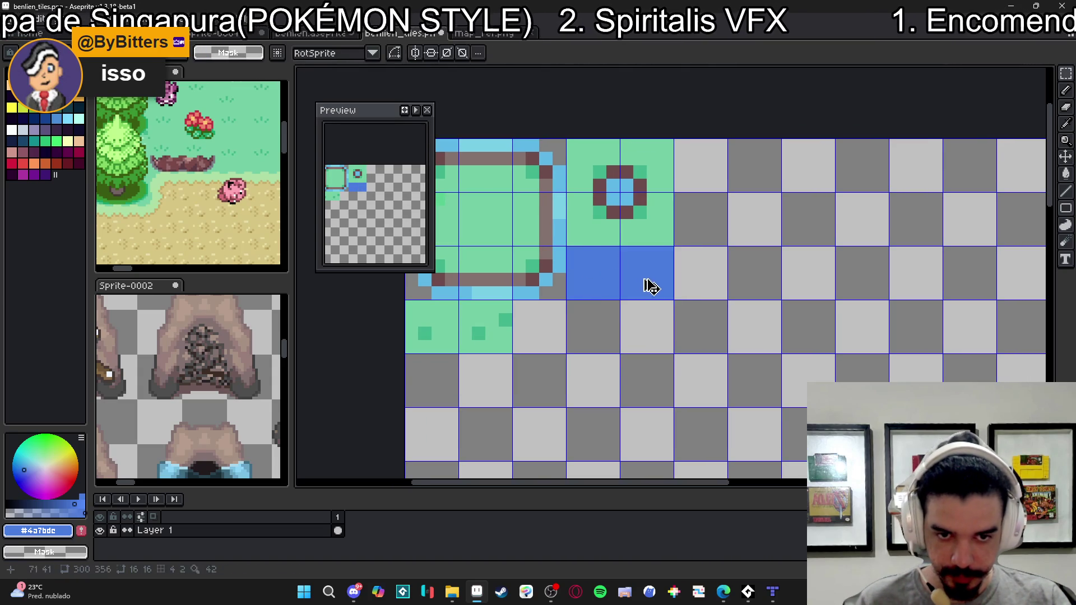
key("b")
scroll(634, 278, "up", 4)
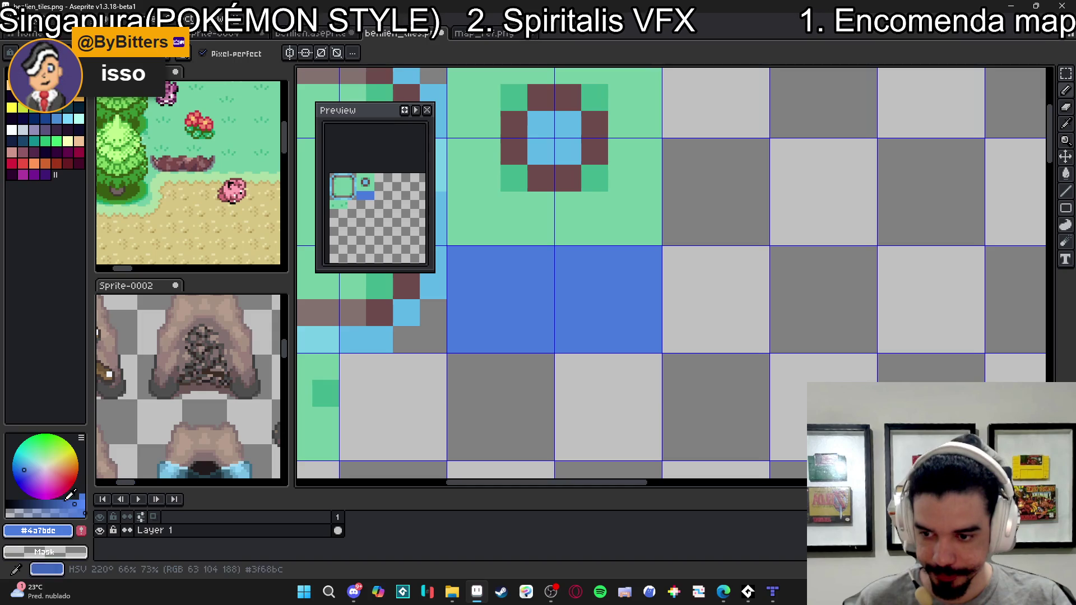
- Pick a lighter highlight blue from the palette and switch to the pencil
left_click(34, 465)
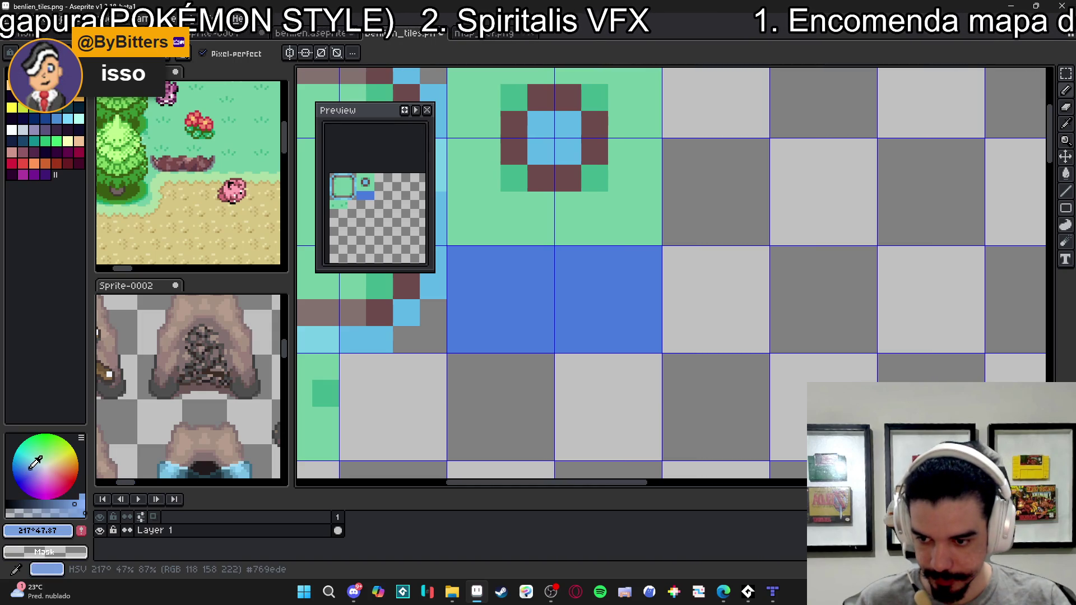
scroll(585, 296, "up", 1)
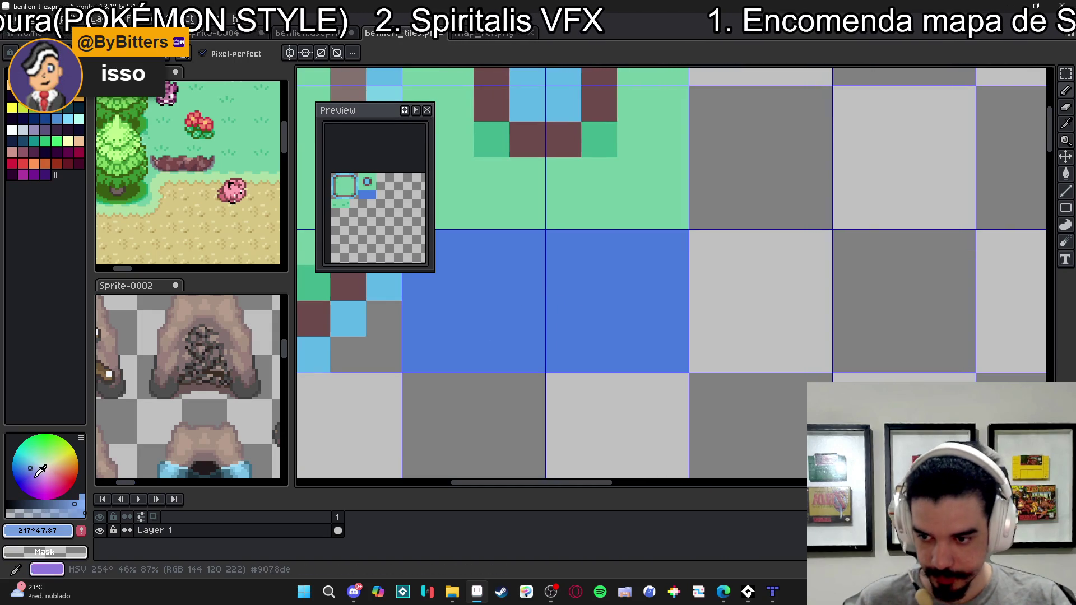
left_click(79, 504)
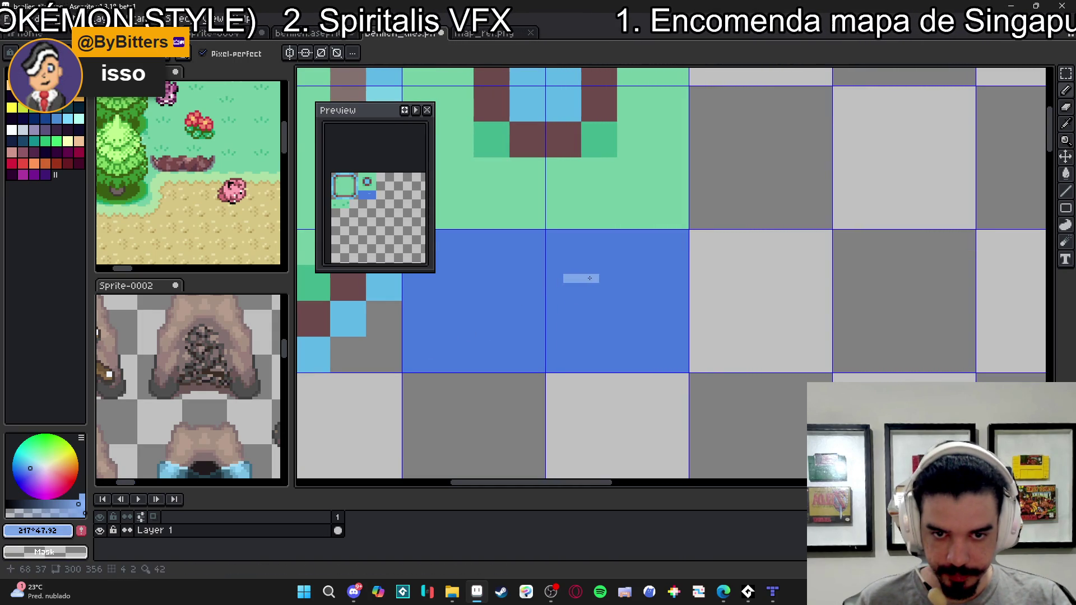
scroll(594, 271, "down", 3)
scroll(620, 337, "up", 2)
key("b")
scroll(611, 258, "up", 4)
scroll(644, 259, "down", 1)
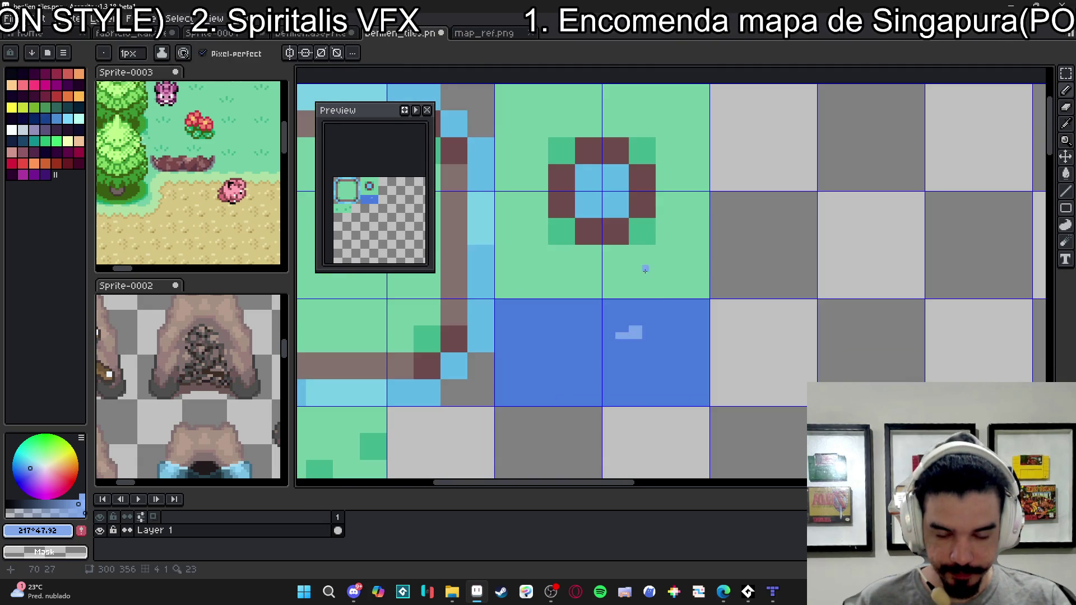
scroll(680, 319, "down", 3)
- Shrink the tile sheet to 75×89 pixels with Sprite Size
left_click(61, 18)
left_click(84, 83)
left_click(888, 233)
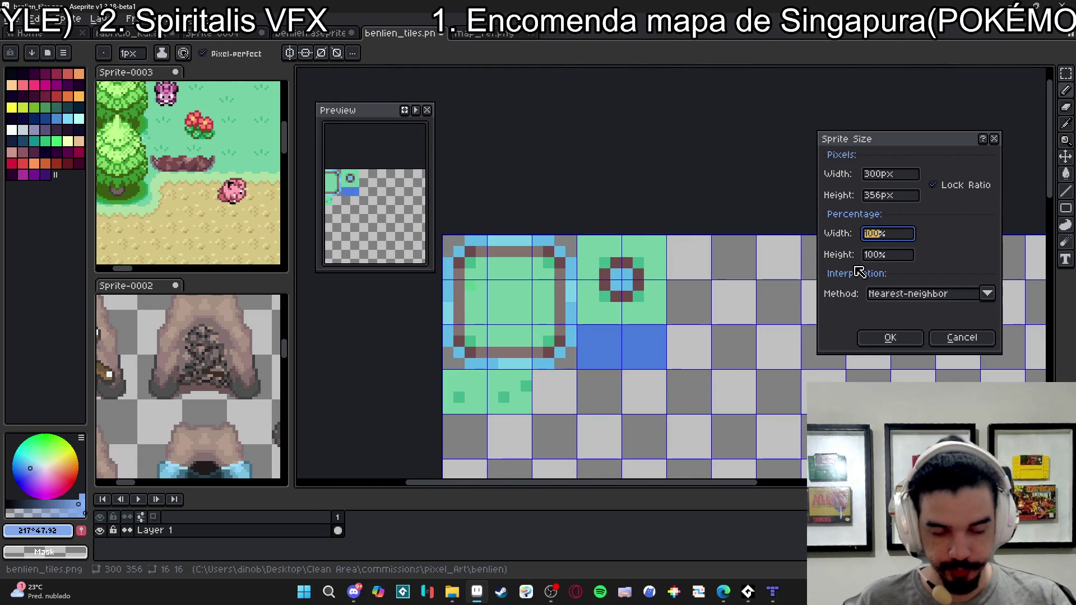
key("Return")
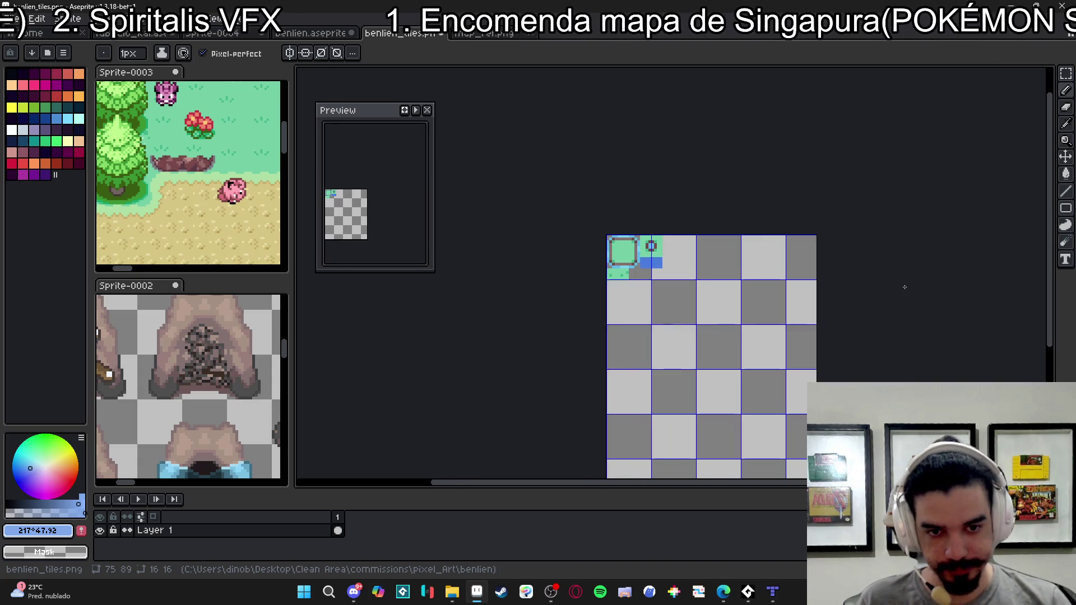
scroll(667, 256, "up", 2)
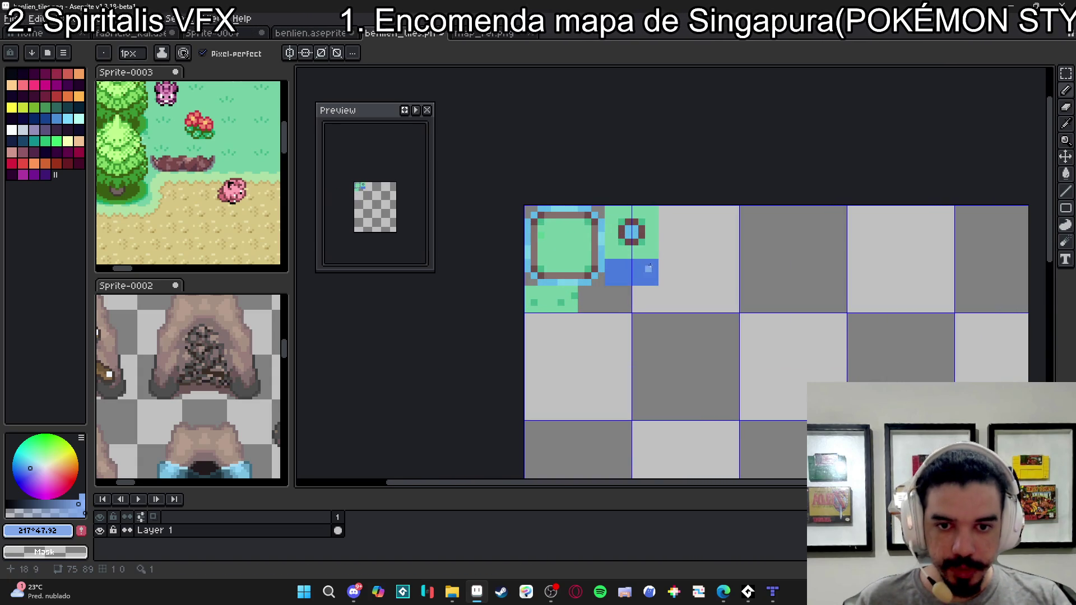
left_click_drag(653, 267, 667, 297)
scroll(673, 318, "up", 2)
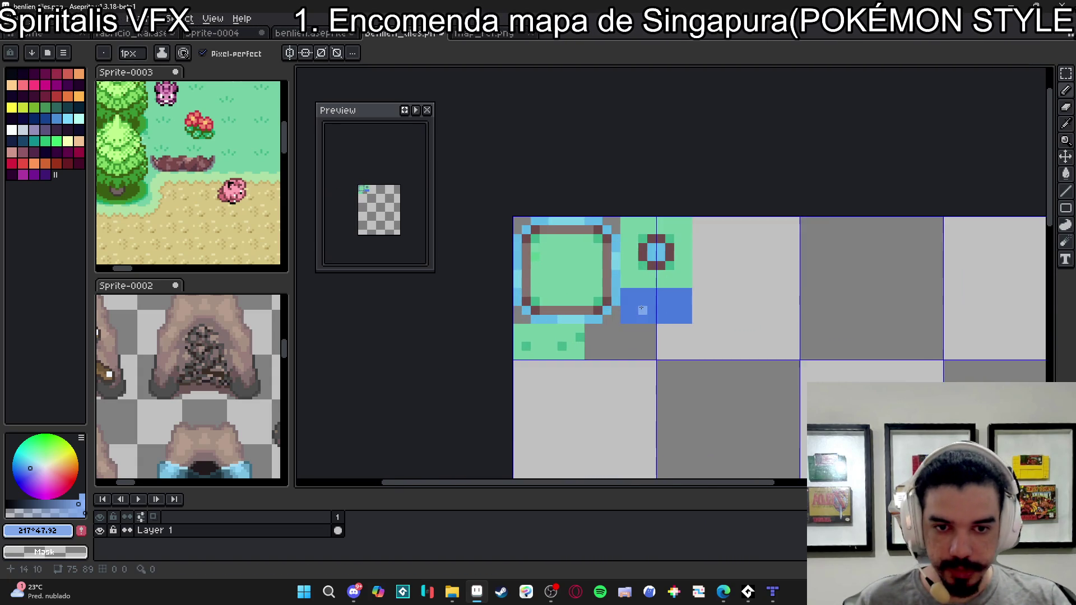
scroll(641, 308, "up", 1)
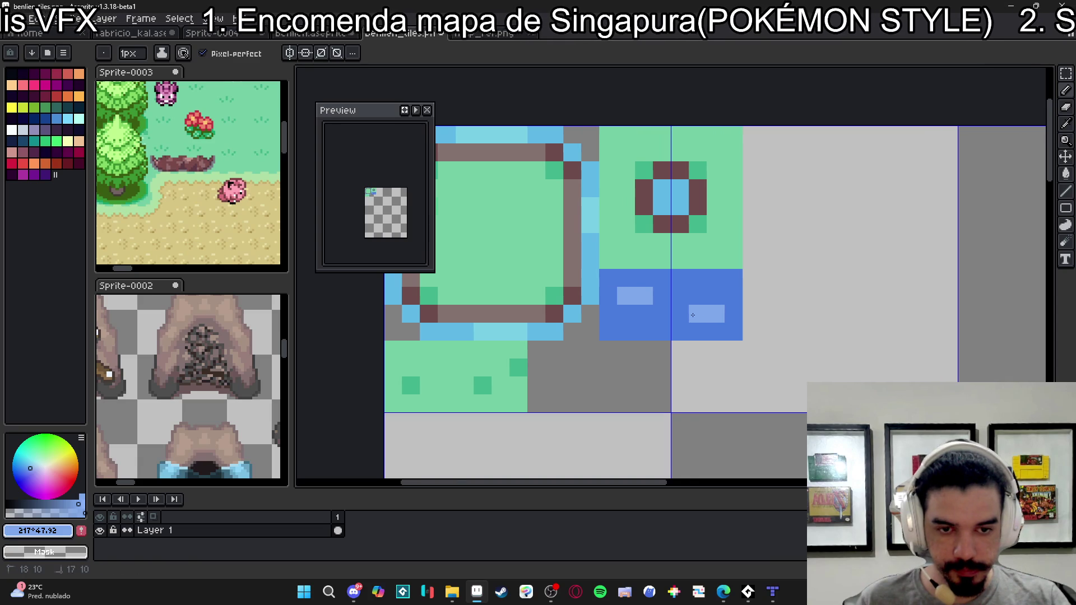
scroll(694, 316, "down", 4)
left_click_drag(652, 365, 654, 359)
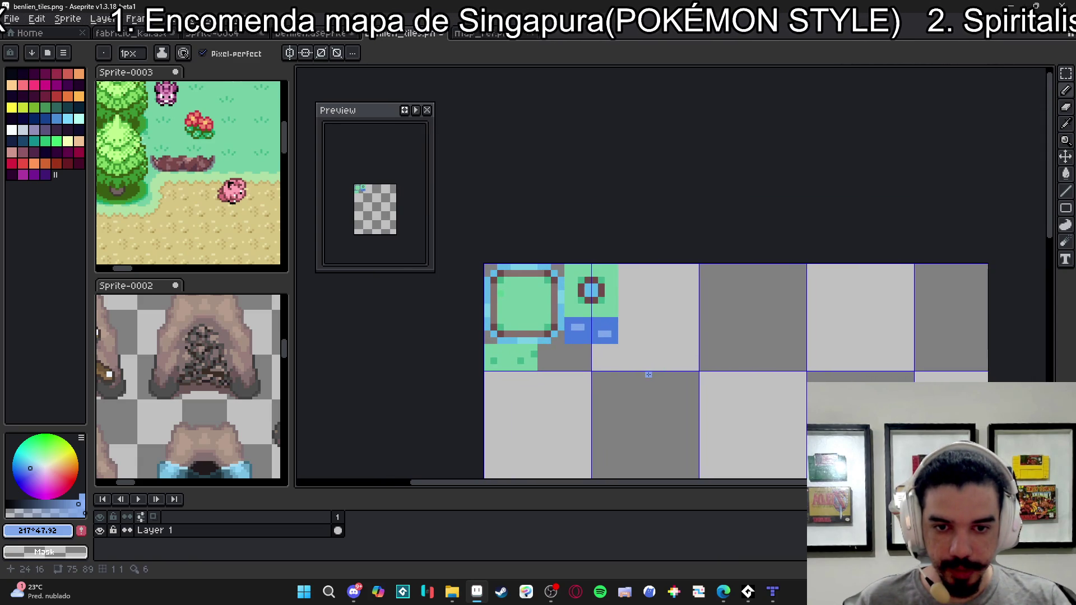
- Select the area beside the first water tile and paint a light-blue test highlight pixel
key("ctrl")
scroll(615, 347, "up", 3)
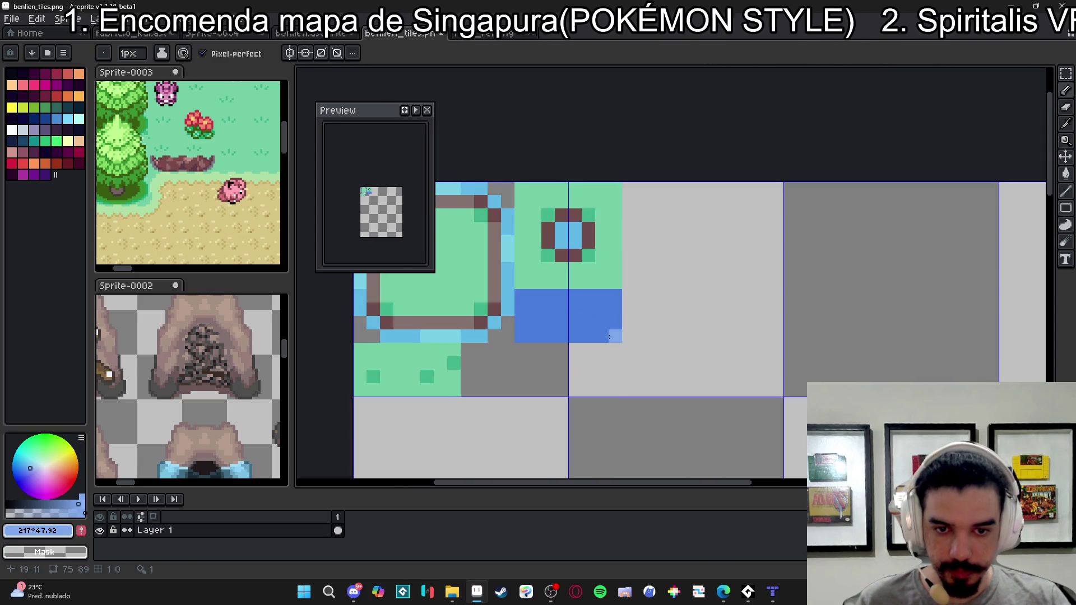
key("m")
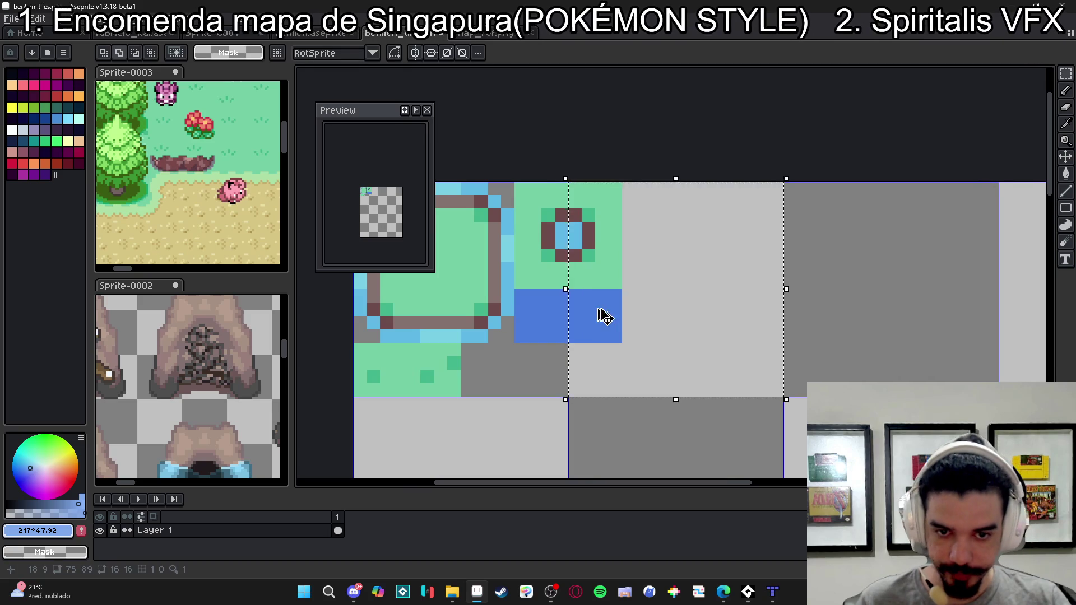
mouse_move(569, 288)
left_mouse_down()
mouse_move(622, 342)
mouse_move(831, 336)
mouse_move(651, 322)
left_mouse_up()
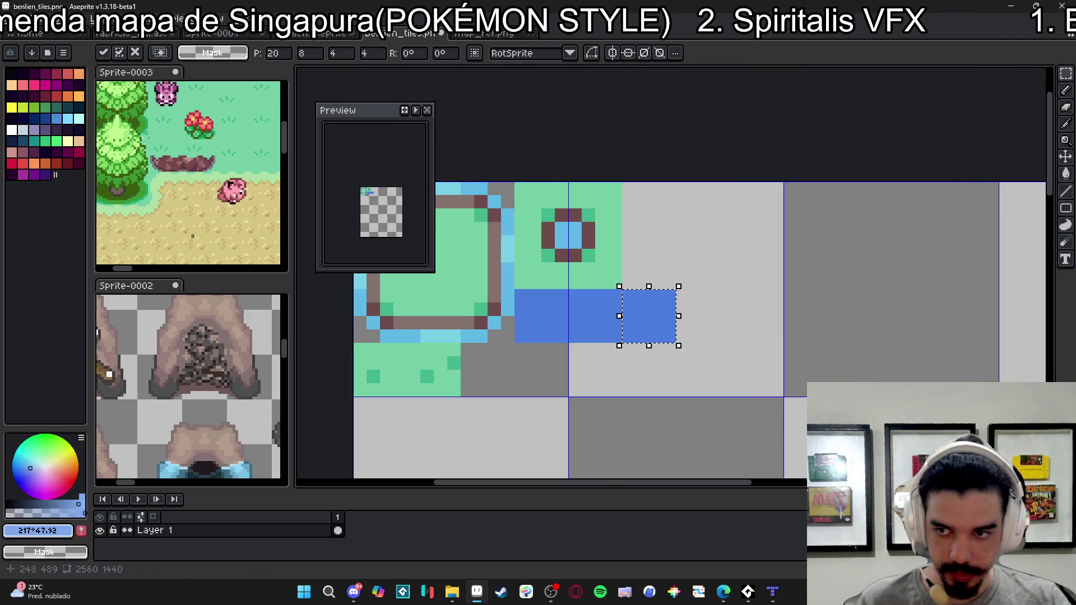
key("b")
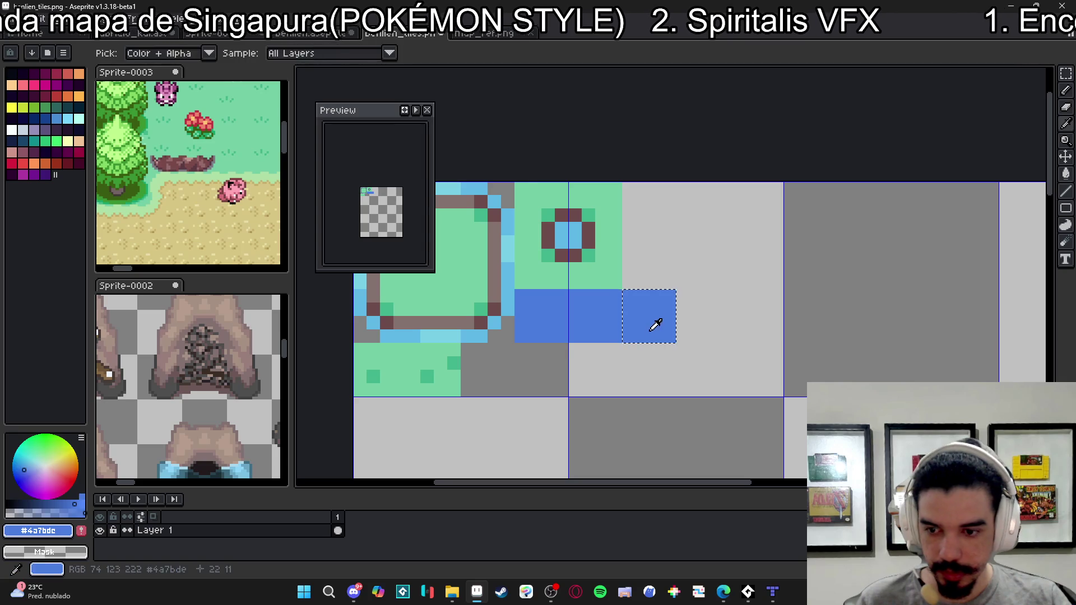
left_click(33, 469)
left_click(33, 466)
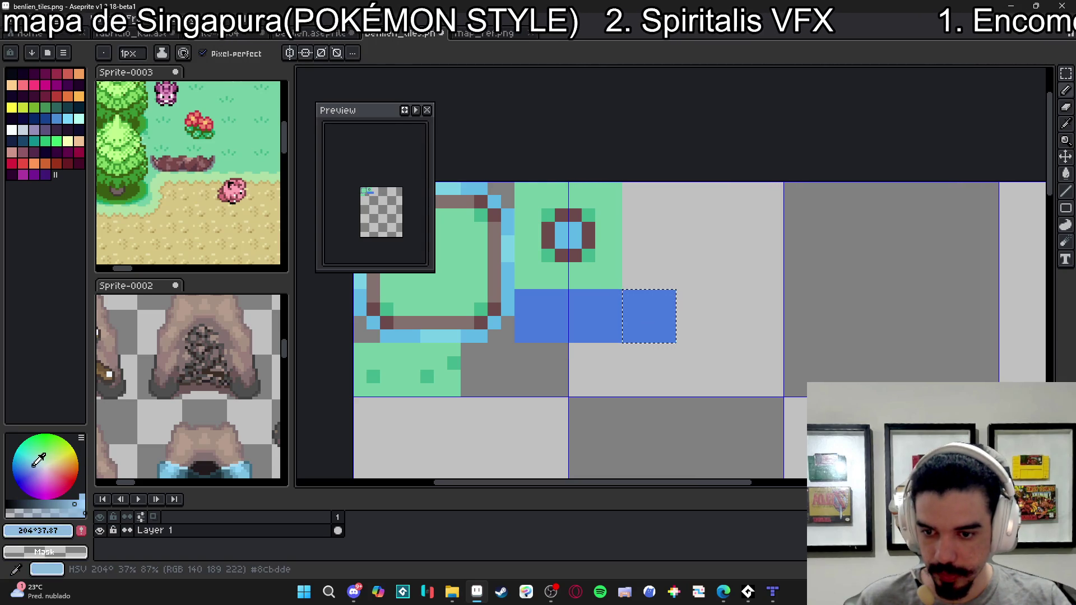
left_click(640, 311)
scroll(639, 320, "down", 2)
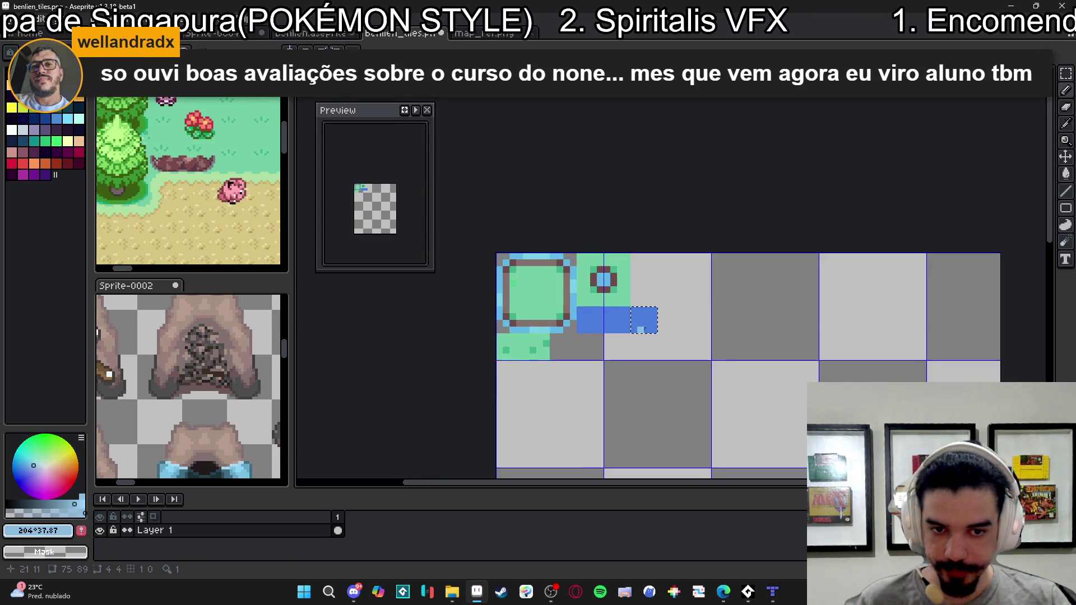
scroll(620, 318, "up", 4)
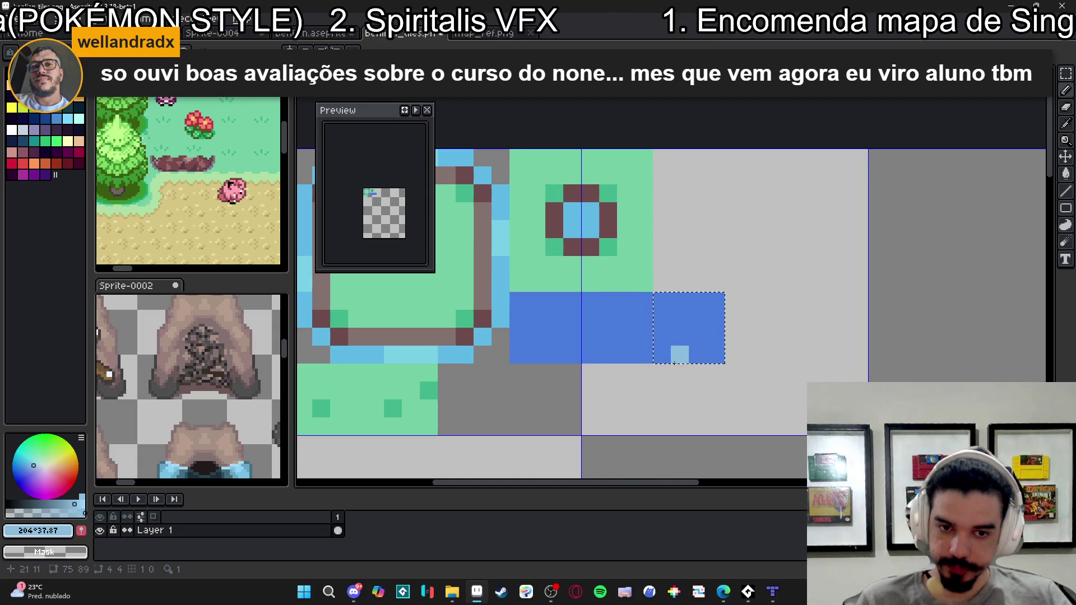
- Delete the trial tile, copy one plain 4x4 blue water tile, and start a new 4x4 sprite
key("Delete")
key("v")
key("b")
left_click(609, 338, "alt")
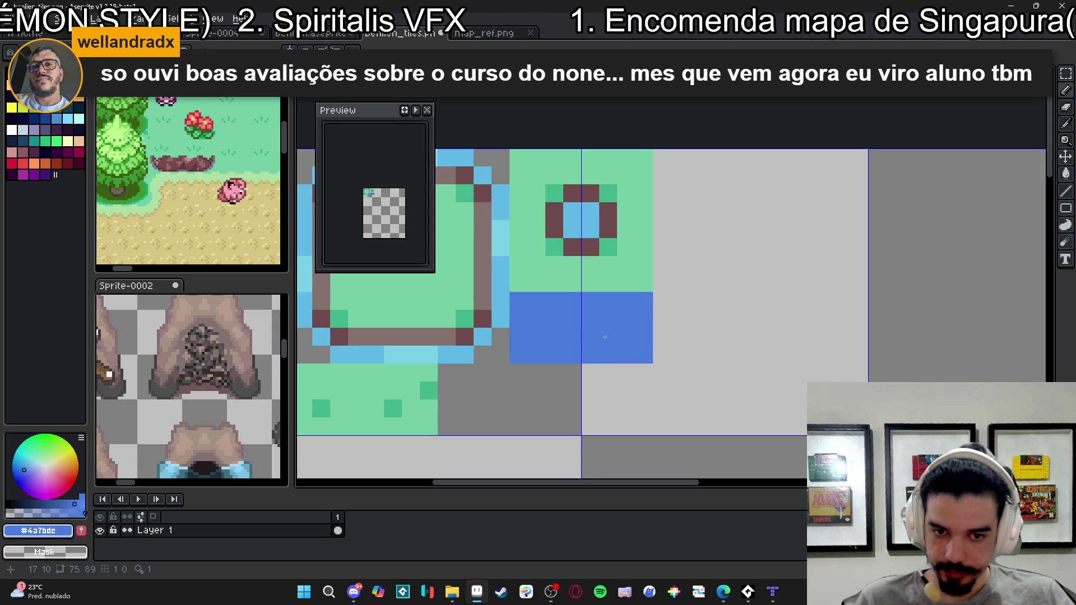
key("m")
left_click(607, 338)
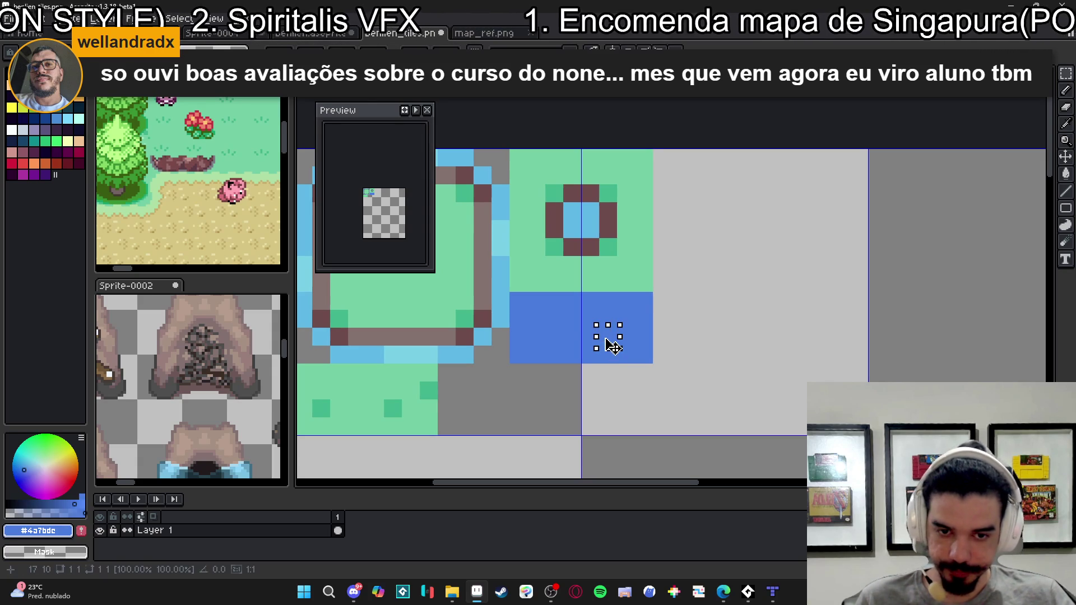
left_click_drag(608, 337, 639, 355)
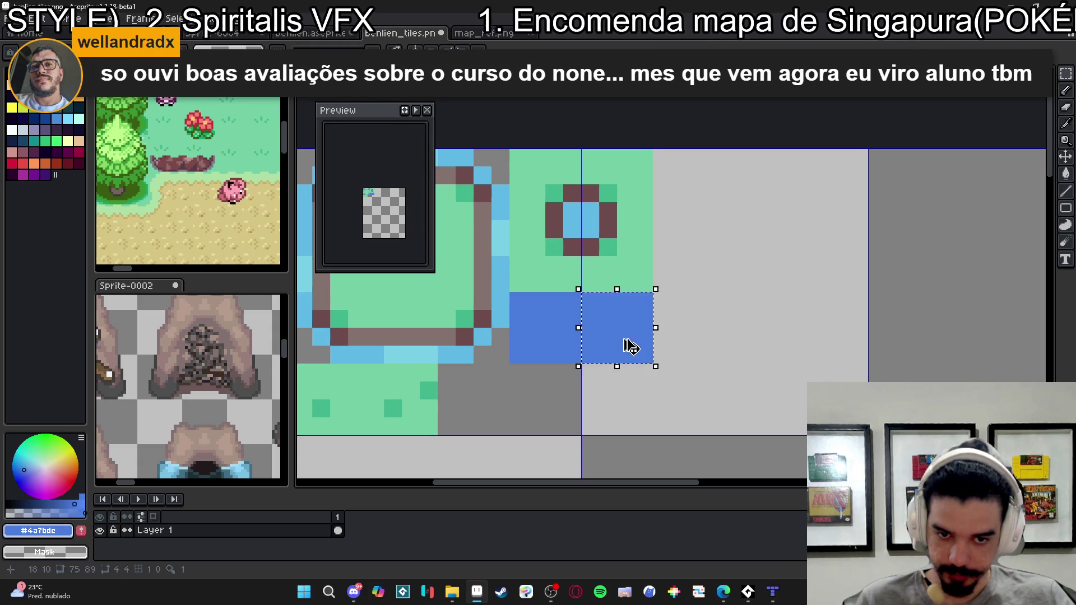
key("Return")
key("ctrl+n")
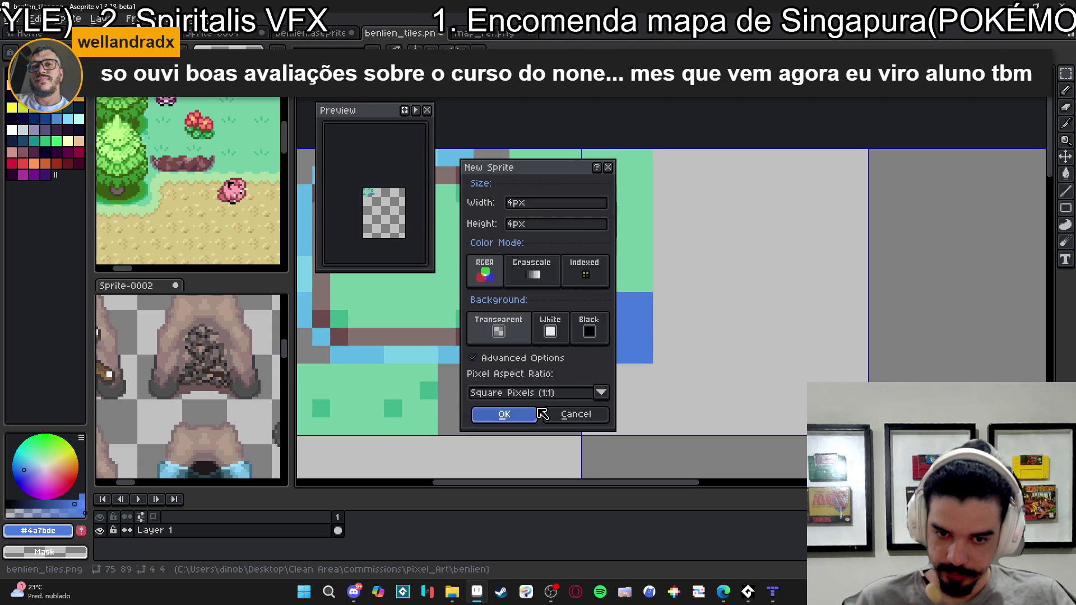
- Create the 4x4 sprite, paste the water tile, and turn on Tiled Mode for both axes
key("Return")
scroll(561, 314, "up", 3)
key("Return")
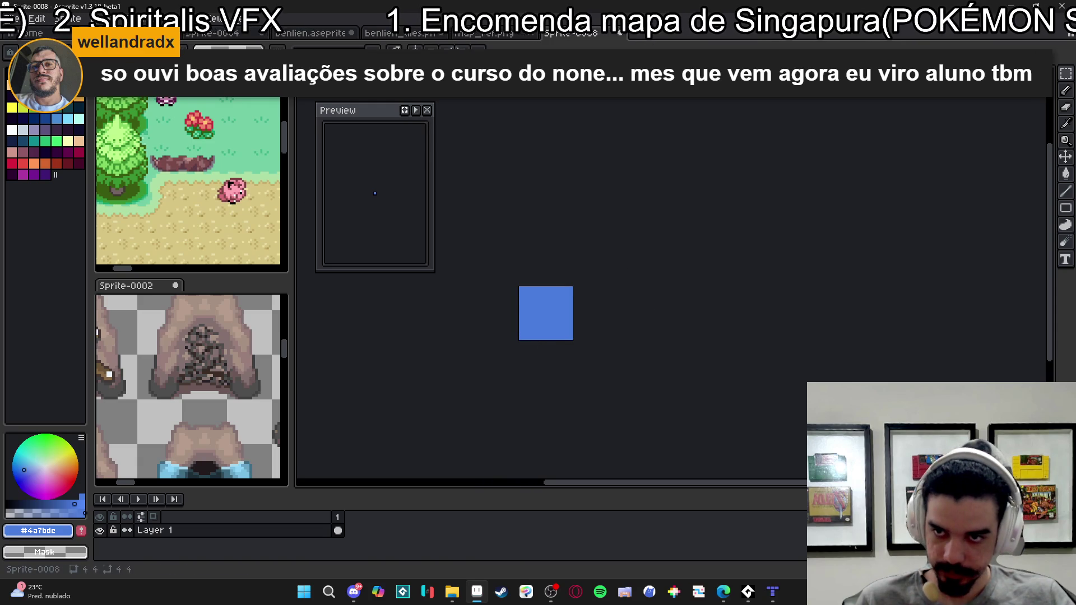
left_click(221, 18)
mouse_move(241, 116)
left_click(420, 129)
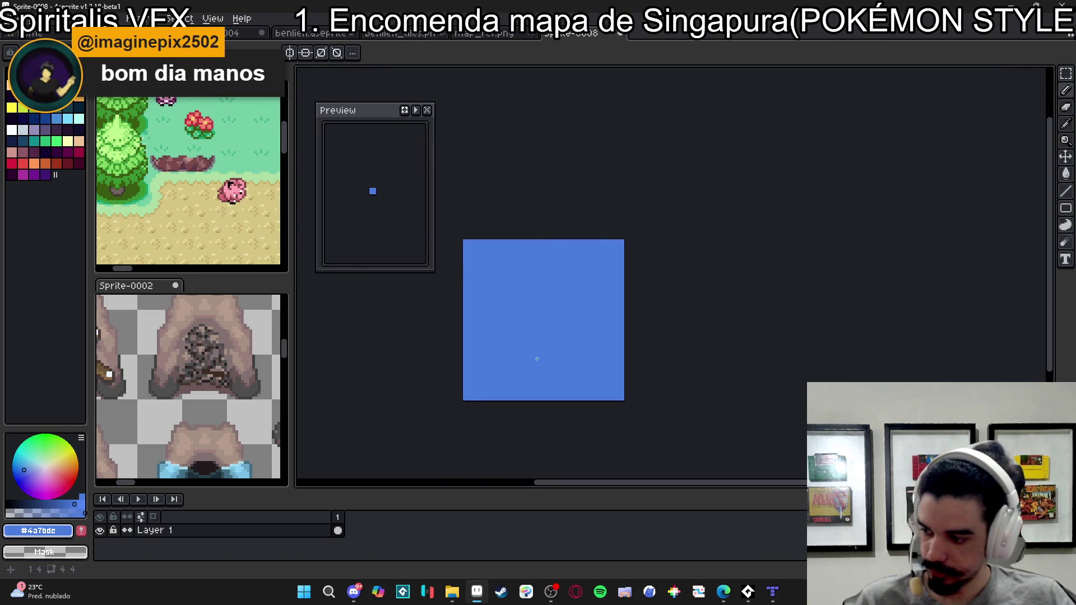
scroll(537, 343, "up", 2)
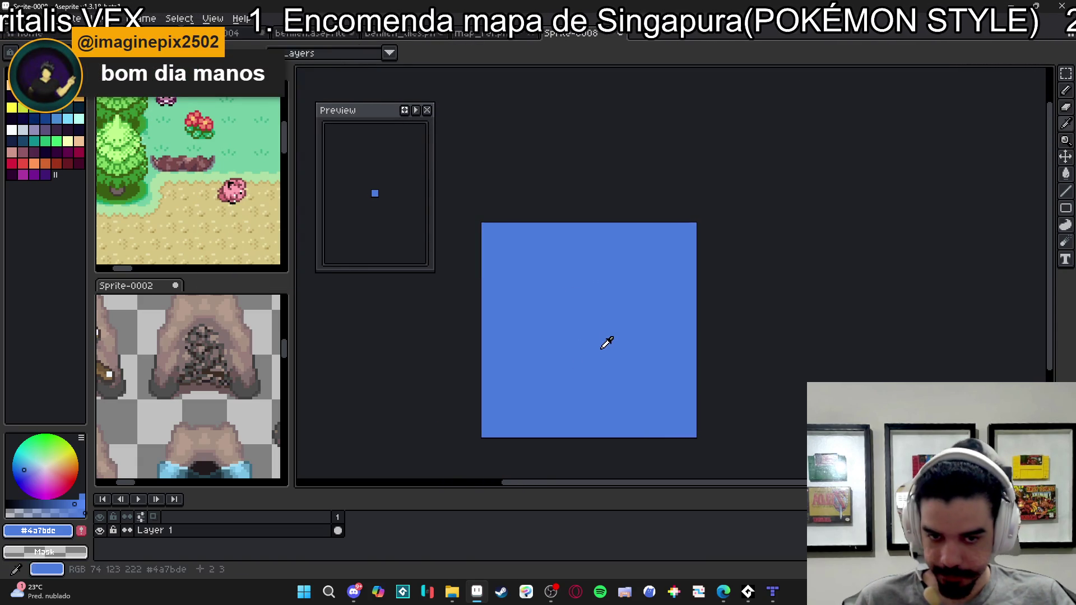
- Paint stair-step diagonal highlight pixels in the lighter blue #6693de
left_click(34, 465)
left_click(36, 466)
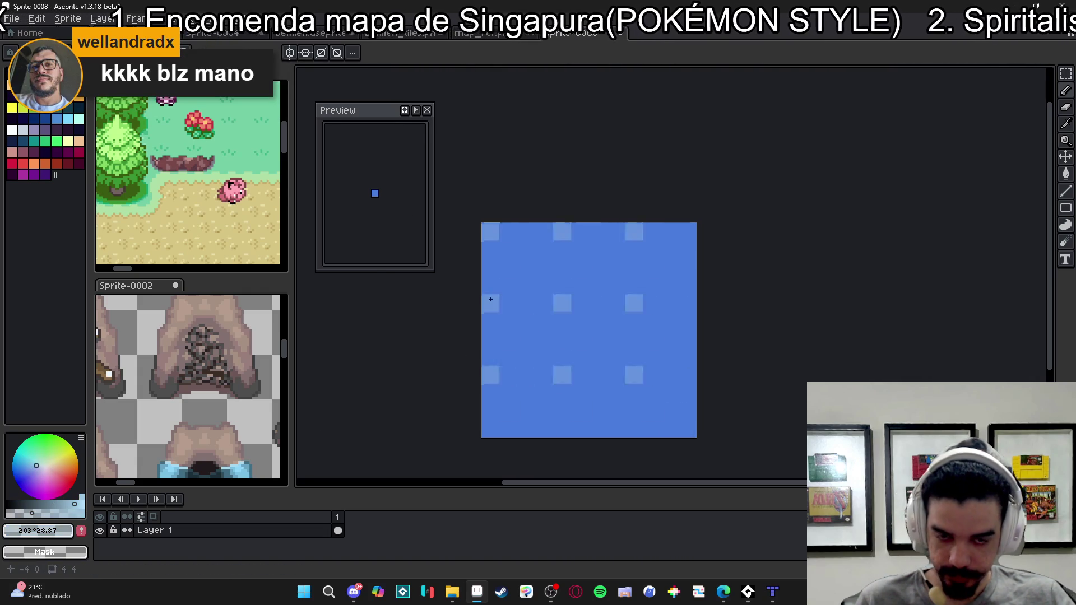
left_click(598, 321)
left_click(616, 339)
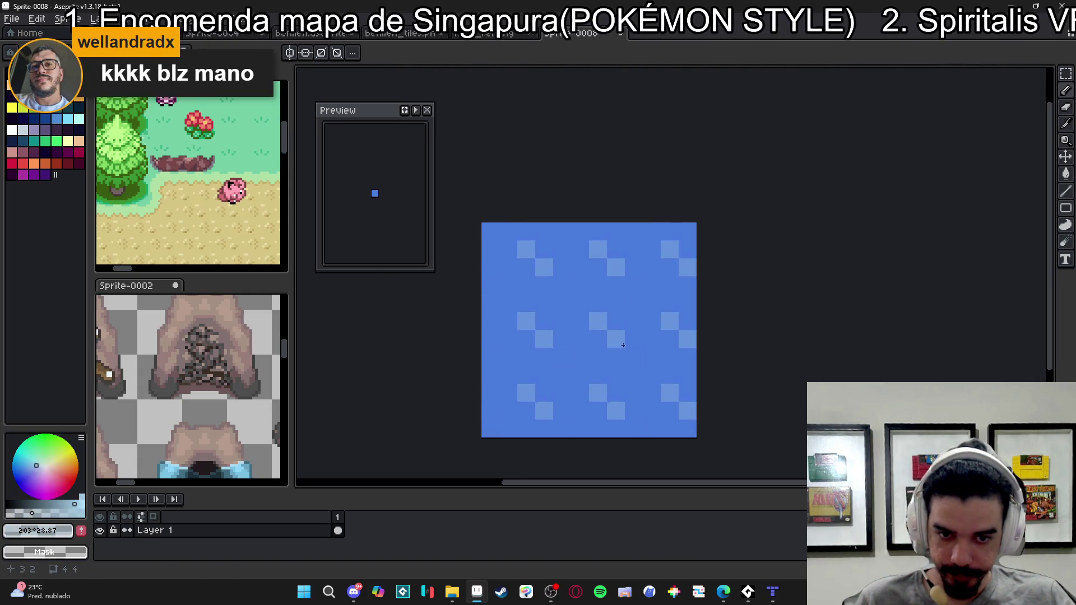
left_click(603, 315, "alt")
left_click(582, 318)
left_click(579, 306)
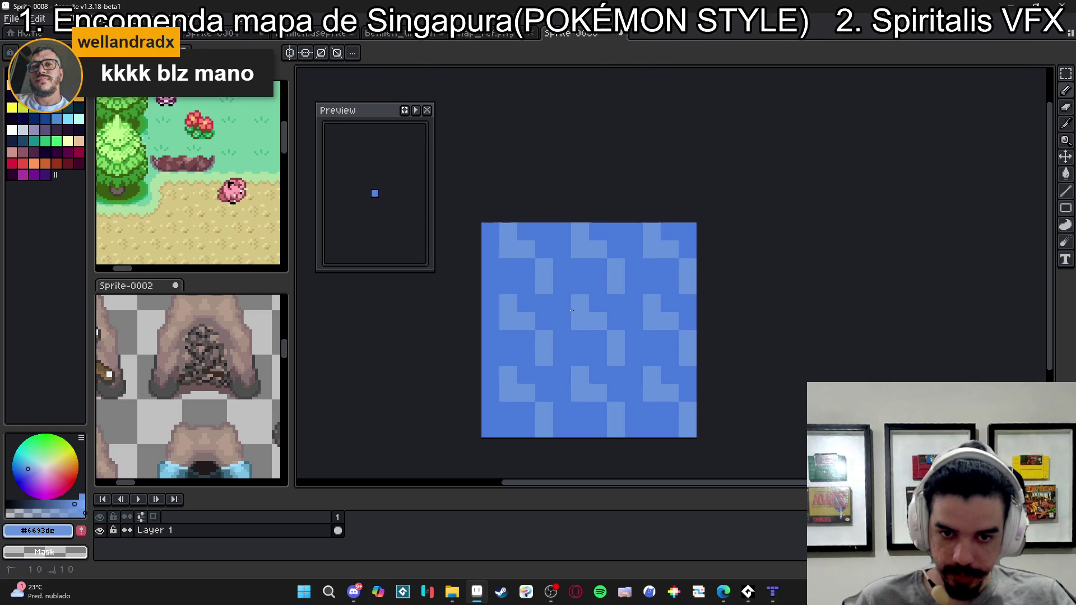
left_click(561, 305)
scroll(565, 338, "down", 3)
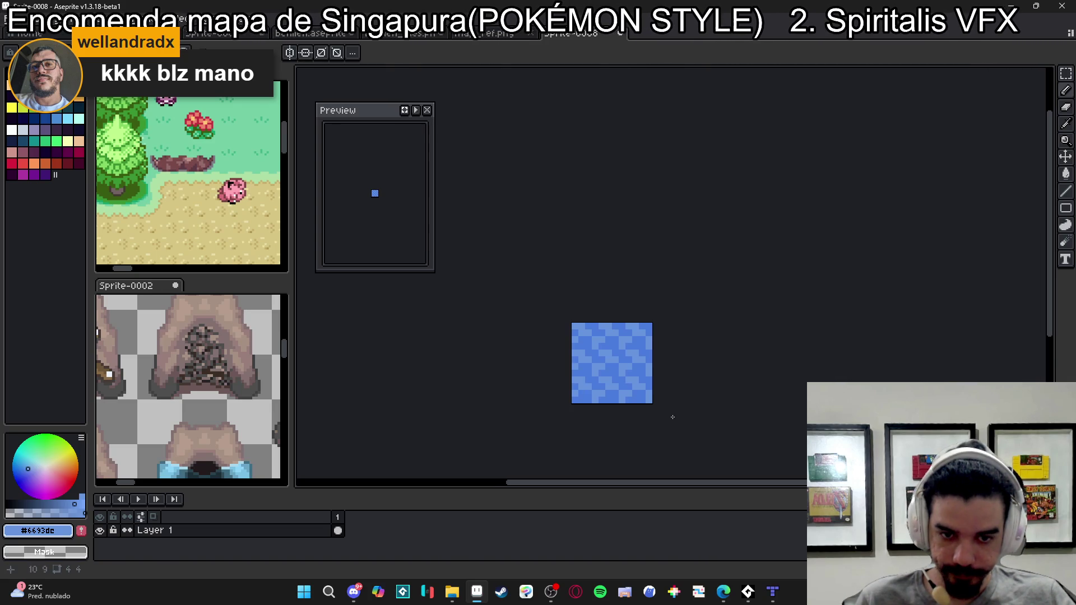
scroll(603, 296, "up", 3)
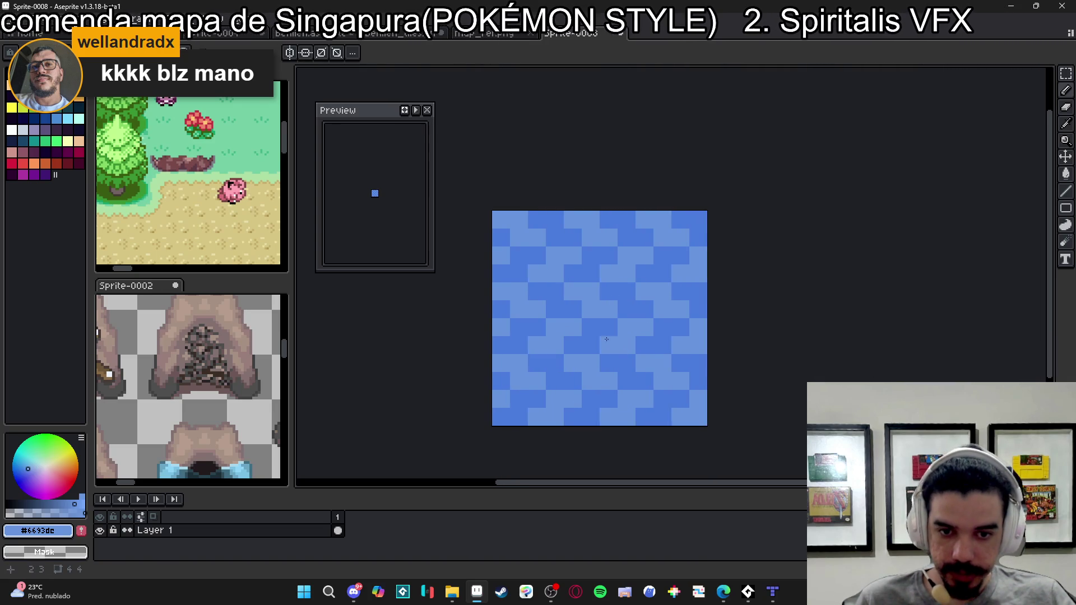
scroll(595, 332, "up", 1)
- Soften the highlight pattern by repainting cells with in-between blue #5b8ade
left_click(607, 329, "alt")
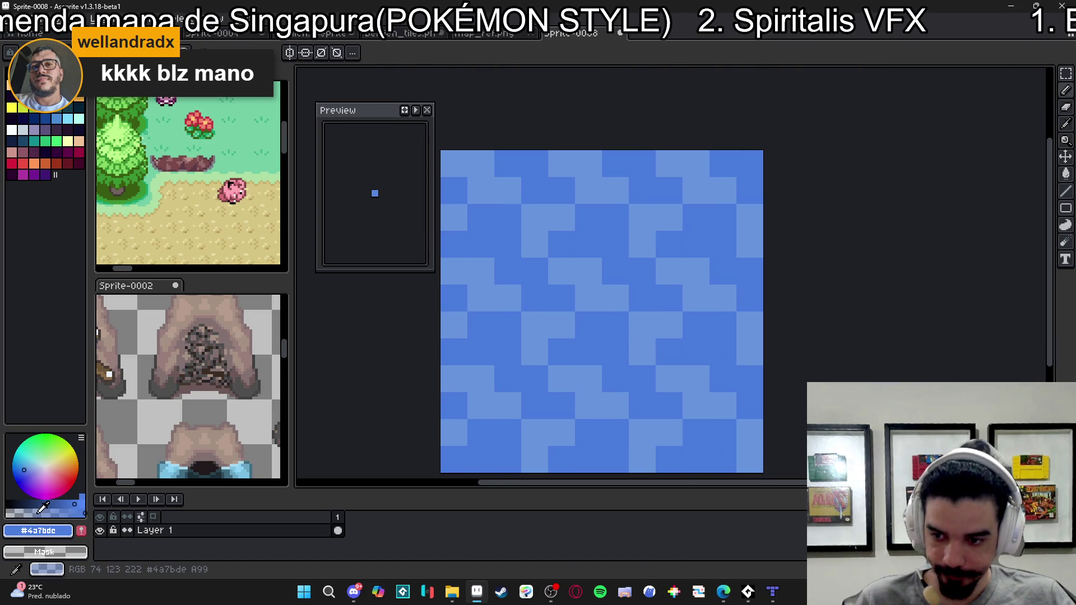
left_click(569, 380, "alt")
left_click(588, 405)
left_click(608, 403)
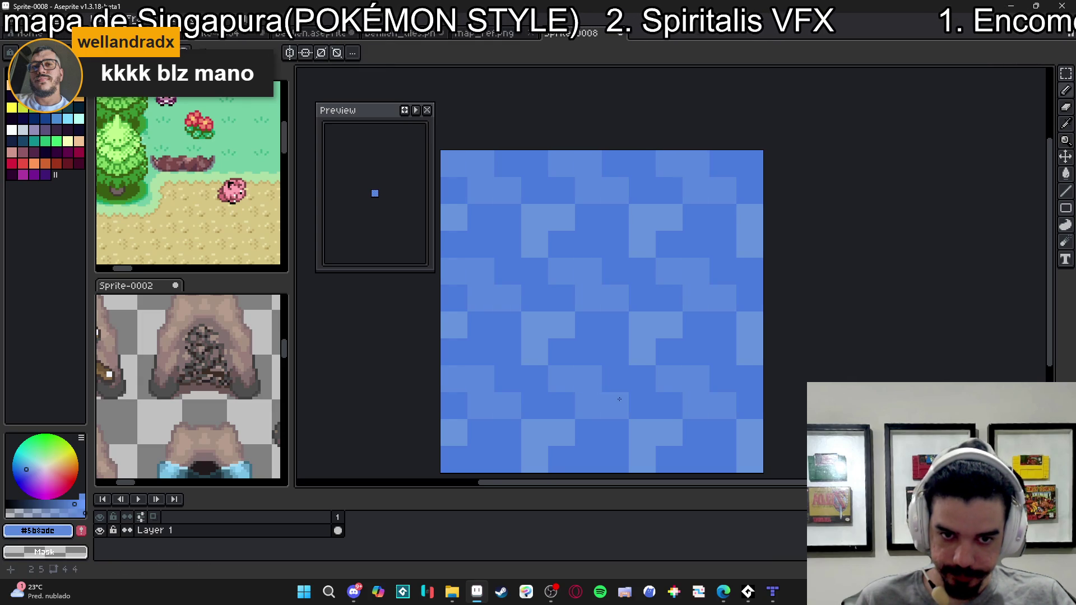
scroll(645, 401, "down", 4)
scroll(769, 397, "down", 1)
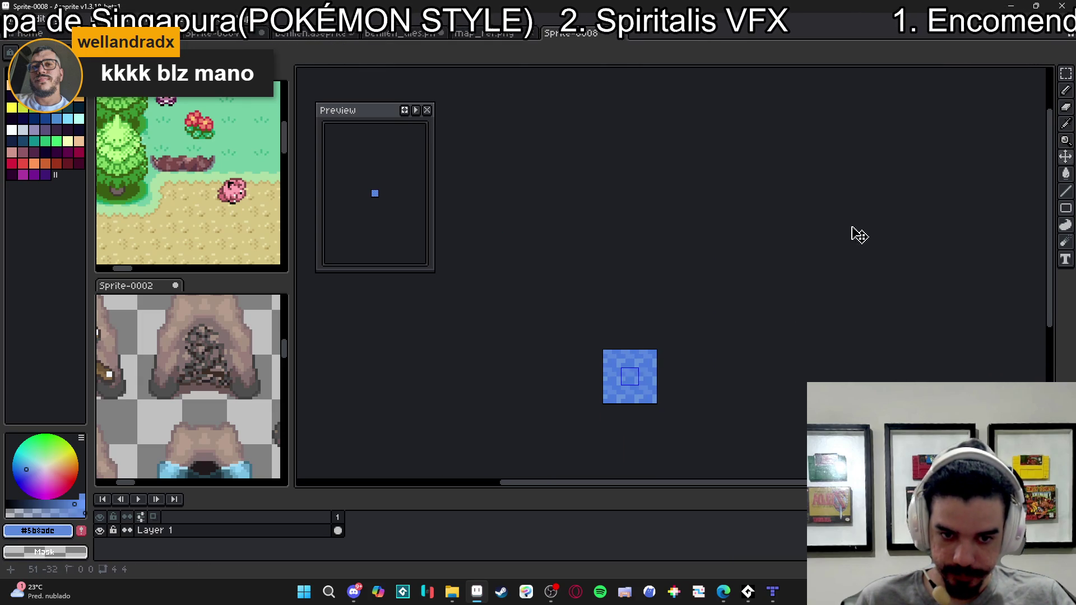
- Paste the patterned water tile into benlien_tiles.png's lower water cell
left_click(493, 34)
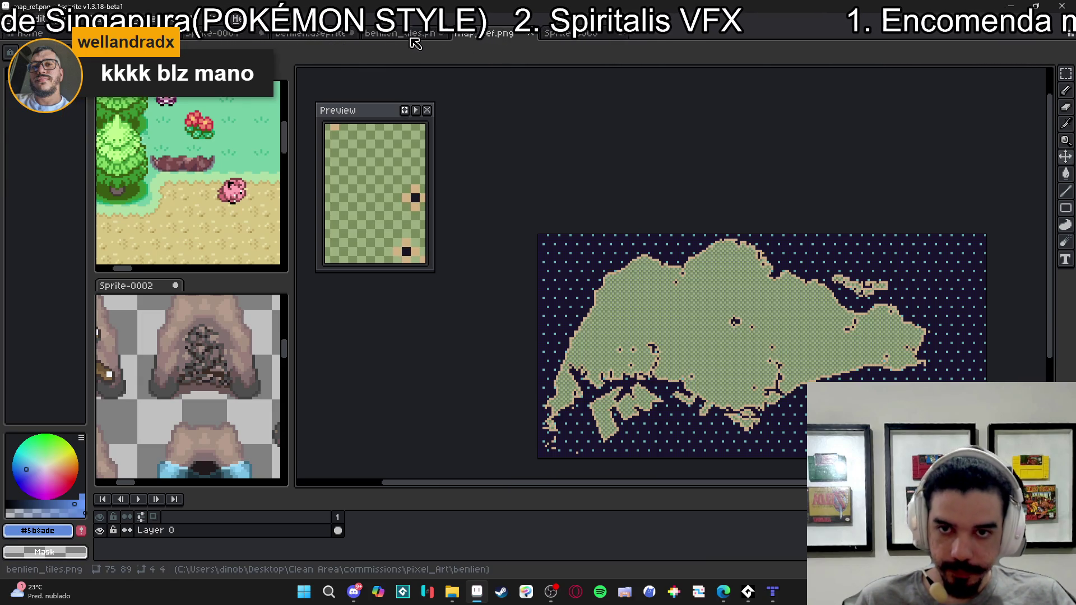
left_click(404, 34)
key("ctrl+v")
scroll(616, 353, "down", 4)
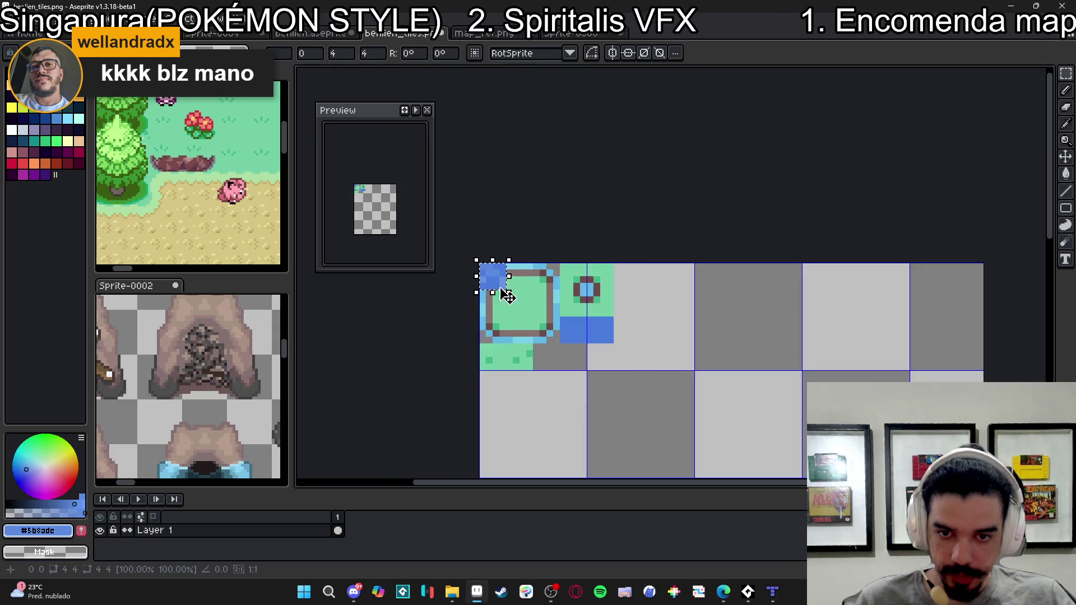
scroll(633, 357, "up", 3)
mouse_move(633, 356)
left_mouse_down()
mouse_move(666, 387)
mouse_move(663, 397)
mouse_move(449, 213)
mouse_move(505, 269)
mouse_move(663, 380)
left_mouse_up()
key("Return")
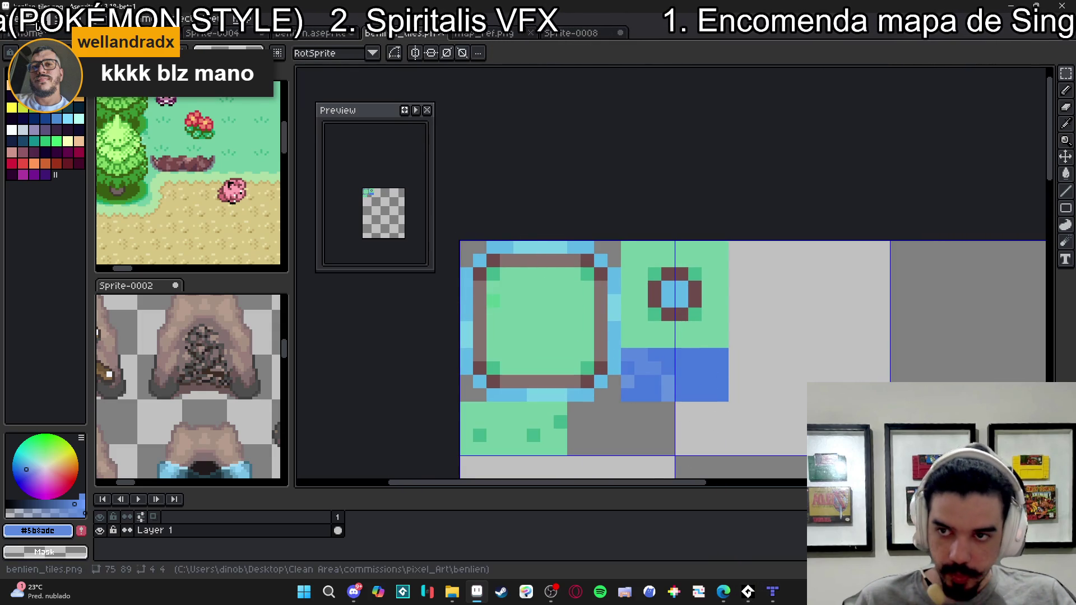
- Enlarge the benlien_tiles sprite to 400% with Sprite Size
left_click(67, 25)
left_click(96, 80)
left_click(891, 239)
type("00")
key("Return")
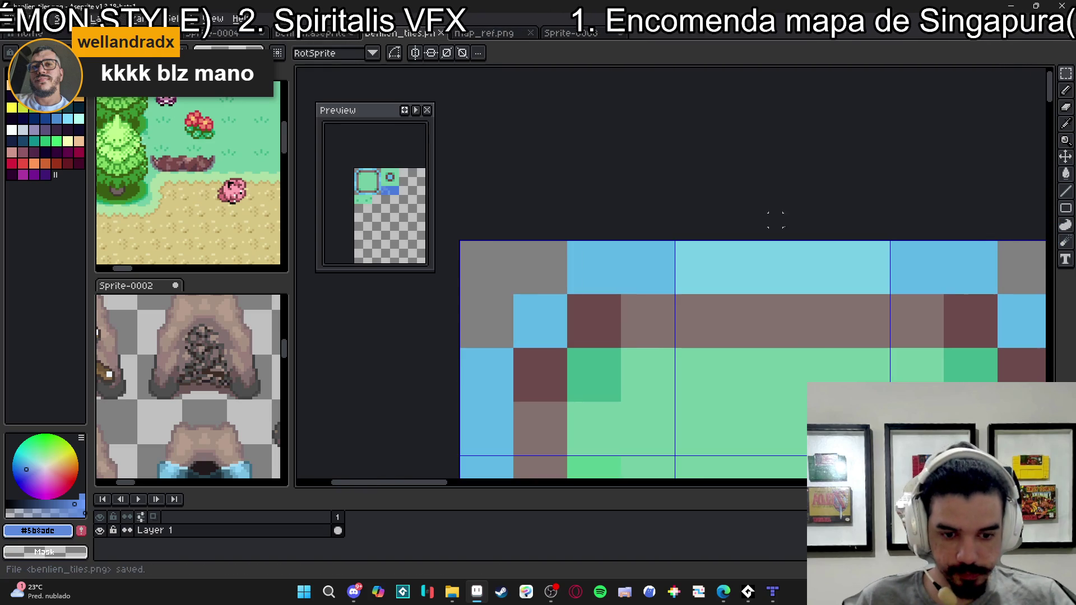
- Accept adjusting tile references to the new columns and check the patterned water along the coast
mouse_move(773, 591)
left_click(790, 510)
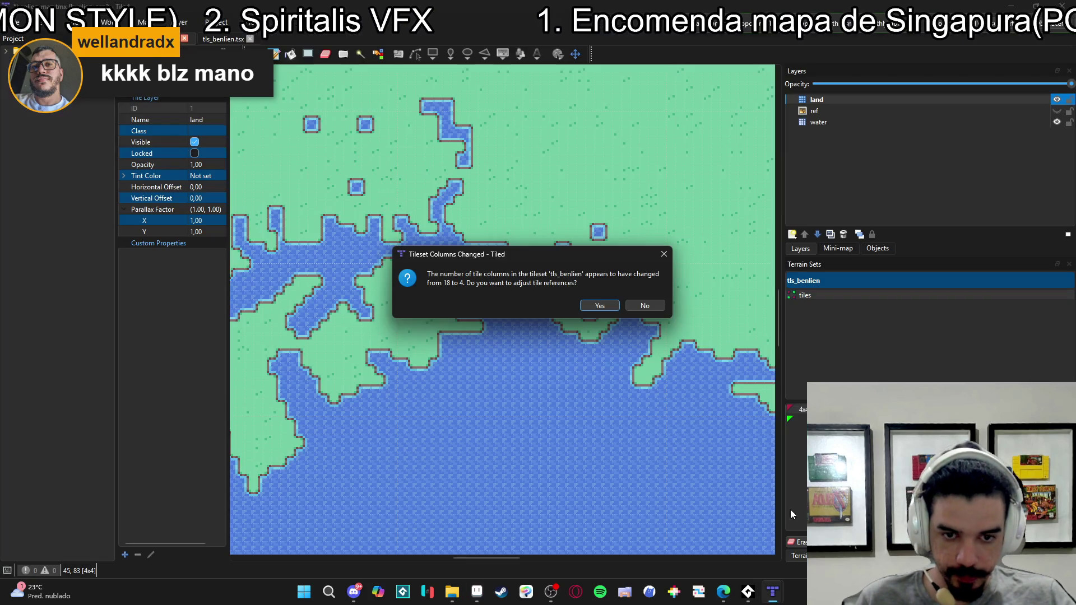
left_click(611, 307)
scroll(594, 429, "up", 4, "ctrl")
scroll(446, 313, "down", 5, "ctrl")
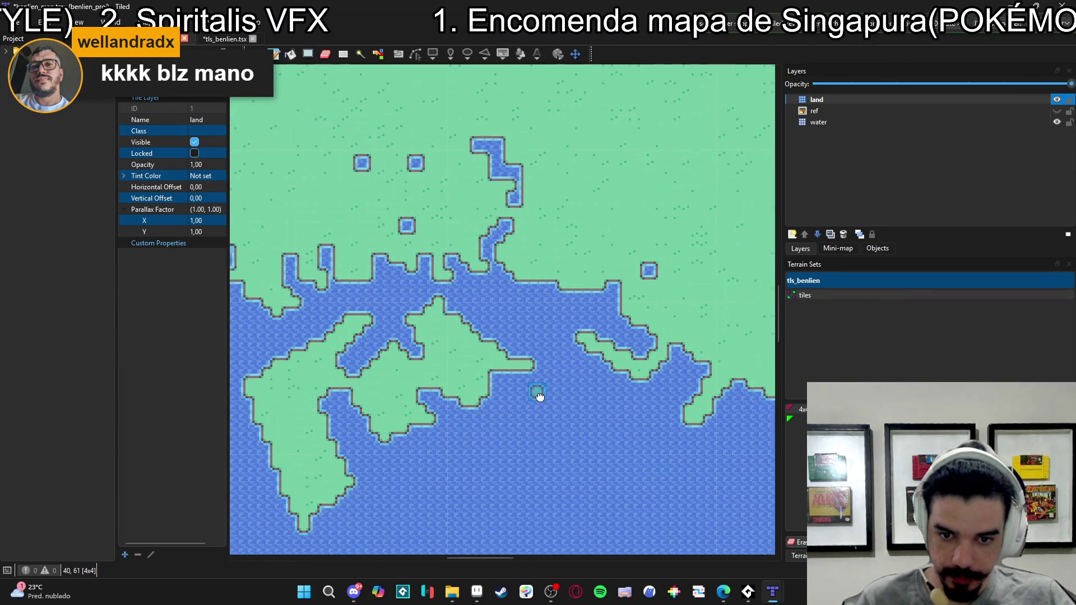
scroll(524, 381, "up", 4, "ctrl")
scroll(408, 335, "up", 2, "ctrl")
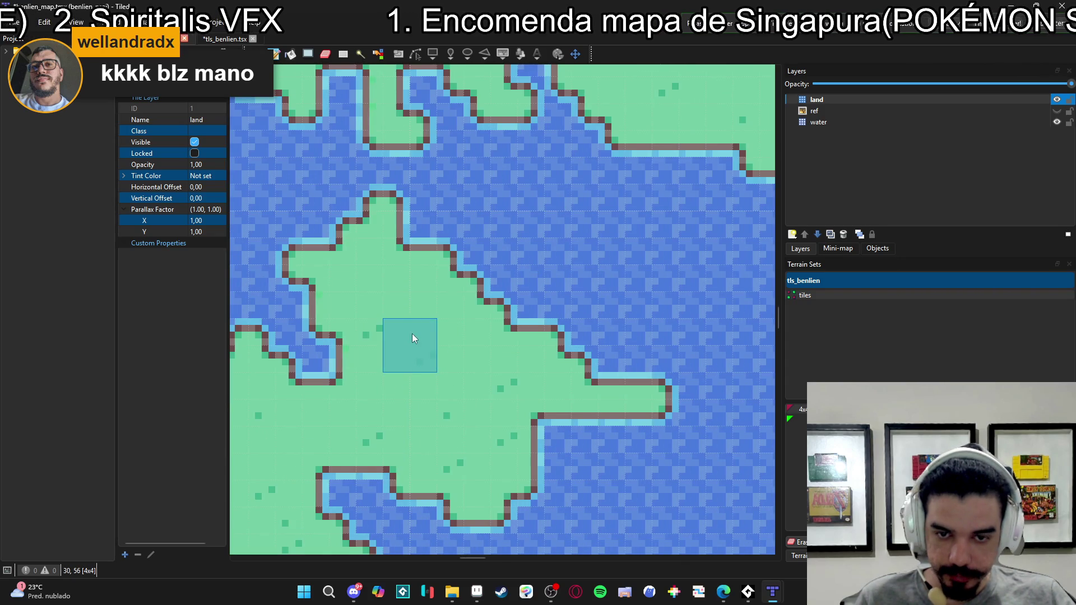
scroll(412, 337, "down", 3, "ctrl")
mouse_move(412, 348)
left_mouse_down()
mouse_move(358, 348)
mouse_move(517, 360)
left_mouse_up()
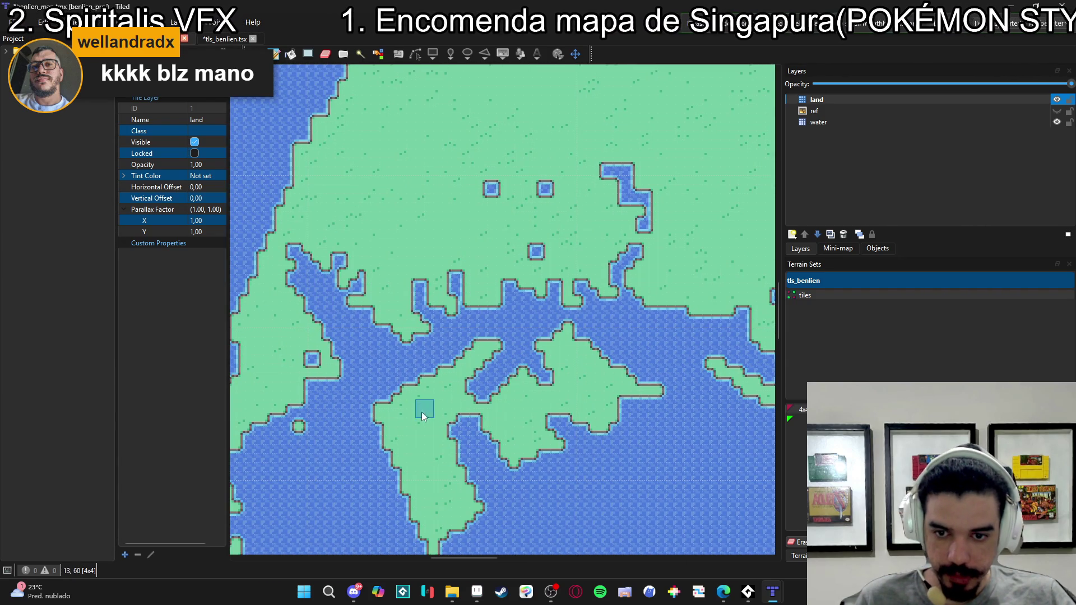
scroll(431, 412, "down", 2, "ctrl")
scroll(538, 340, "up", 4, "ctrl")
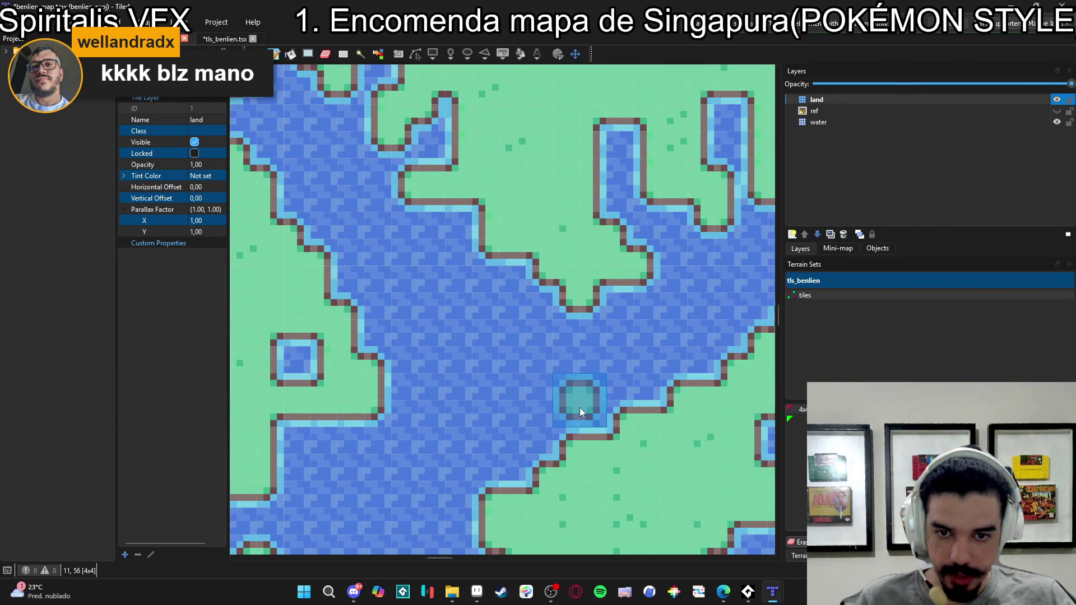
left_click(477, 591)
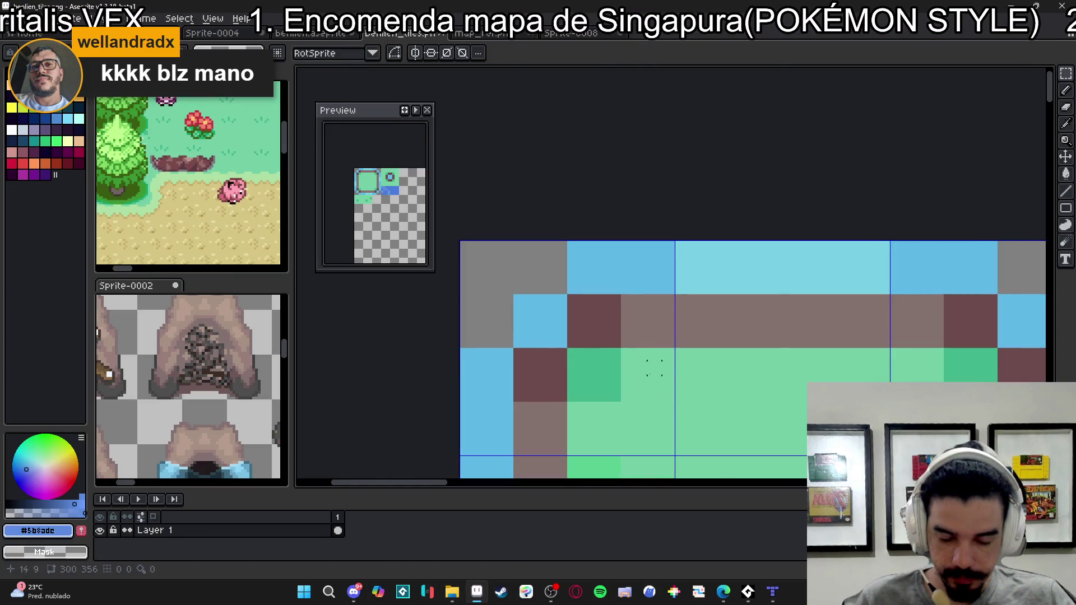
- In the water tile sprite, sample the lighter blue and select a 4x4 patch
scroll(667, 368, "down", 5)
scroll(728, 283, "up", 4)
key("b")
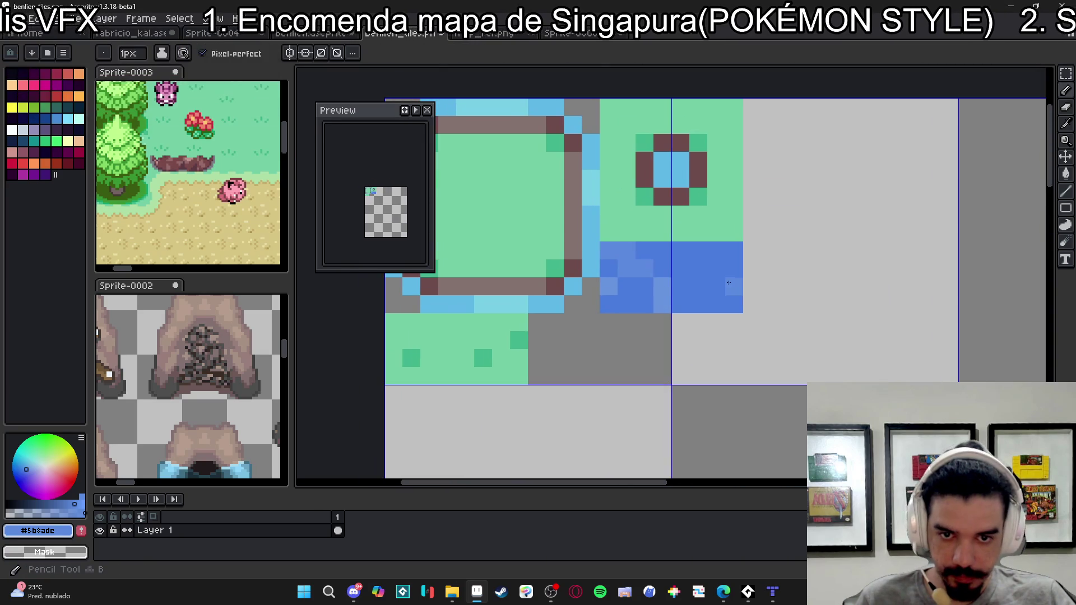
key("ctrl+alt+v")
scroll(637, 375, "up", 4)
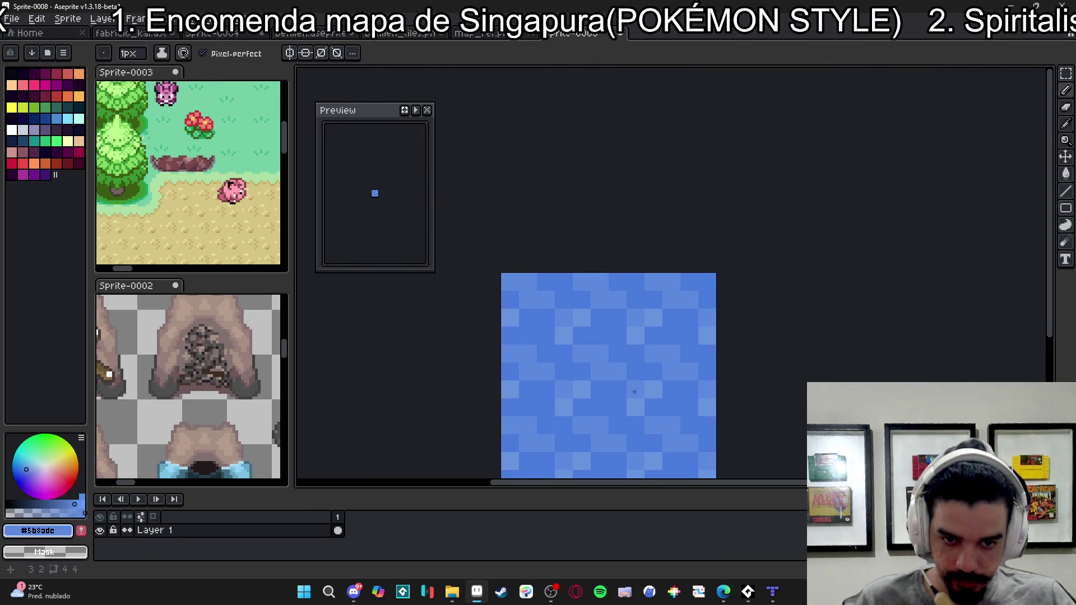
scroll(633, 391, "down", 3)
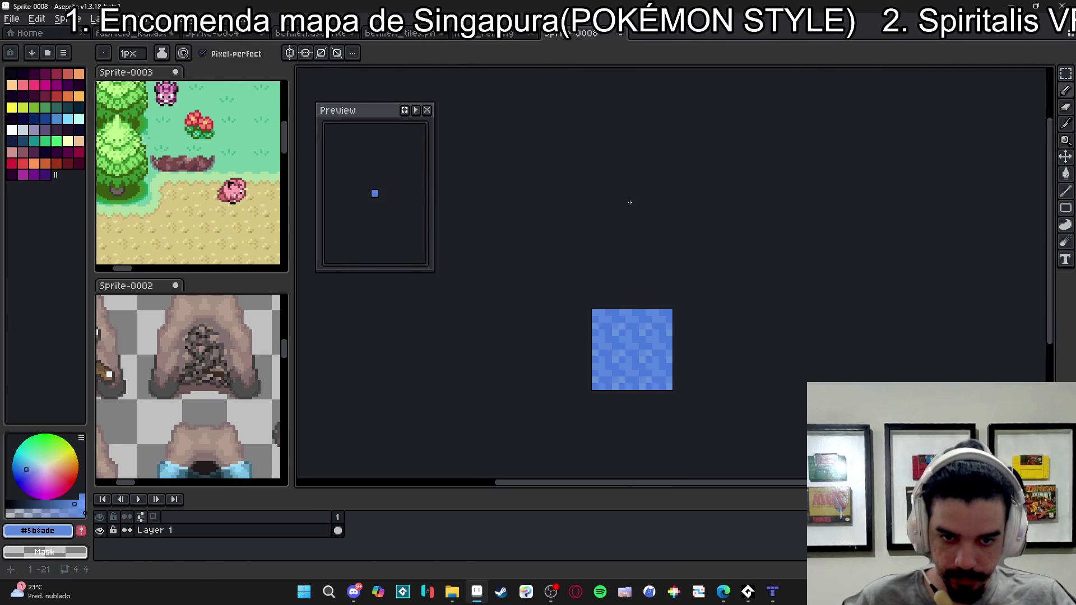
scroll(597, 355, "up", 1)
left_click(640, 361, "alt")
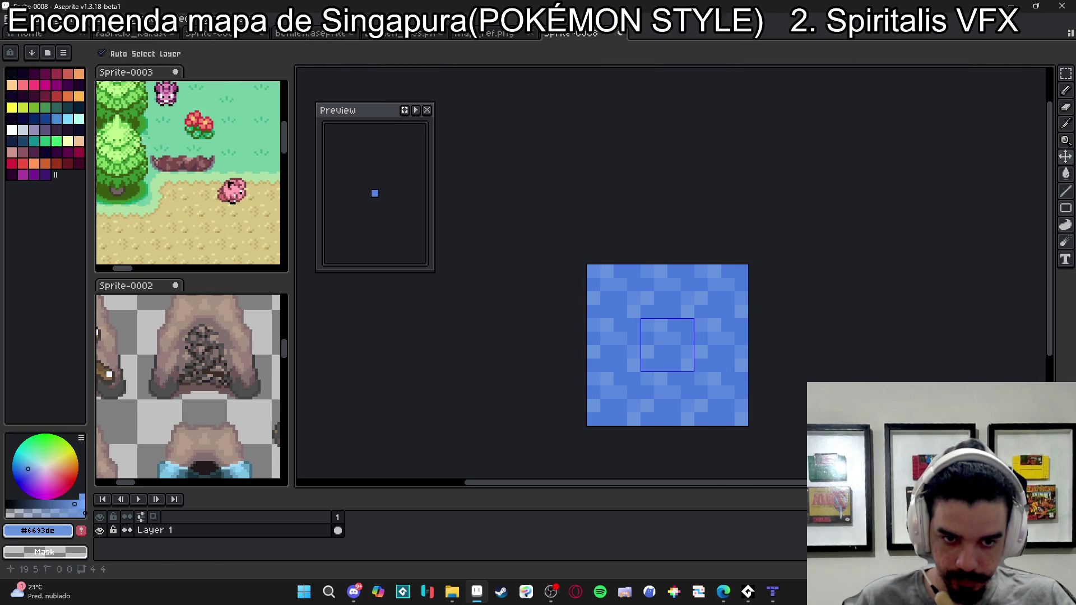
key("ctrl+shift+d")
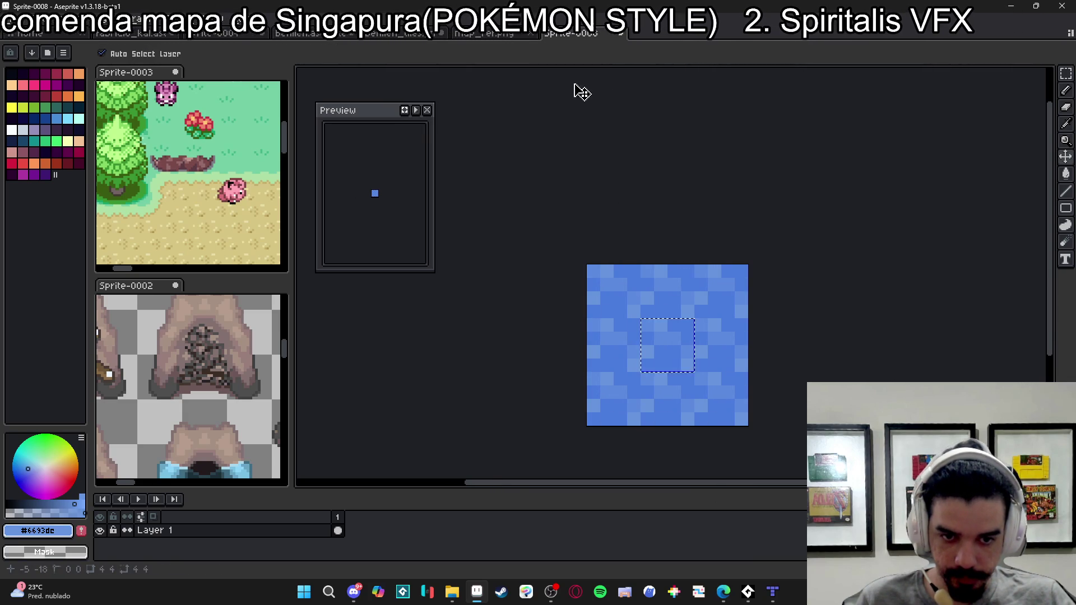
- Paste the water patch over the water tile in benlien_tiles.png
key("ctrl+shift+Tab")
key("ctrl+shift+Tab")
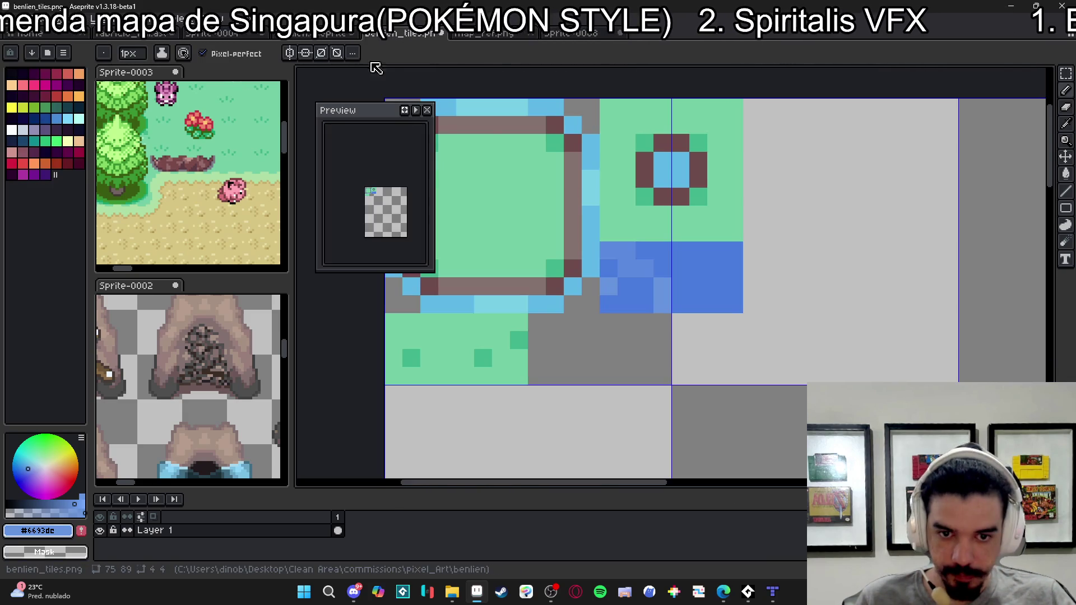
key("ctrl+v")
left_click_drag(701, 288, 648, 287)
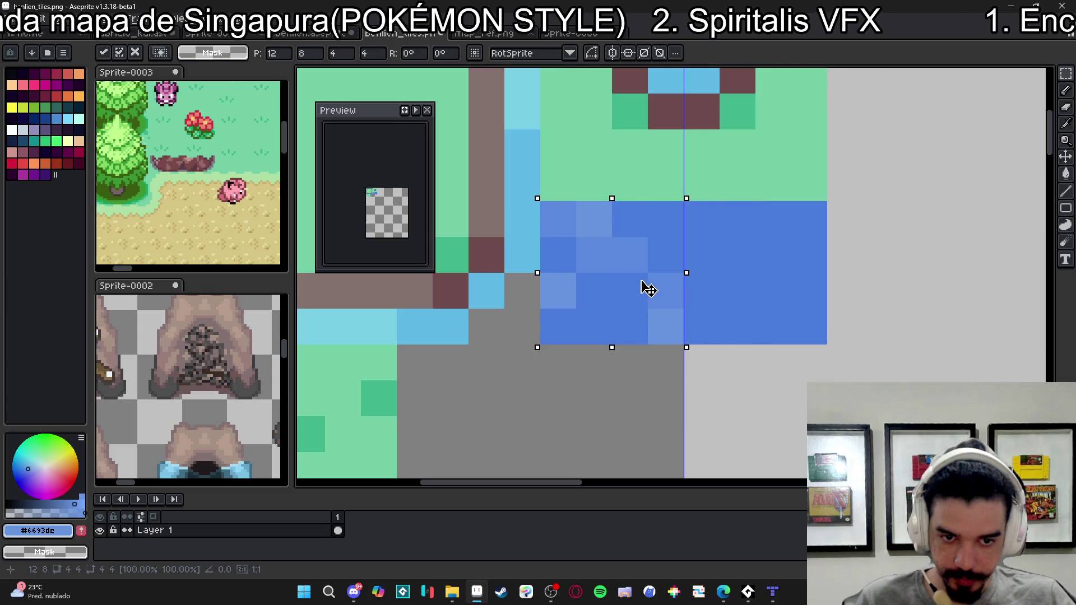
key("ctrl+d")
- Resize the tile sheet to 300×356 pixels and save it
left_click(64, 19)
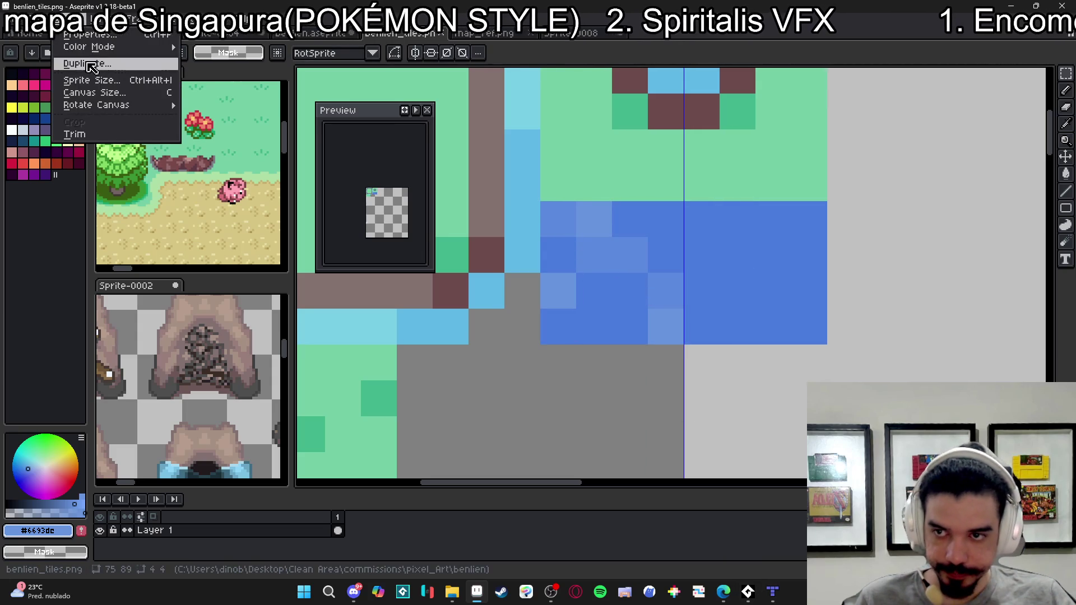
left_click(121, 88)
left_click(886, 234)
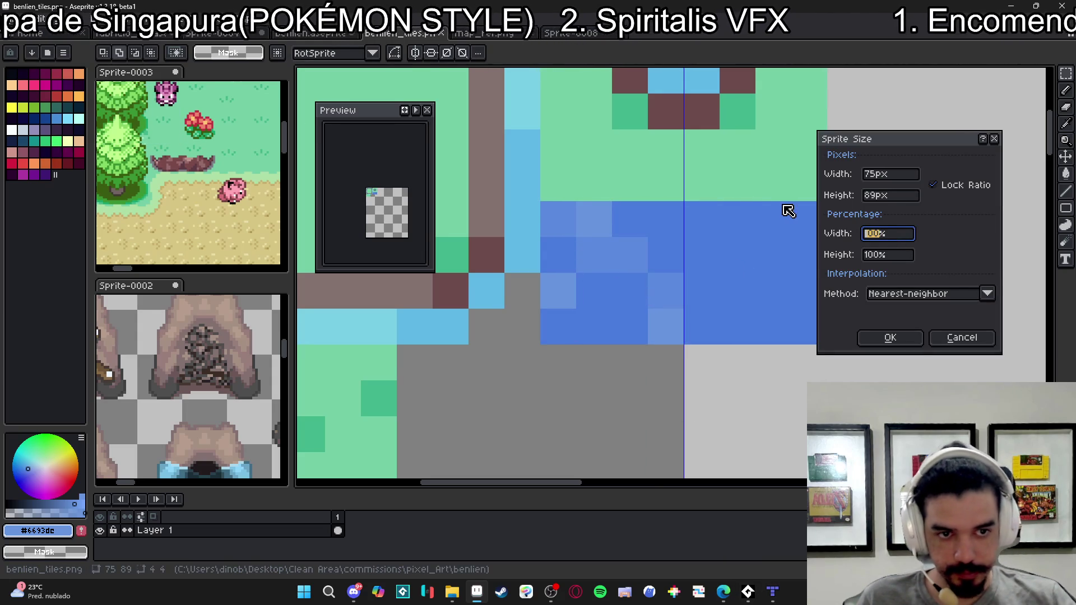
key("Return")
key("ctrl+s")
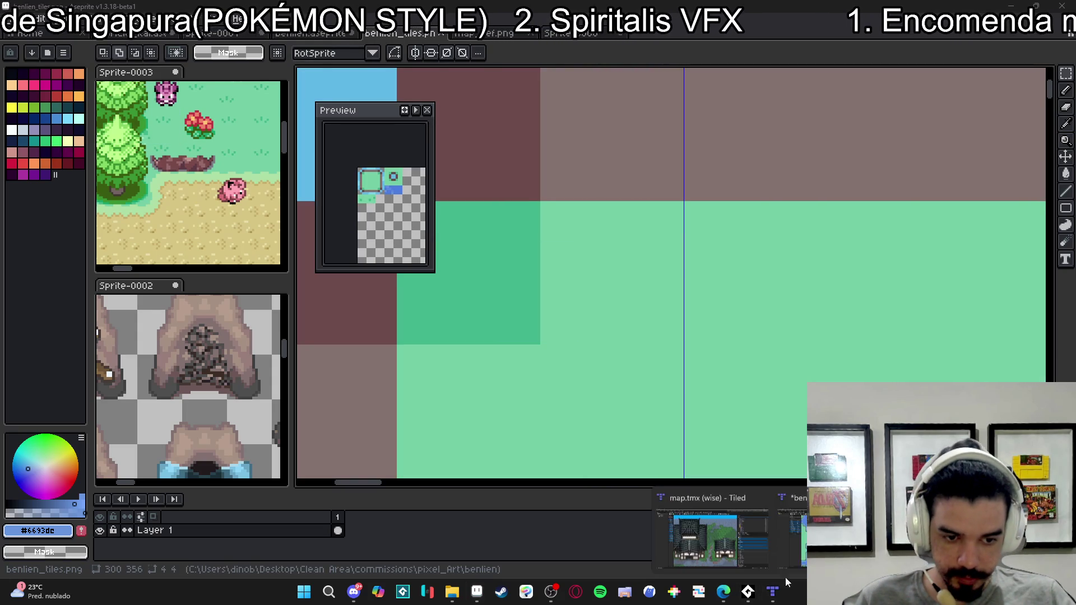
left_click(773, 591)
- Confirm the new column layout and zoom around benlien_map to inspect the highlighted water
left_click(603, 308)
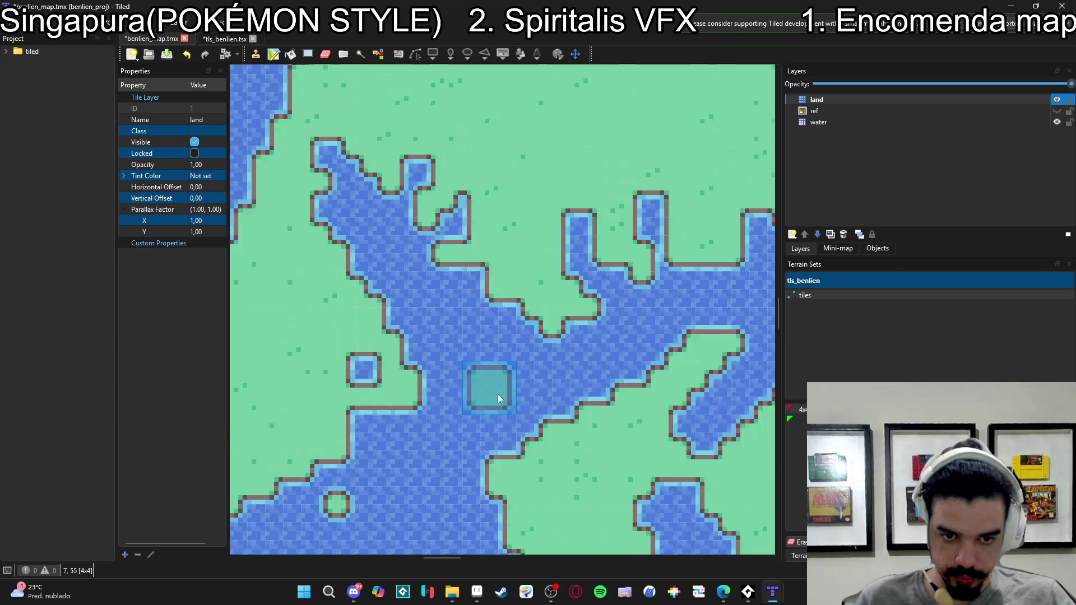
scroll(500, 427, "up", 3)
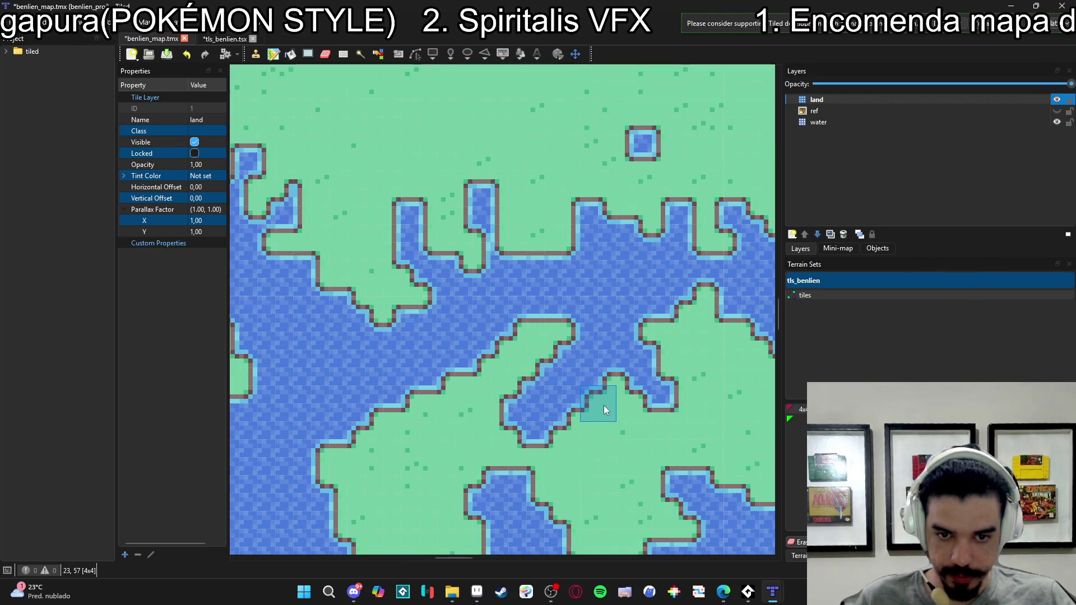
scroll(605, 409, "down", 2)
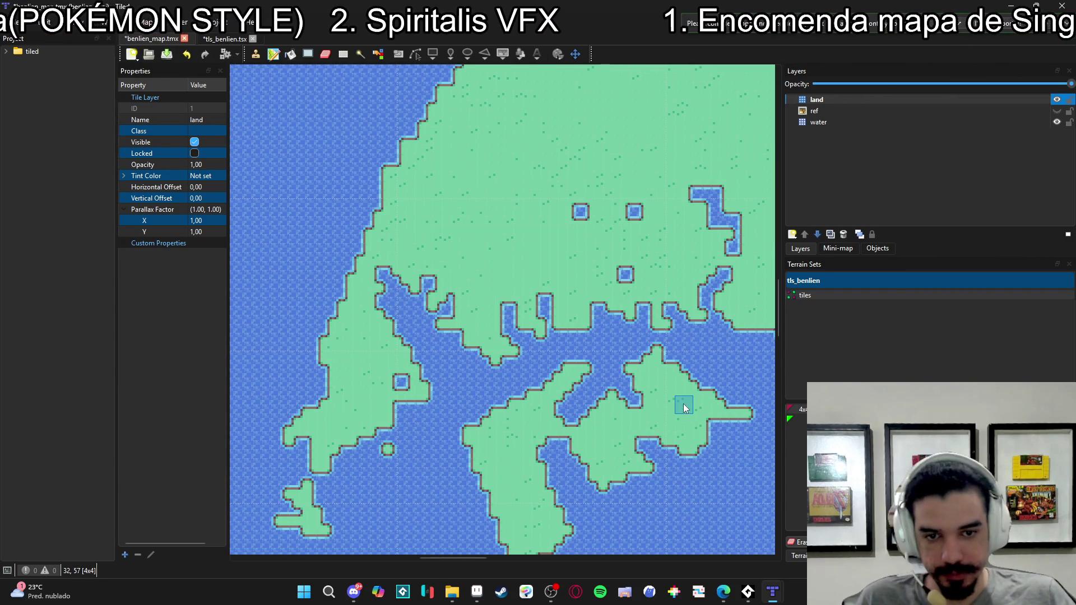
scroll(462, 405, "up", 1)
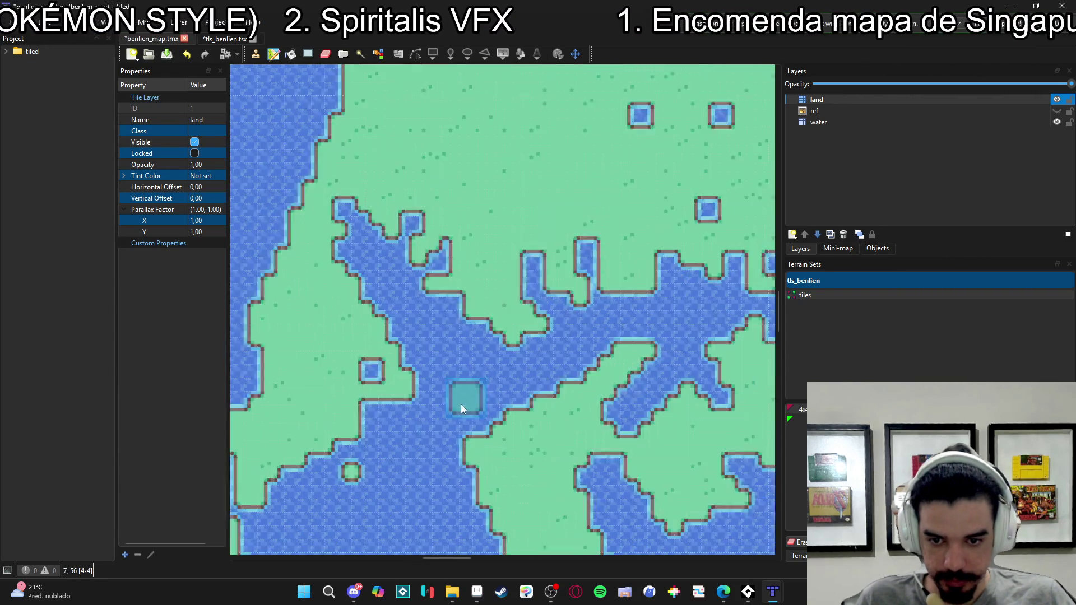
scroll(461, 409, "up", 1)
scroll(546, 402, "down", 2)
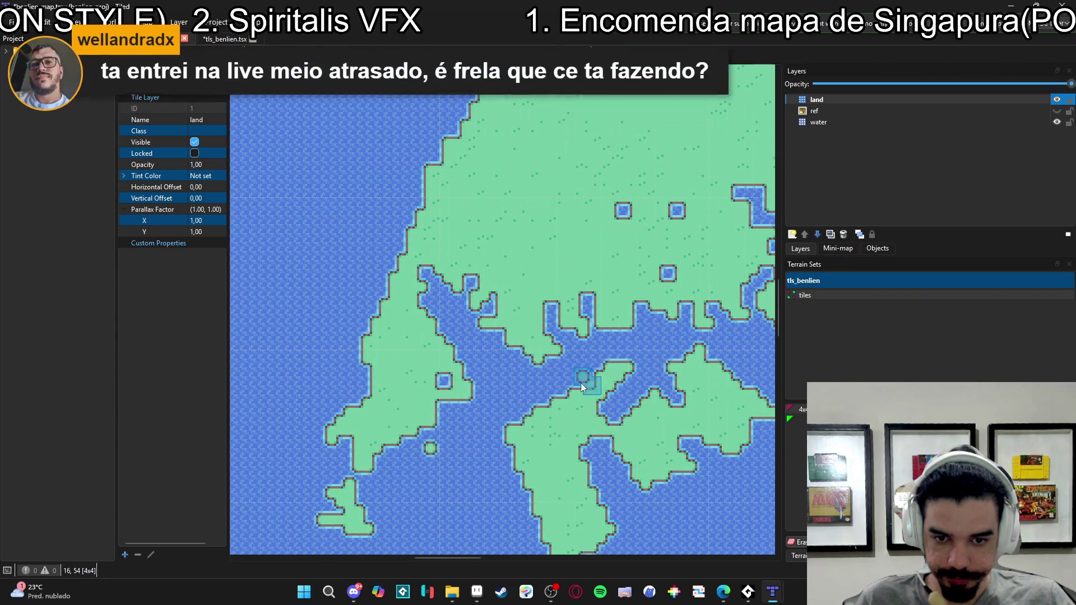
- Bring Aseprite forward and switch through the open documents to the benlien_tiles.png tile sheet
left_click(476, 593)
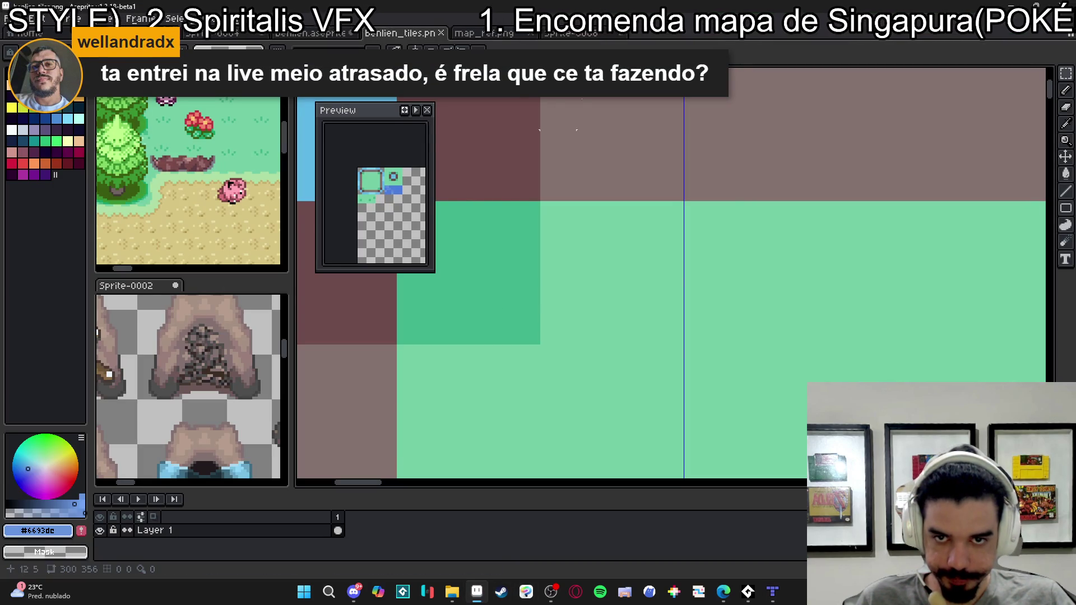
left_click(582, 35)
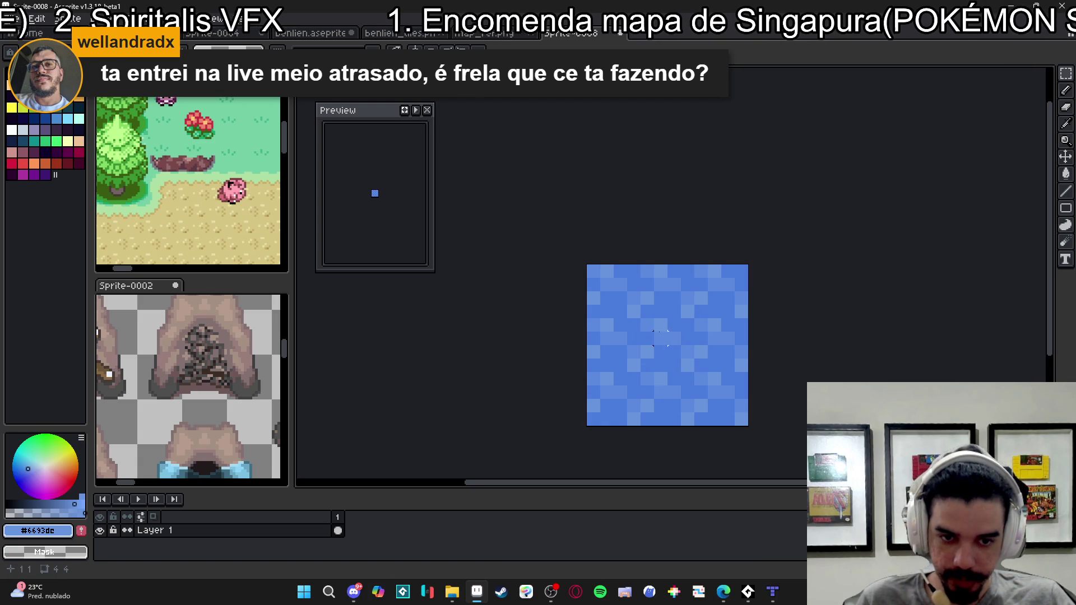
left_click(484, 34)
key("ctrl+shift+Tab")
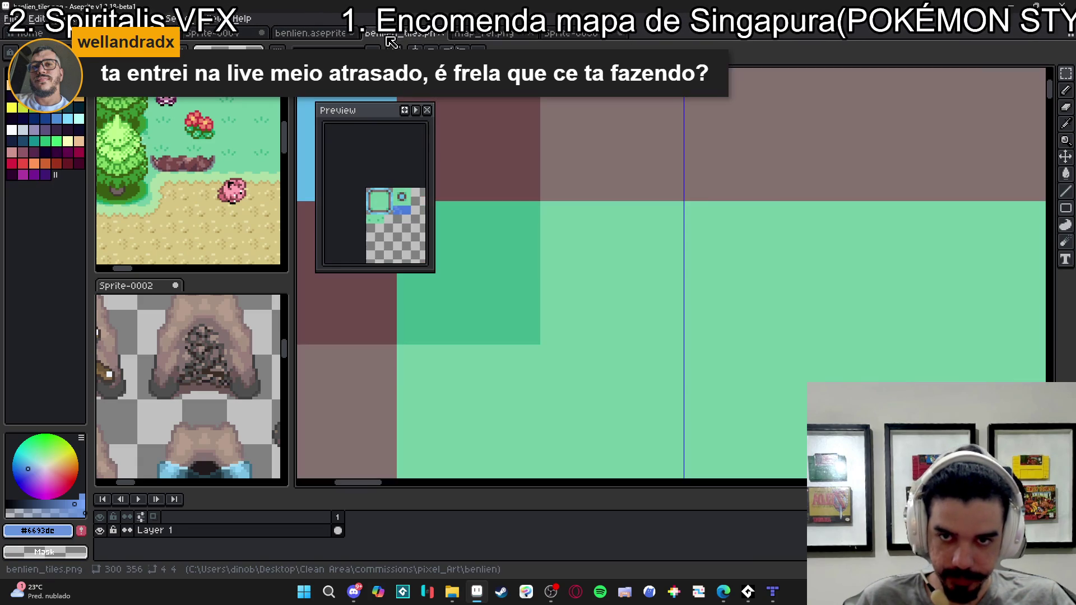
key("ctrl+shift+Tab")
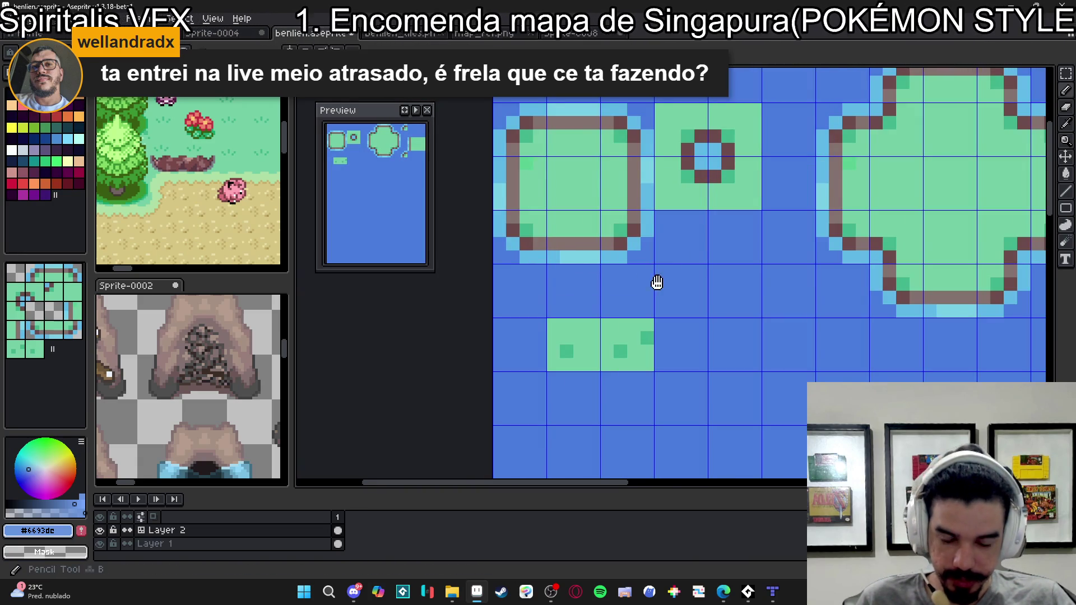
scroll(661, 270, "right", 10)
scroll(559, 338, "down", 2)
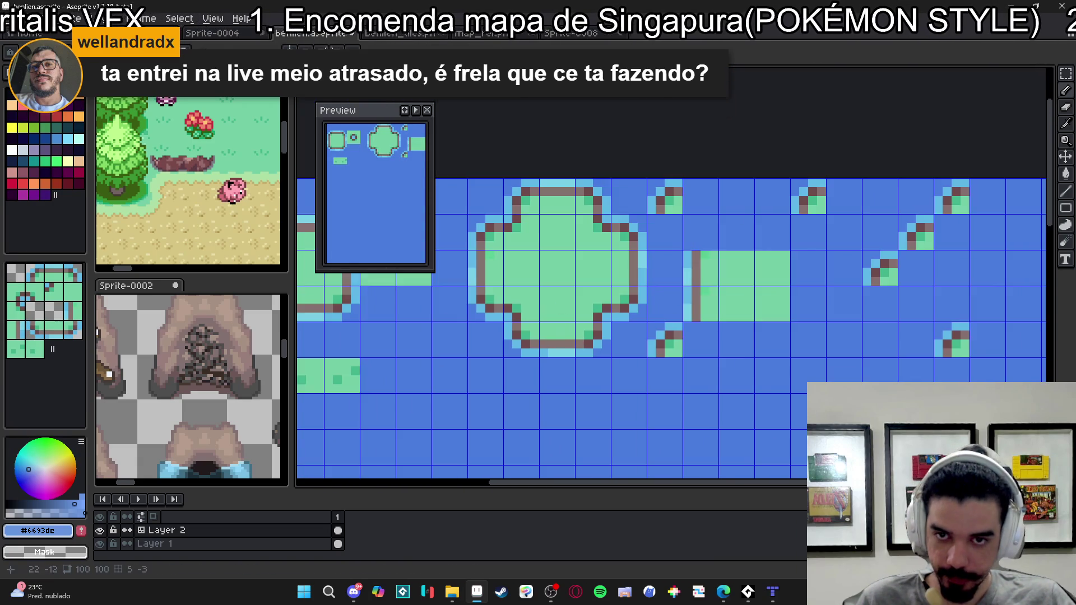
key("ctrl+Tab")
- Pick the darker base water blue from the 75×89 tile sheet
scroll(719, 326, "down", 4)
scroll(719, 327, "up", 3)
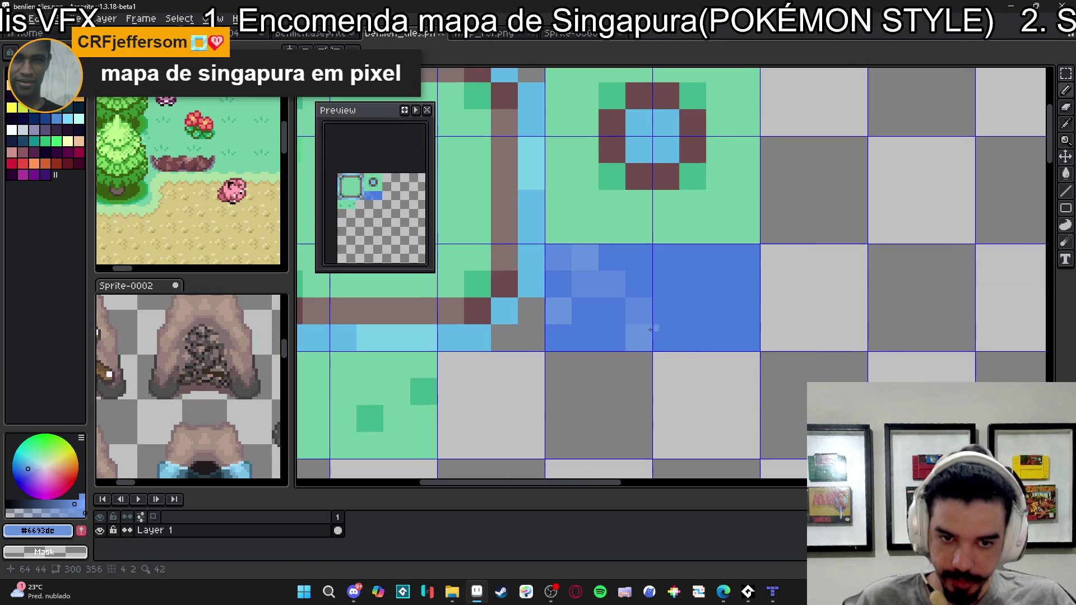
left_click(648, 328, "alt")
scroll(585, 329, "down", 5)
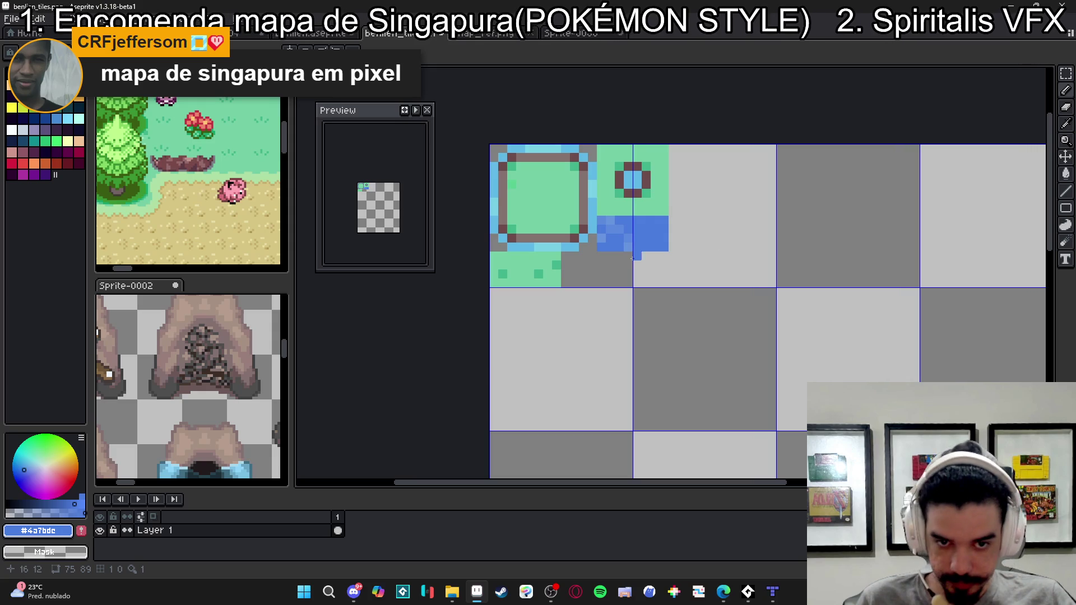
scroll(643, 260, "up", 3)
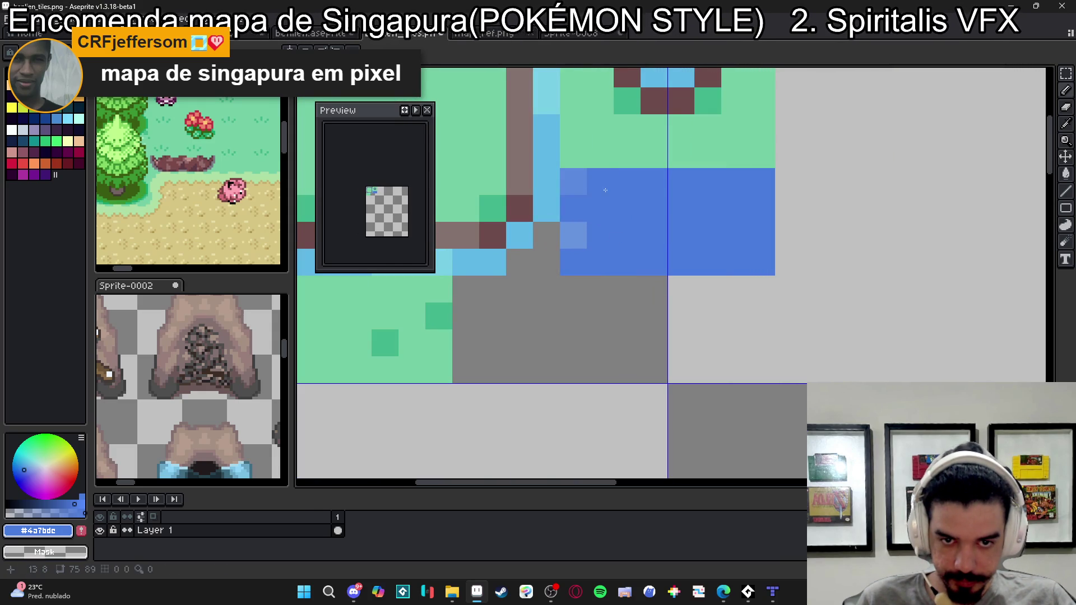
- Try a light highlight pixel on the water tile, undo it, and return to the darker blue
left_click(601, 179, "alt")
left_click(608, 231)
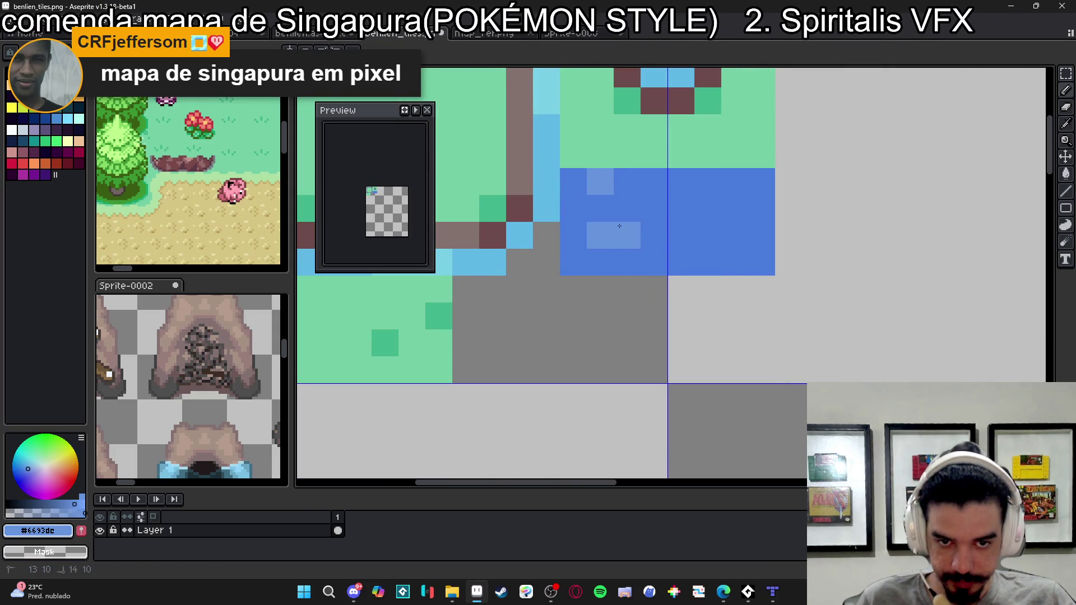
key("ctrl+z")
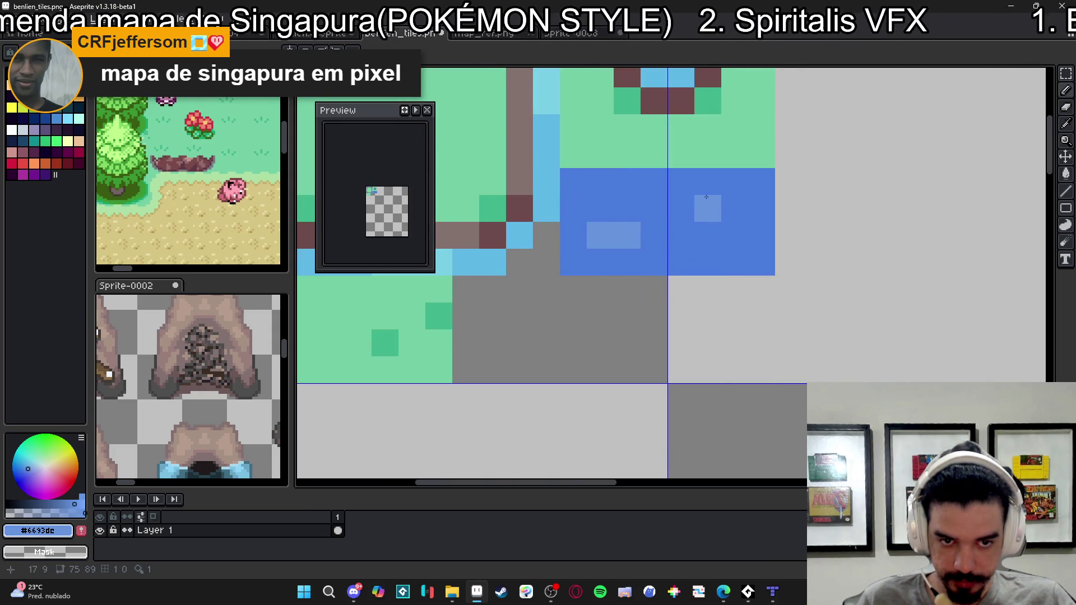
left_click(695, 243, "alt")
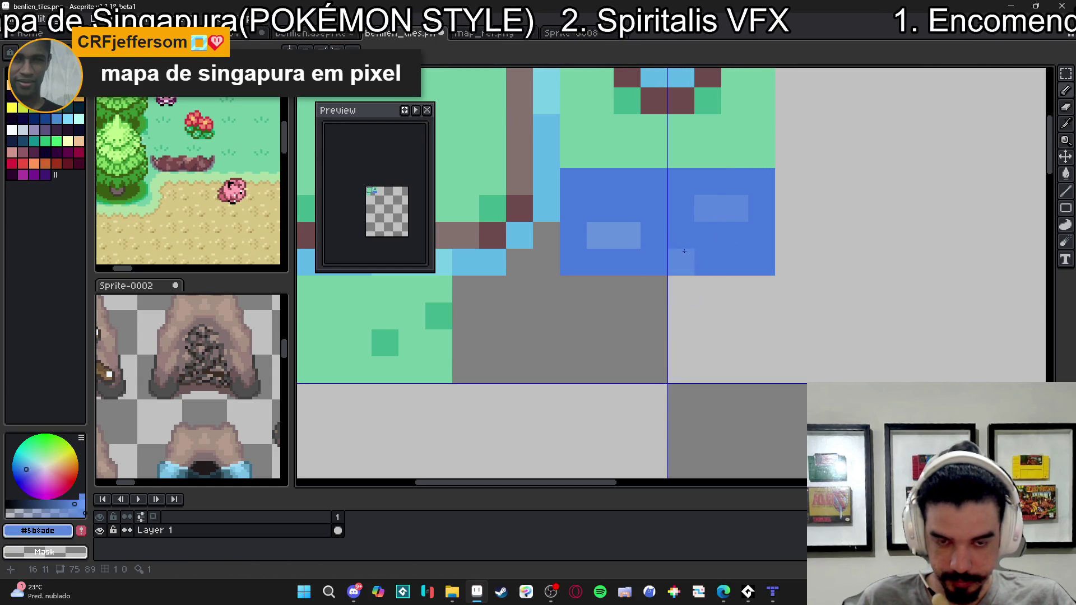
scroll(707, 289, "down", 3)
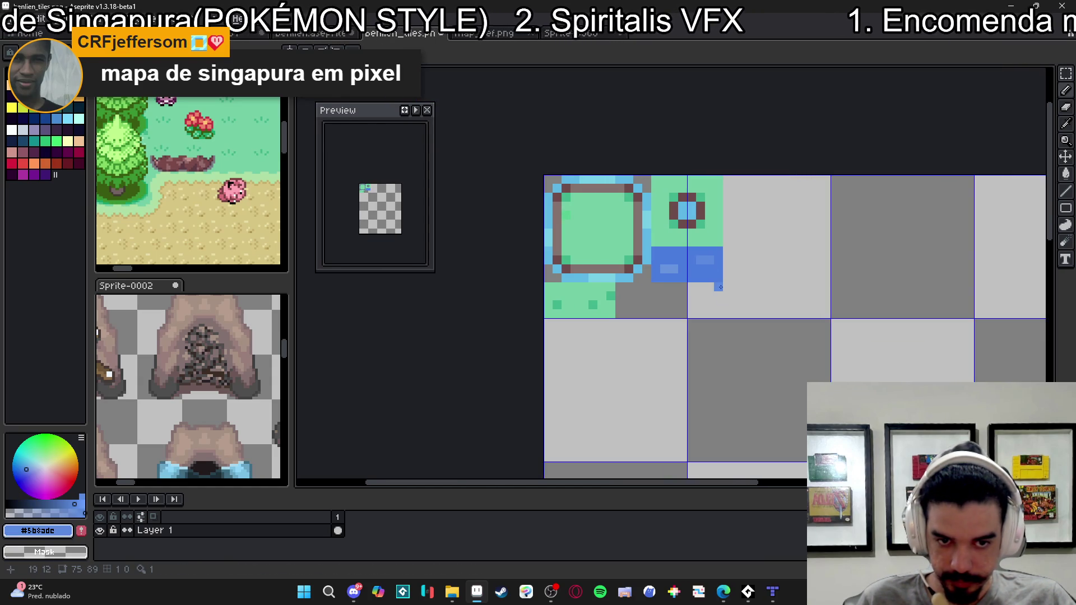
scroll(660, 269, "up", 3)
- Copy the water tile two tiles to the right and commit the copy
key("m")
mouse_move(644, 230)
left_mouse_down()
mouse_move(707, 293)
mouse_move(781, 271)
mouse_move(836, 273)
left_mouse_up()
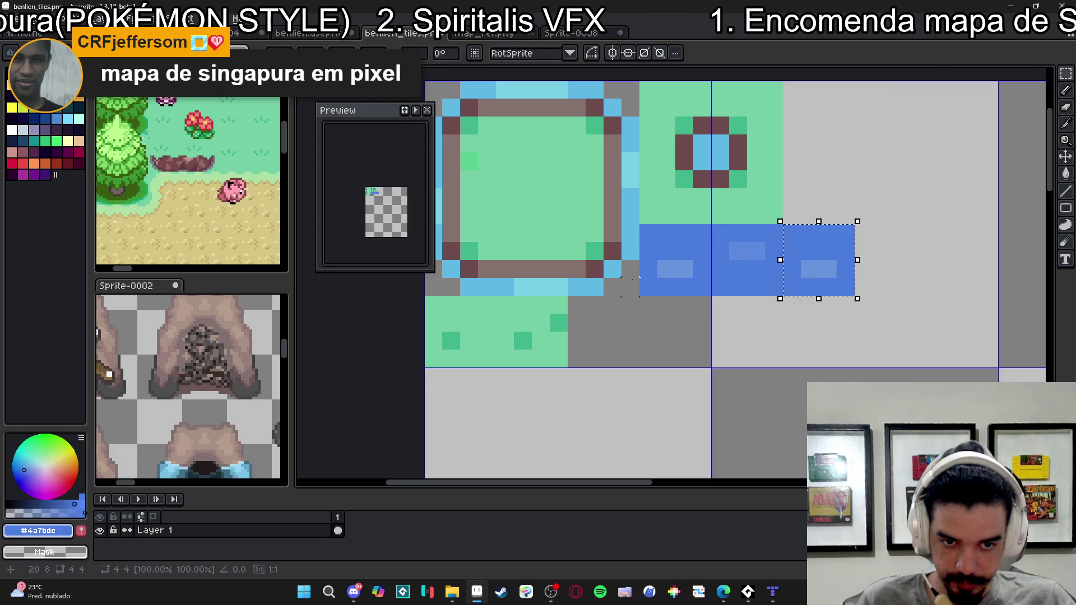
left_click(630, 287)
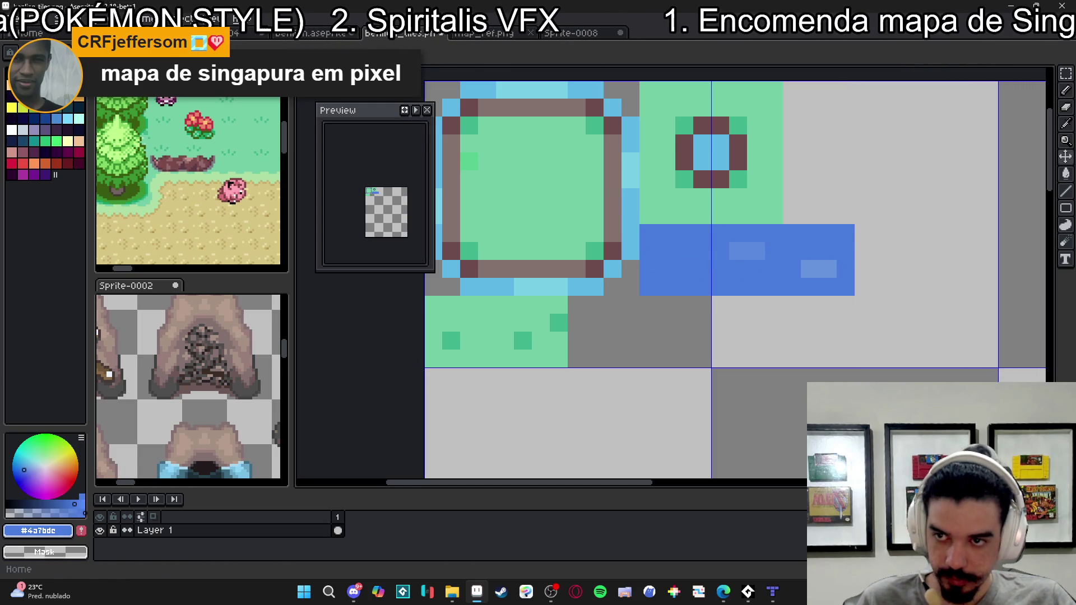
- Enlarge the tile sheet to 400% and bring Tiled back to the front
key("ctrl+alt+i")
double_click(897, 235)
type("400")
key("Return")
left_click_drag(919, 8, 919, 91)
left_click(942, 78)
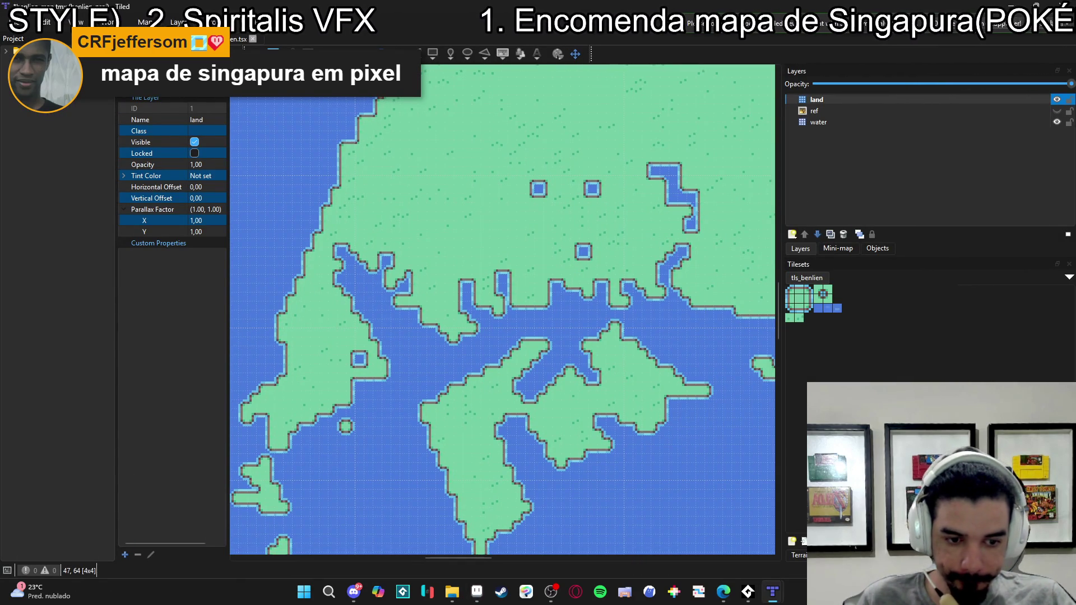
- In the tls_benlien tileset, set a water variant tile's Probability to 0.1
left_click(238, 39)
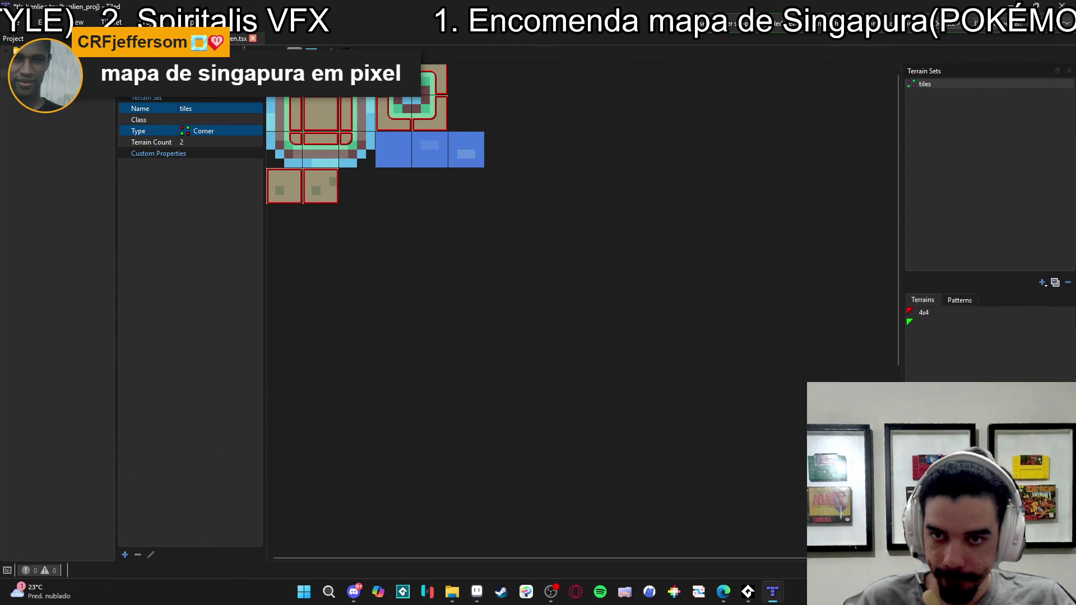
left_click(311, 52)
left_click(432, 151)
left_click(213, 153)
type("0,1")
key("Return")
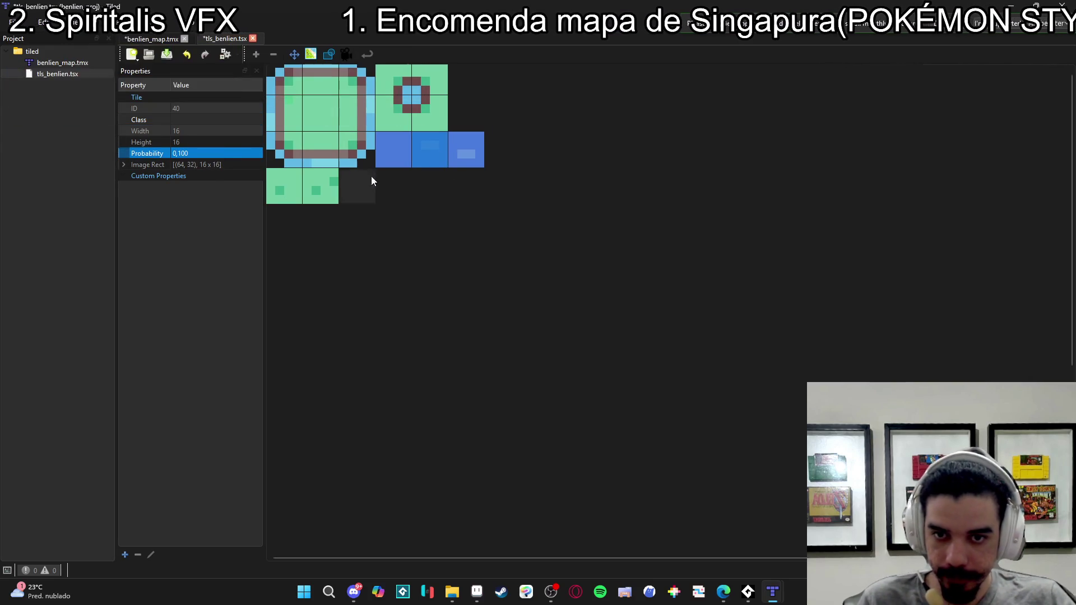
- Edit the next water tile's probability, save the tileset, and return to benlien_map
left_click(466, 150)
left_click(198, 153)
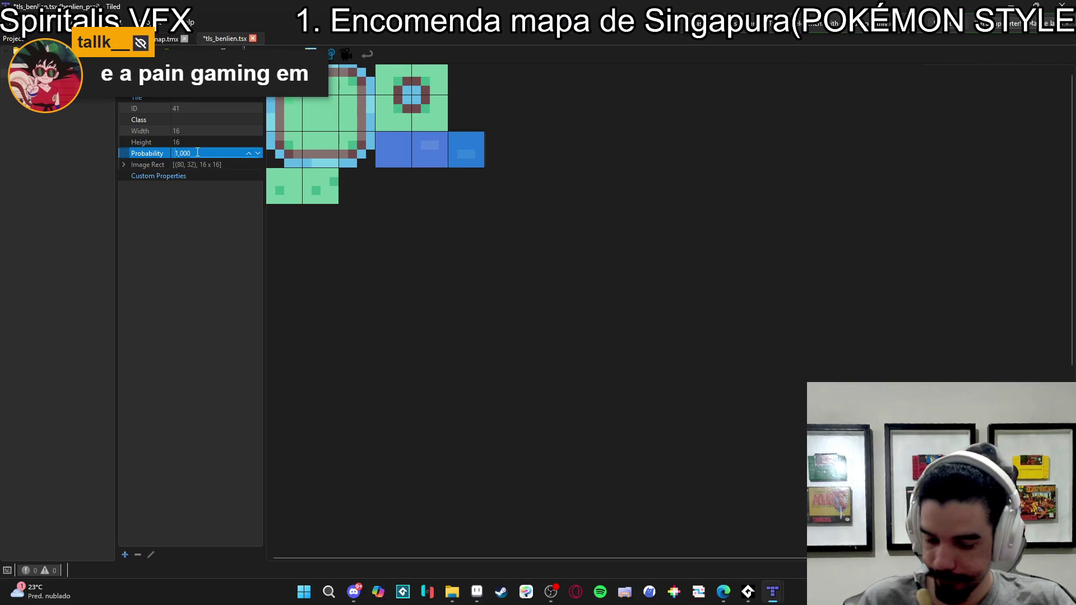
left_click(324, 139)
key("ctrl+s")
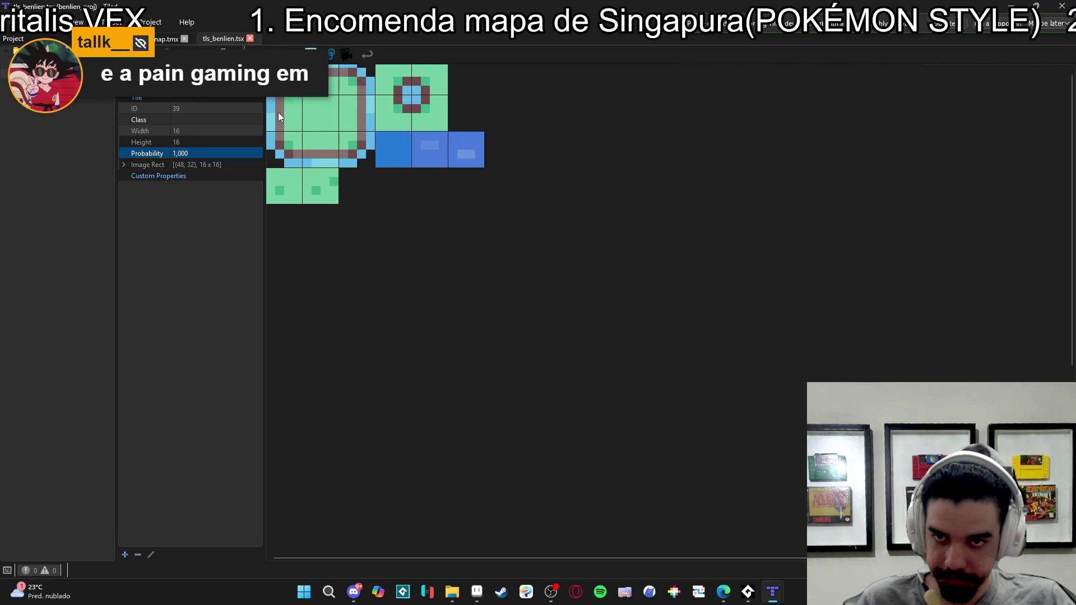
key("ctrl+Tab")
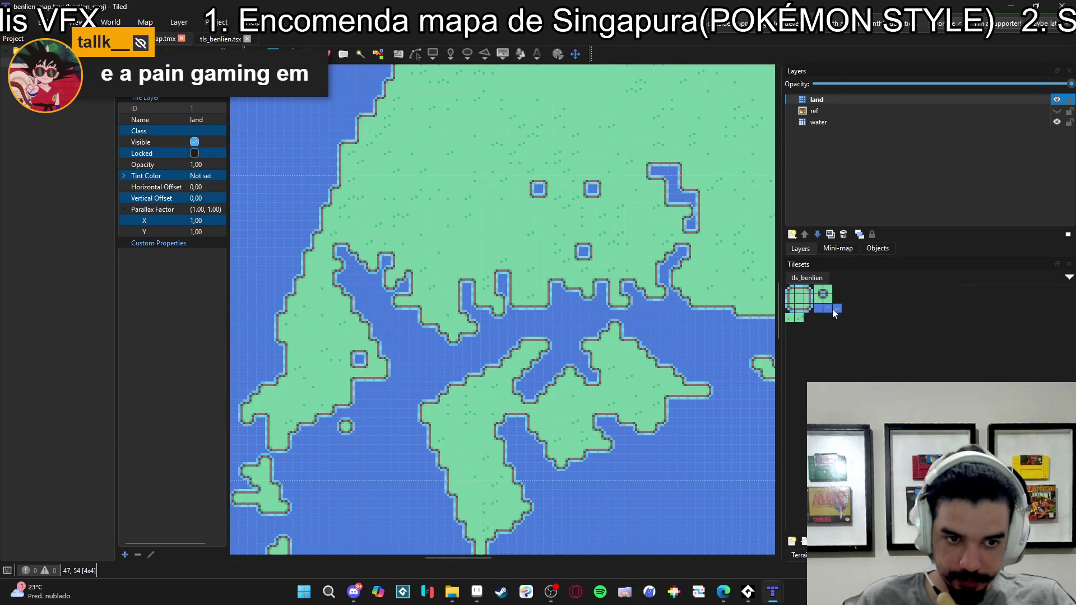
key("t")
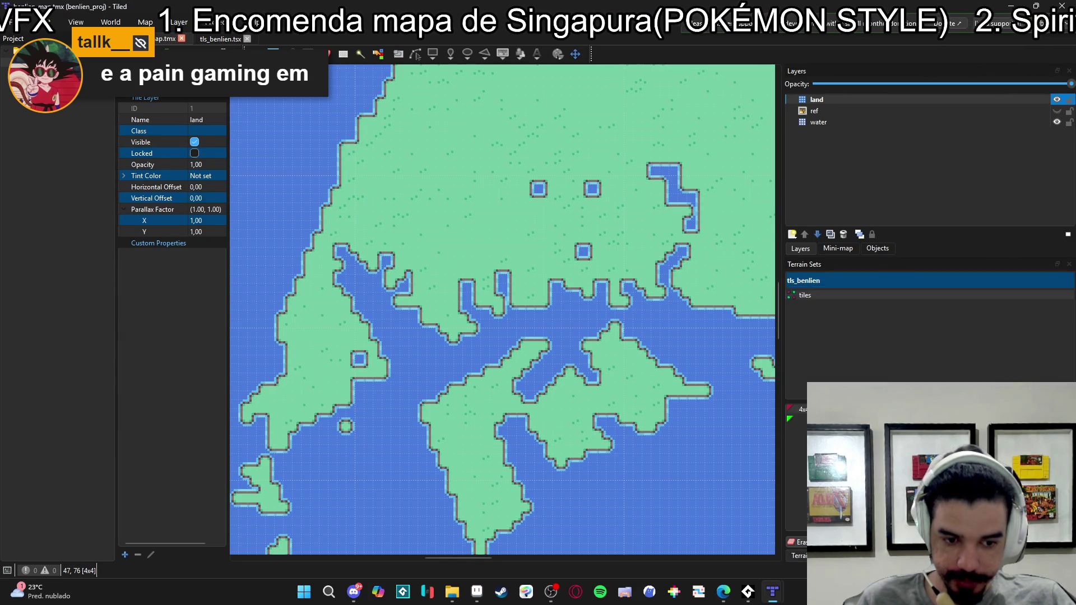
key("b")
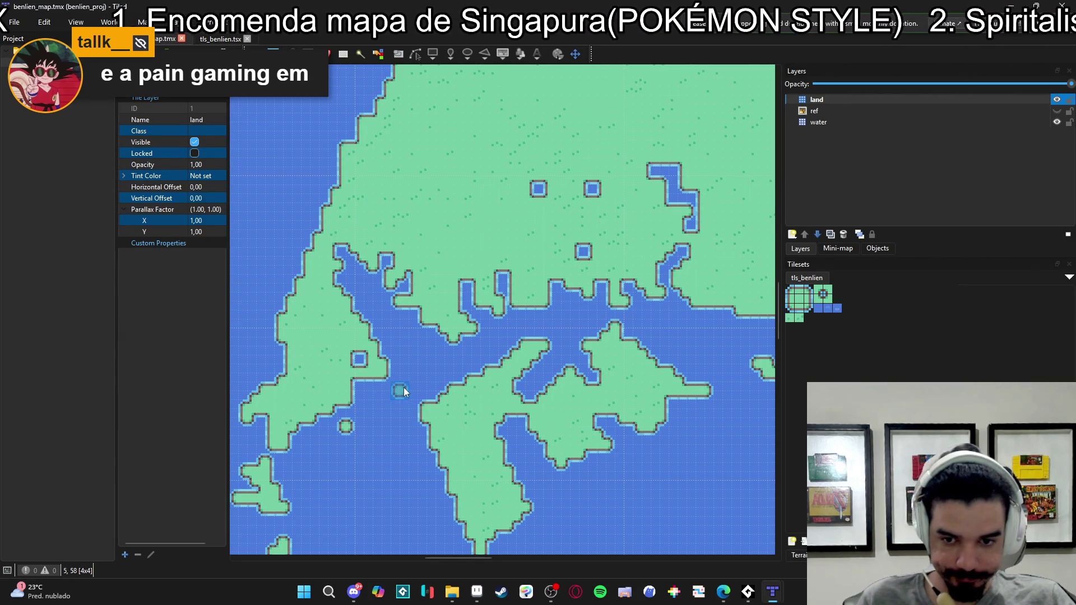
- On the water layer, rectangle-fill a first patch of sea with random water tiles
left_click(854, 122)
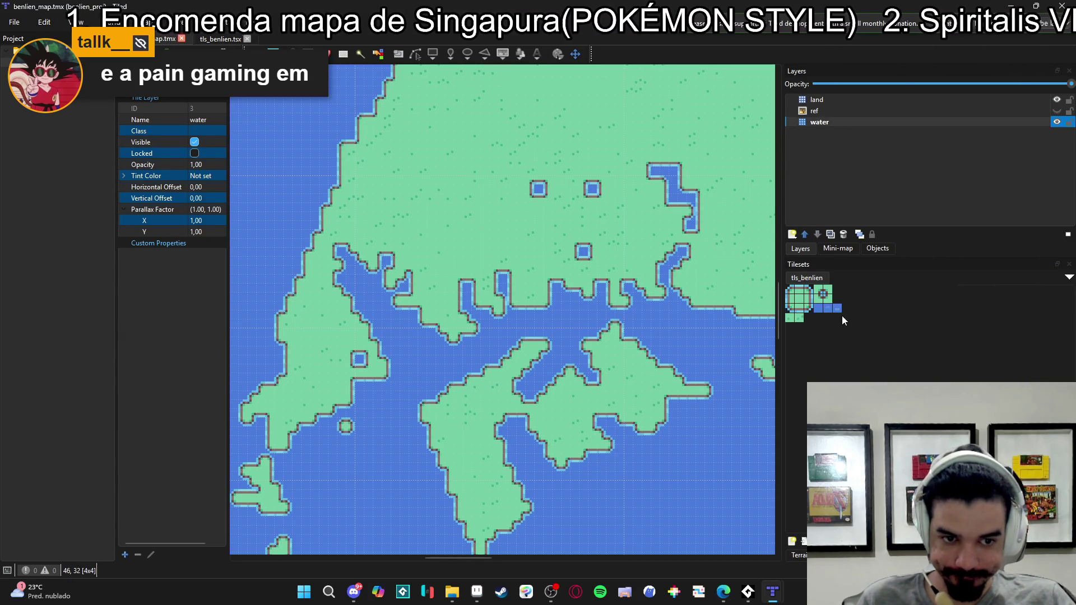
left_click_drag(840, 310, 818, 311)
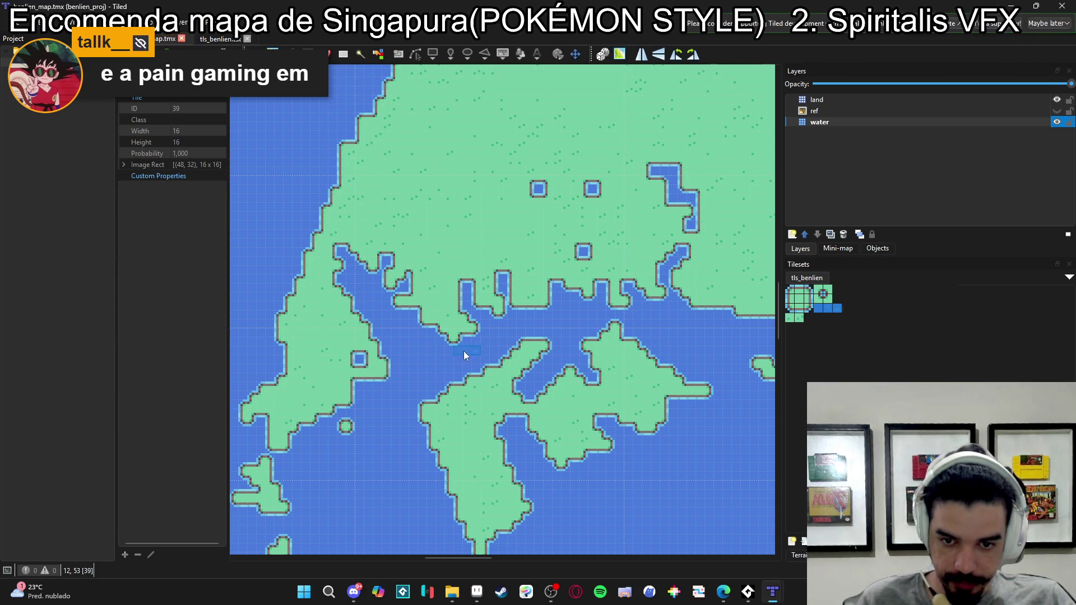
key("p")
left_click_drag(356, 284, 525, 476)
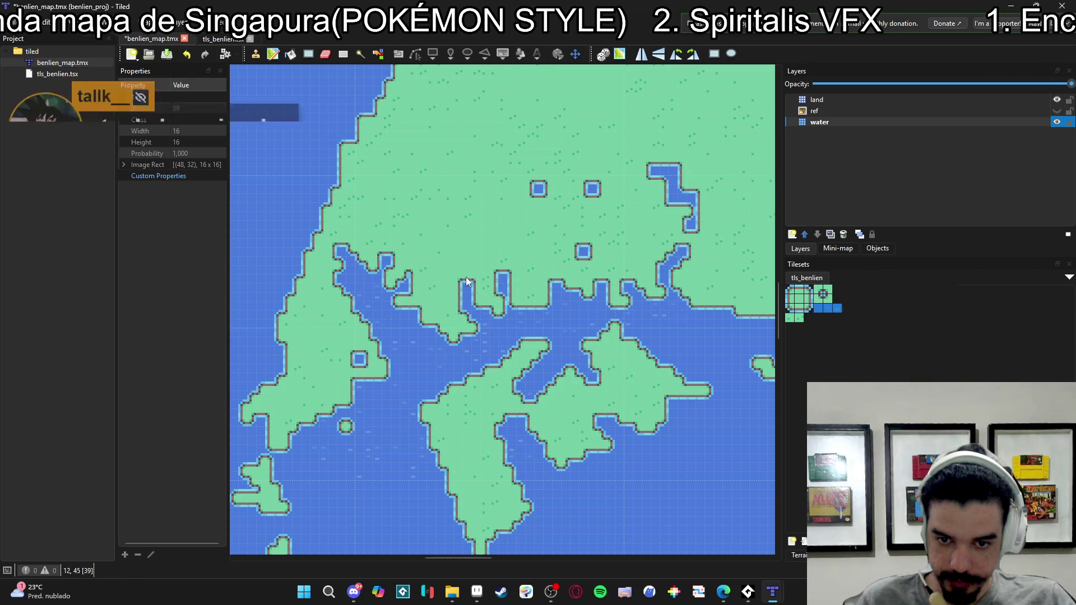
- Fill more stretches of sea along the northern and western coasts with random water
left_click_drag(418, 265, 496, 294)
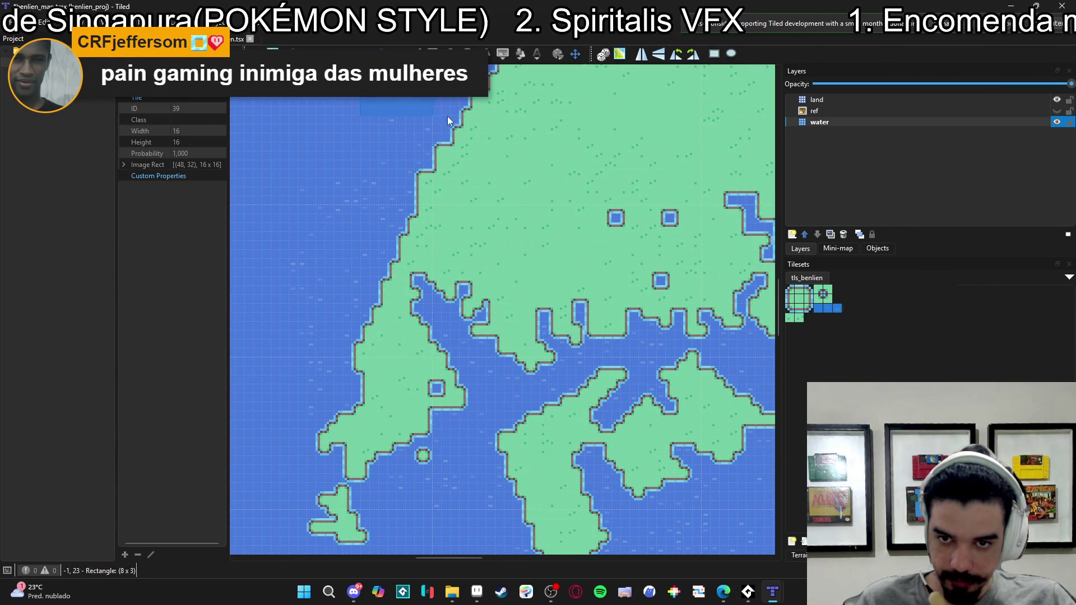
left_click_drag(539, 181, 589, 291)
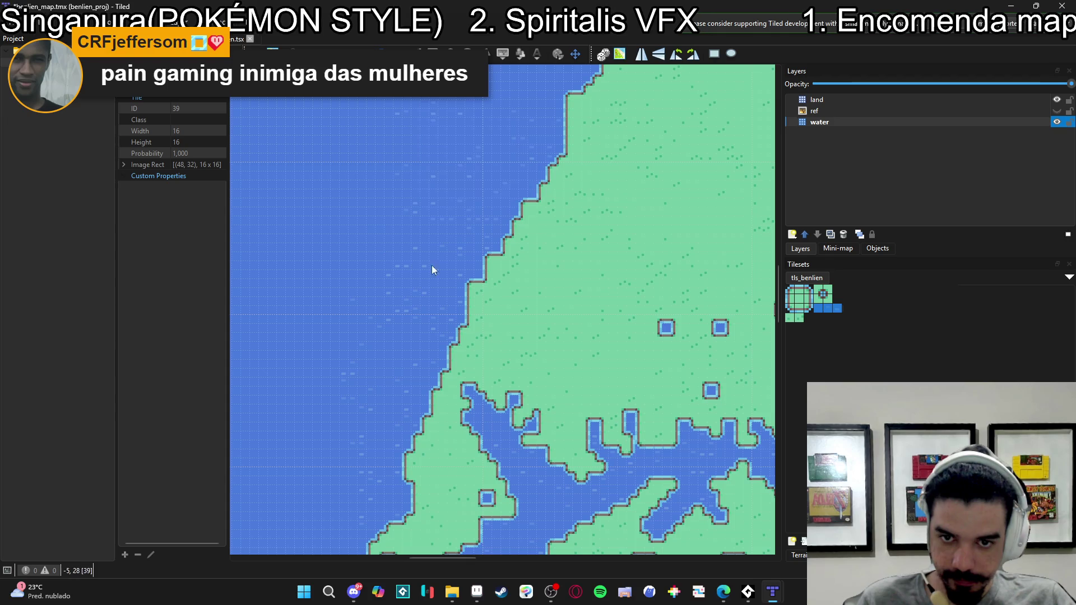
left_click_drag(609, 226, 494, 331)
left_click_drag(312, 192, 346, 275)
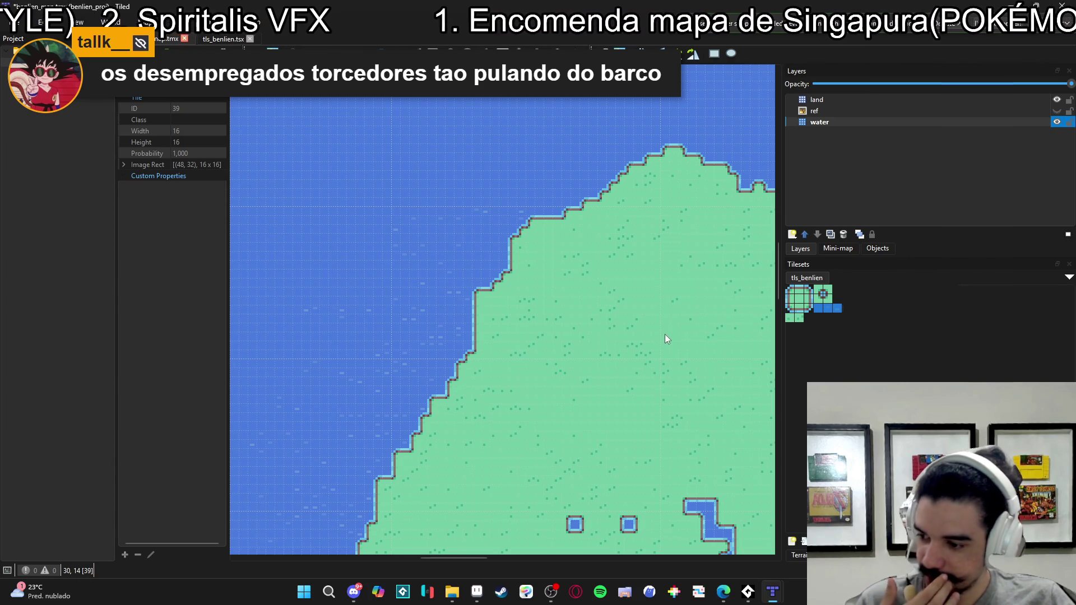
scroll(550, 284, "up", 2)
left_click_drag(256, 189, 554, 275)
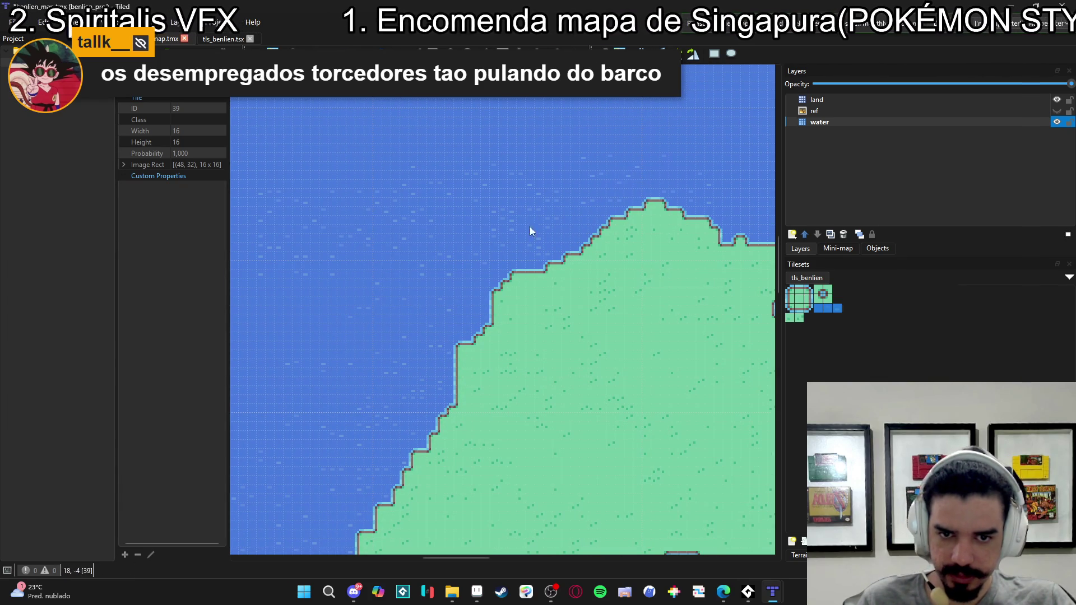
scroll(594, 227, "right", 5)
scroll(594, 226, "up", 2)
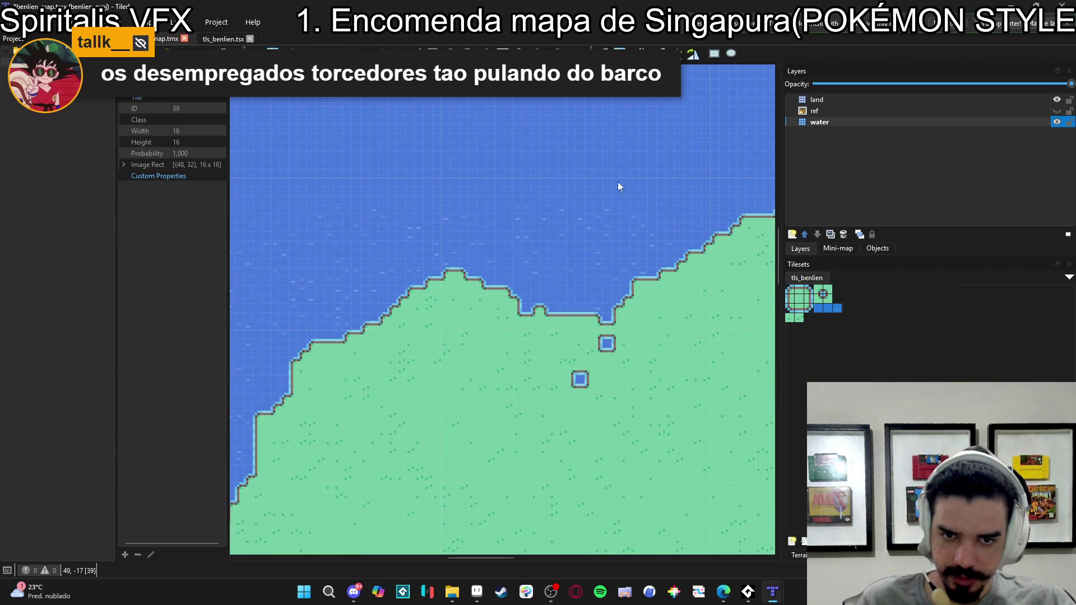
scroll(552, 231, "right", 5)
scroll(552, 231, "up", 1)
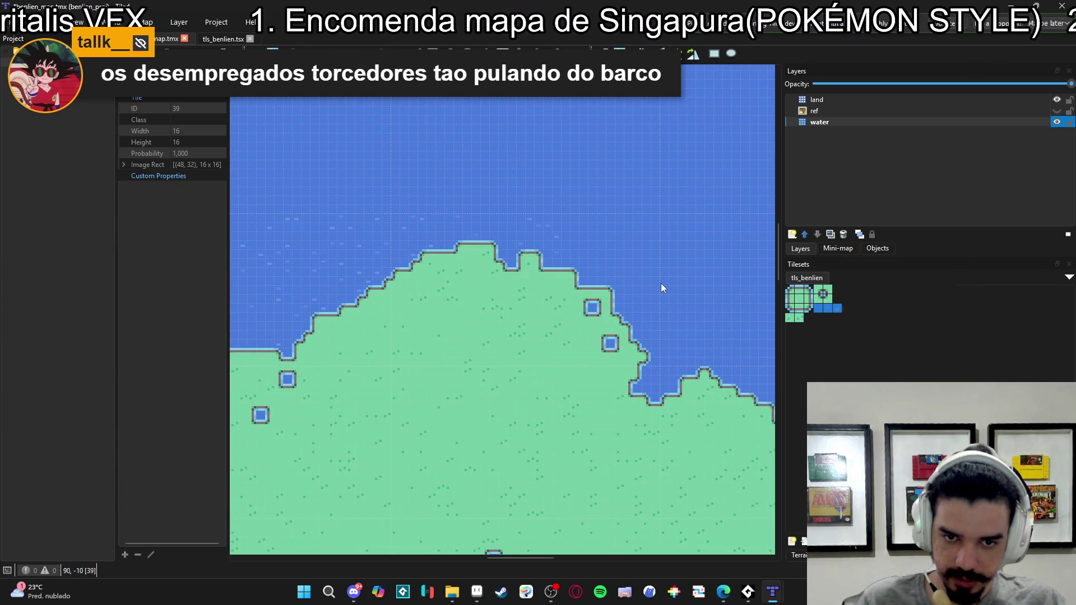
scroll(677, 232, "right", 5)
mouse_move(591, 286)
left_mouse_down()
mouse_move(267, 388)
mouse_move(446, 400)
left_mouse_up()
- Show the reference image layer over the map
left_click(866, 110)
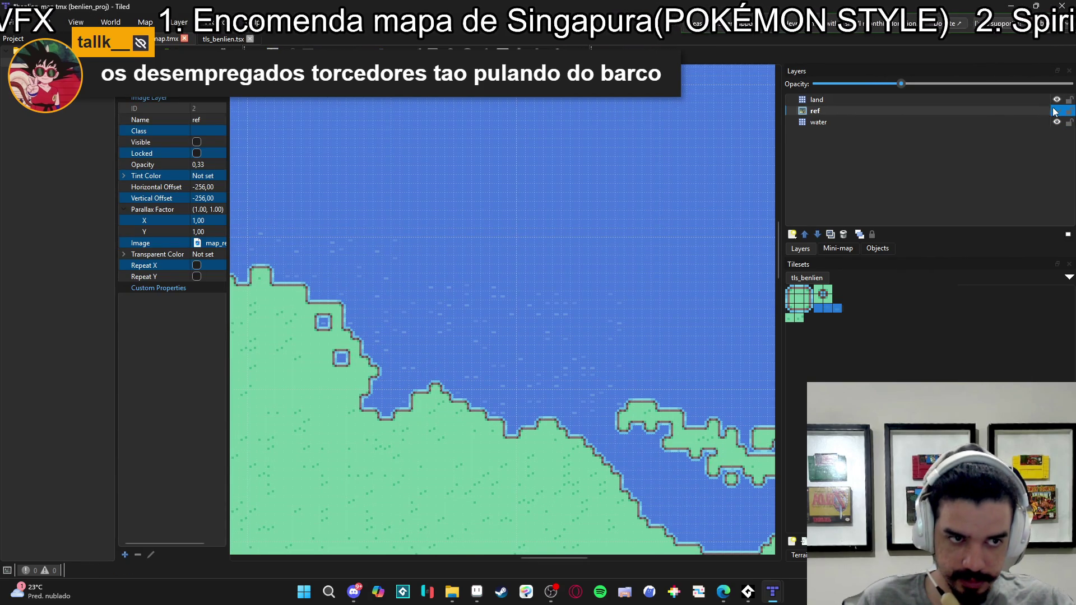
left_click(1057, 111)
scroll(550, 289, "right", 5)
scroll(599, 268, "right", 5)
scroll(539, 285, "right", 5)
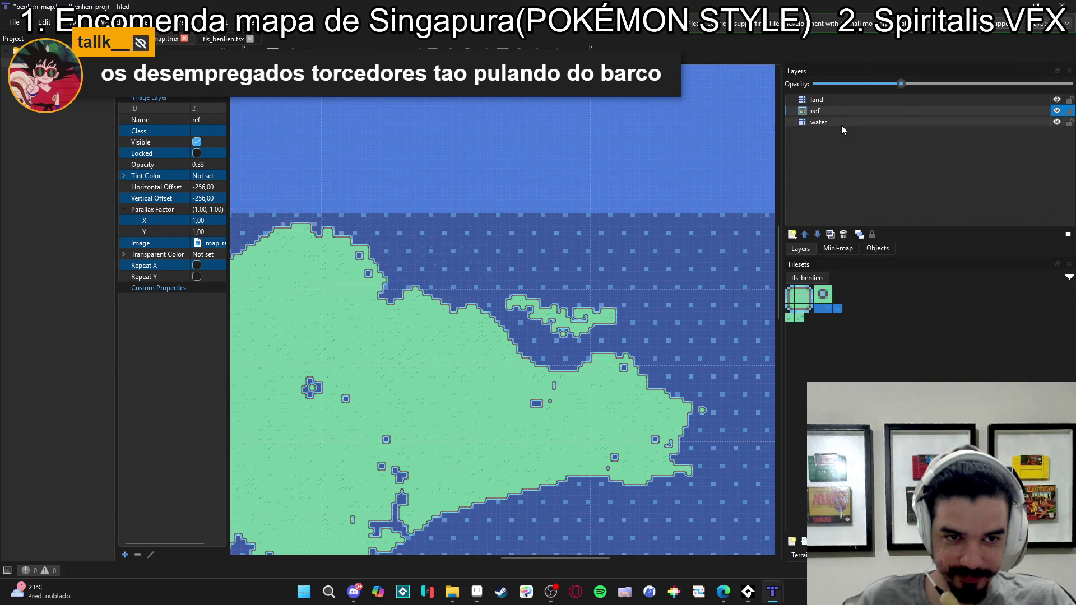
- Rectangle-fill the whole open sea with random water tiles on the water layer
left_click(841, 123)
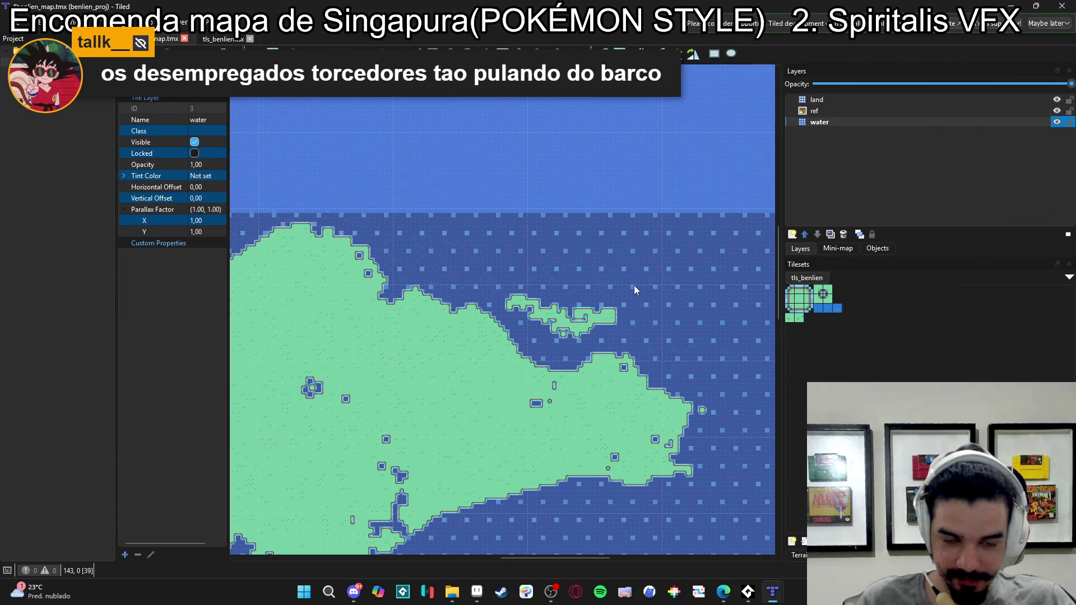
scroll(645, 294, "down", 2, "ctrl")
scroll(721, 252, "up", 4)
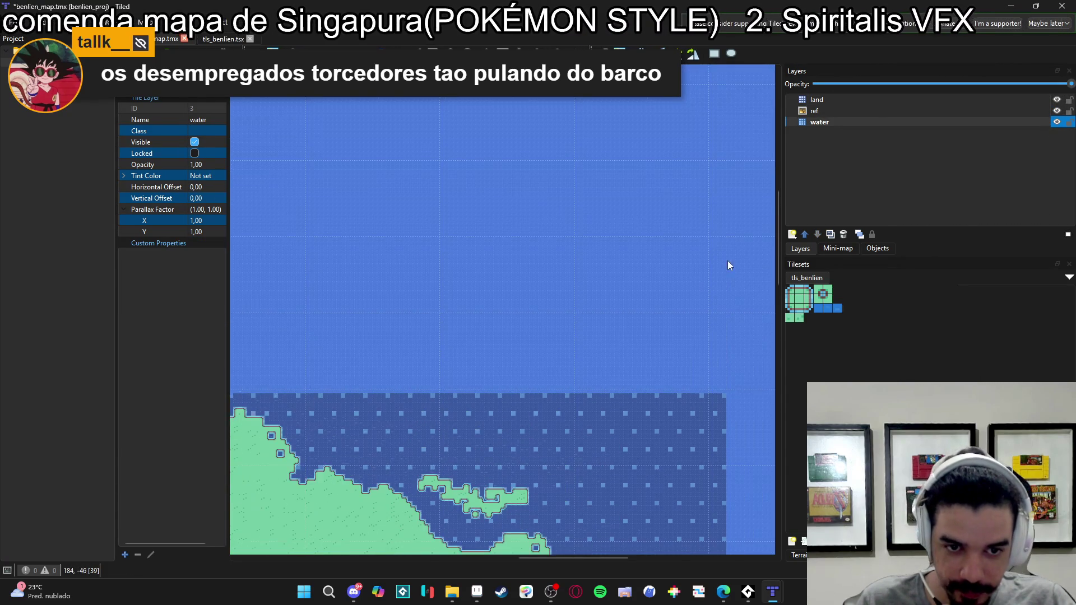
mouse_move(729, 387)
left_mouse_down()
mouse_move(364, 358)
mouse_move(413, 441)
mouse_move(292, 533)
mouse_move(315, 481)
mouse_move(315, 426)
left_mouse_up()
scroll(381, 392, "down", 3, "ctrl")
scroll(291, 533, "down", 3)
scroll(315, 480, "up", 4)
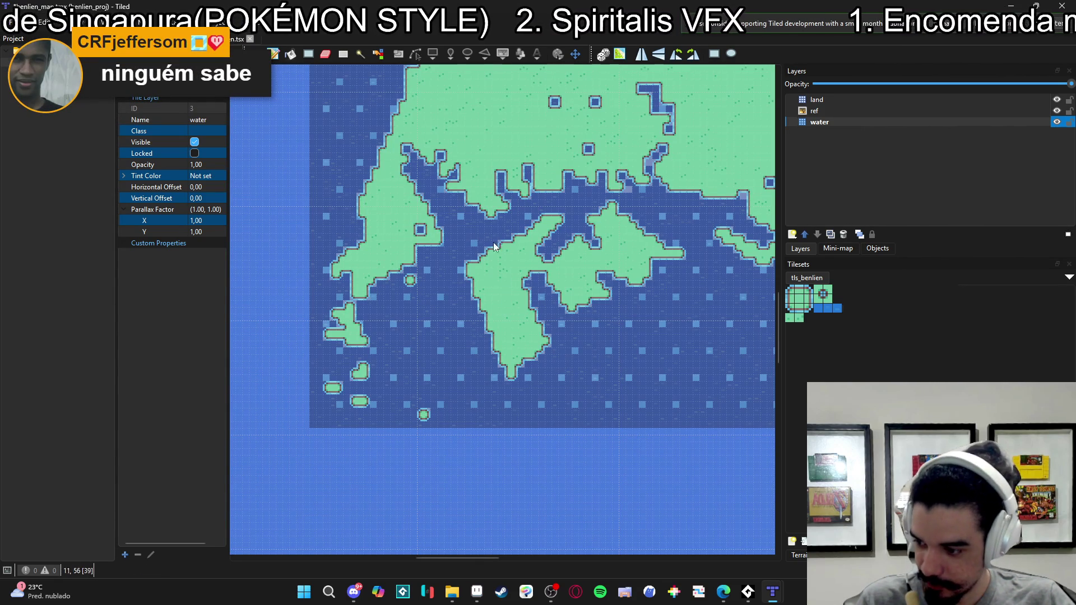
scroll(477, 320, "up", 3)
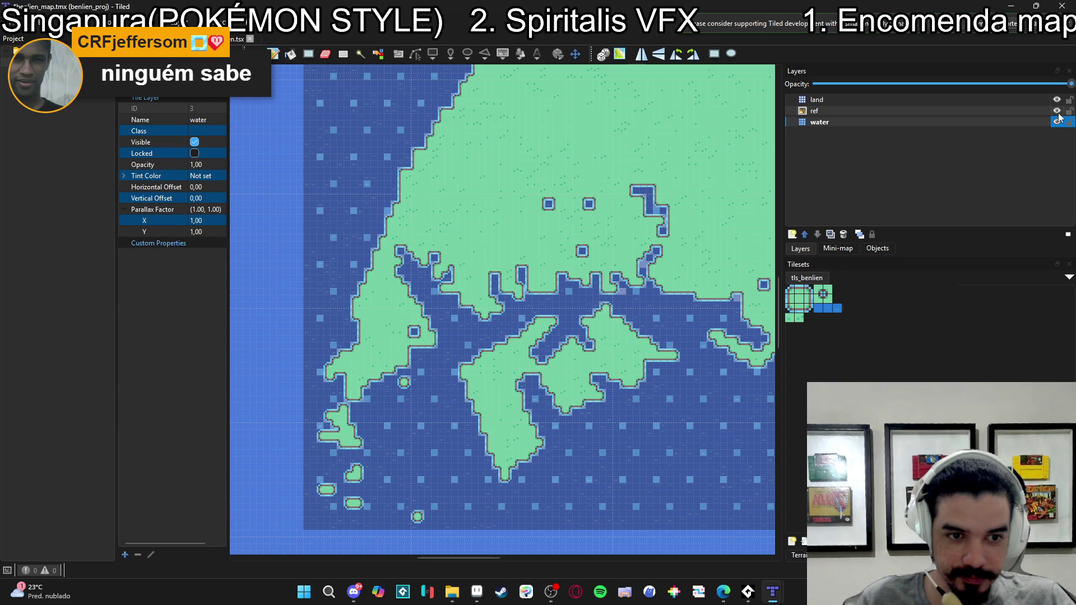
- Hide the reference image and inspect the upper coastline and filled sea
left_click(1057, 111)
mouse_move(633, 220)
left_mouse_down()
mouse_move(613, 240)
mouse_move(583, 396)
mouse_move(613, 466)
left_mouse_up()
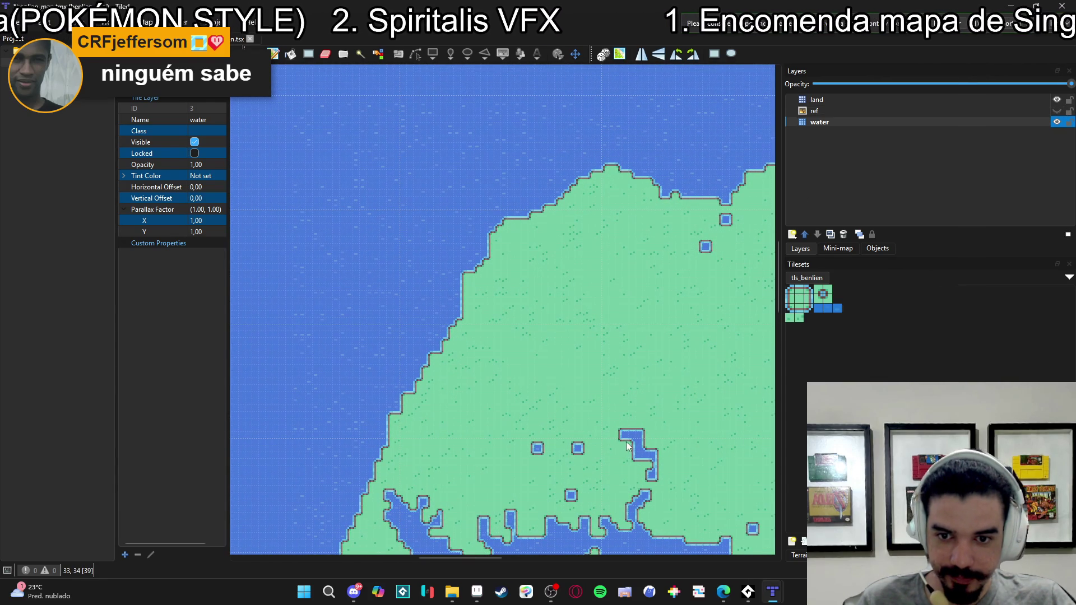
scroll(419, 328, "up", 2)
scroll(418, 328, "down", 3)
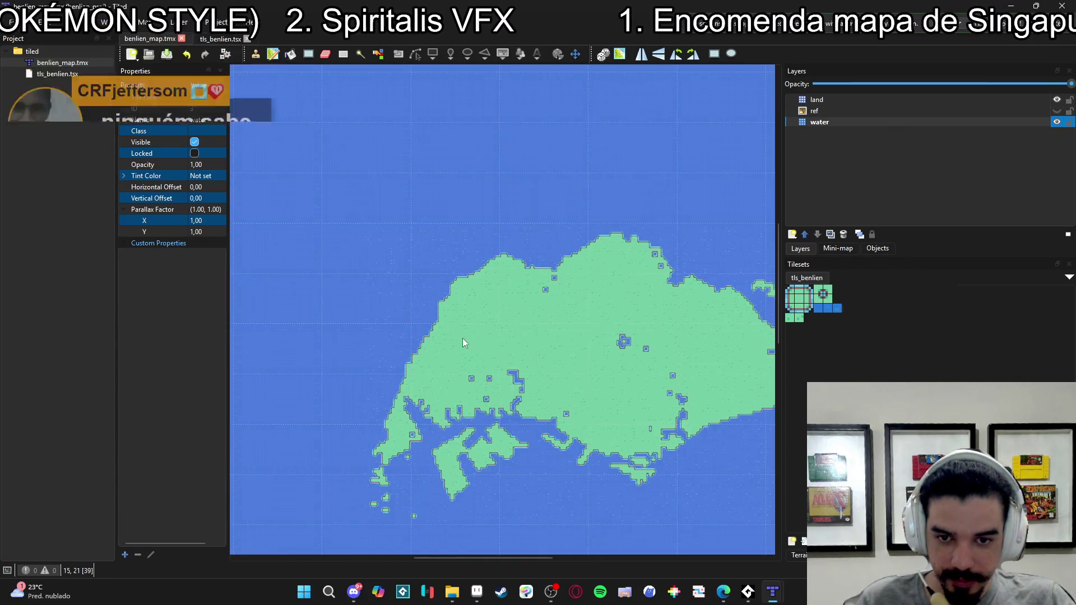
scroll(524, 344, "up", 4)
scroll(523, 345, "down", 3)
scroll(522, 340, "down", 1)
scroll(525, 339, "up", 1)
scroll(525, 340, "up", 1)
scroll(525, 341, "up", 1)
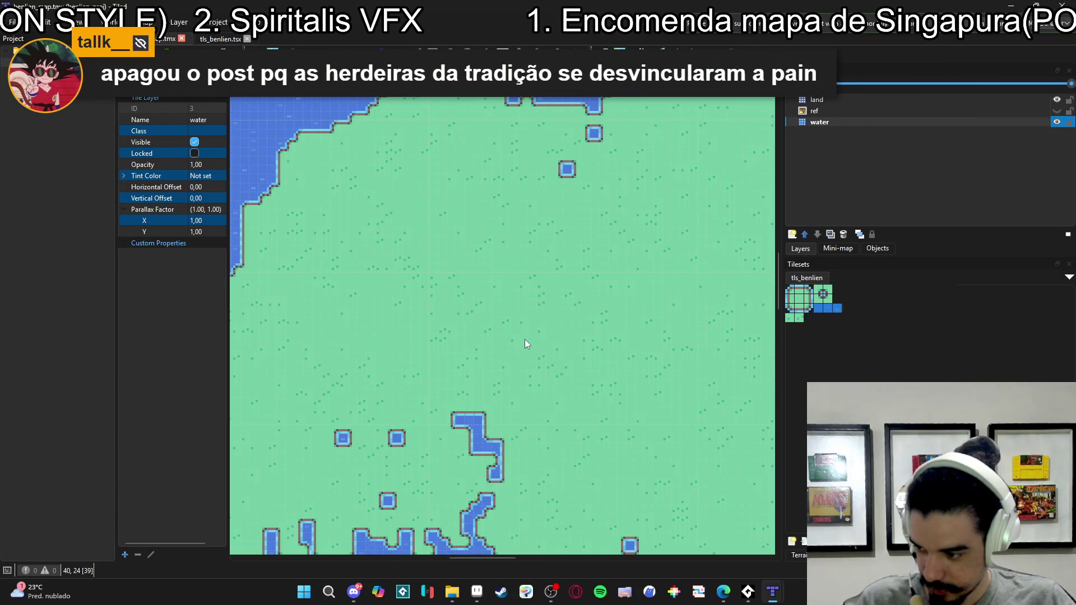
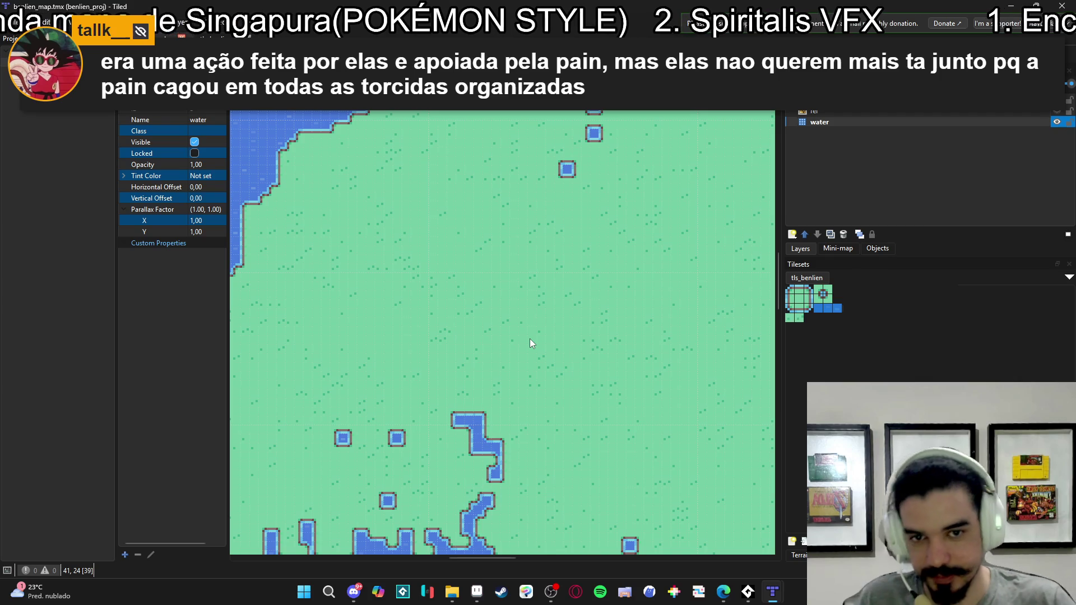
- Look through the Layer and View menus, then bring up the Map menu
scroll(538, 317, "down", 2)
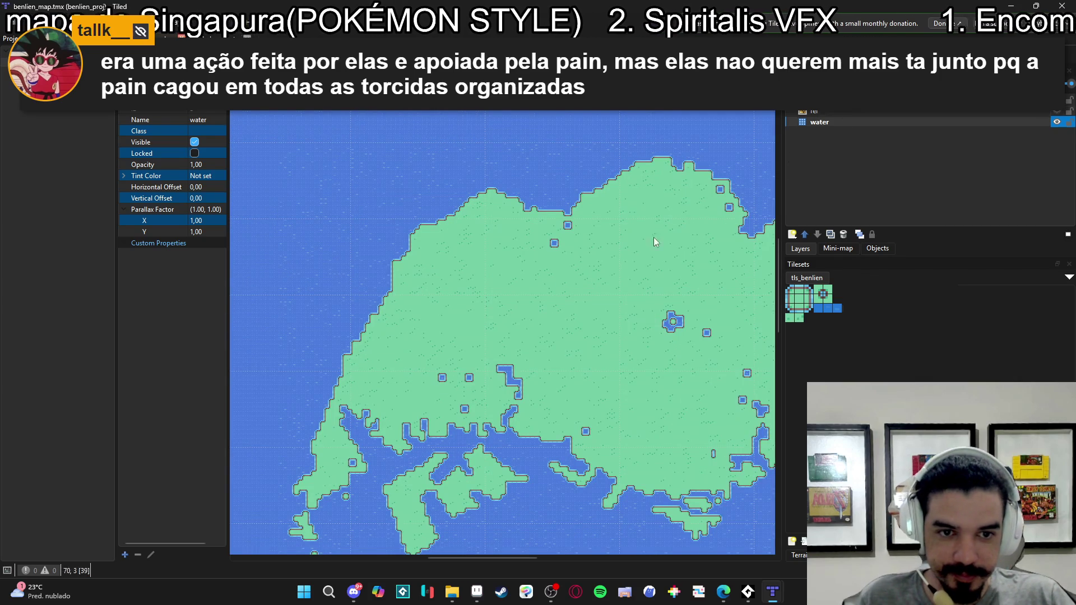
scroll(558, 283, "up", 2)
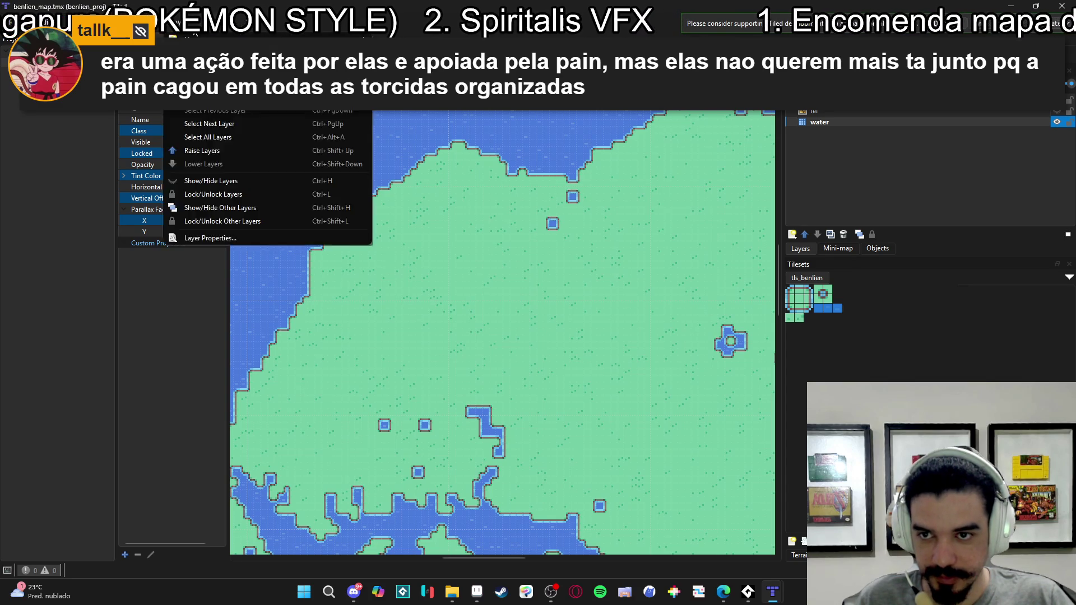
left_click(140, 23)
left_click(140, 23)
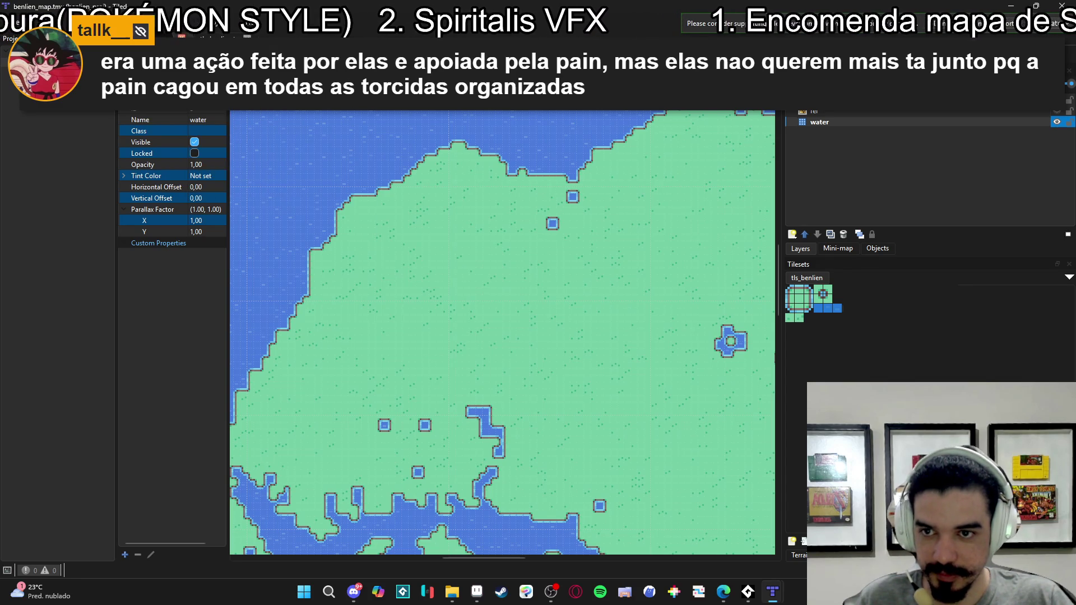
key("alt+l")
key("alt+v")
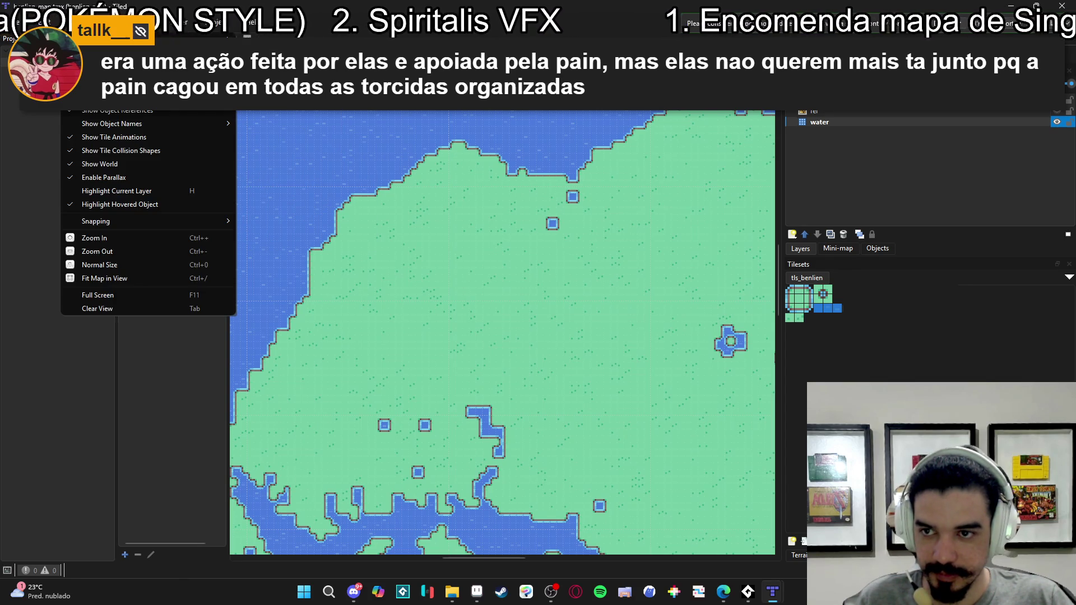
key("Escape")
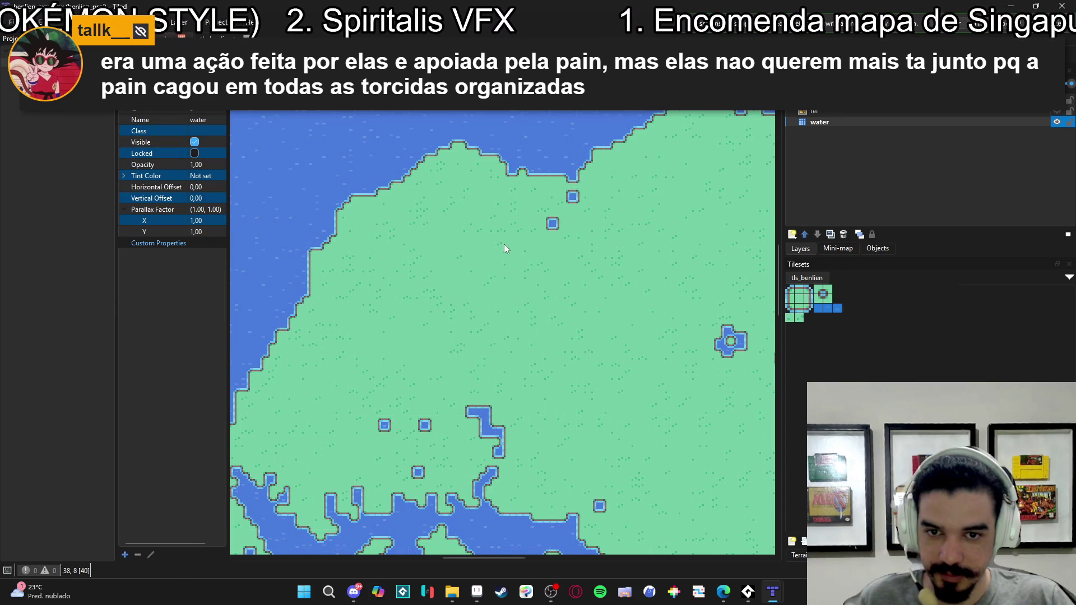
scroll(504, 243, "down", 2)
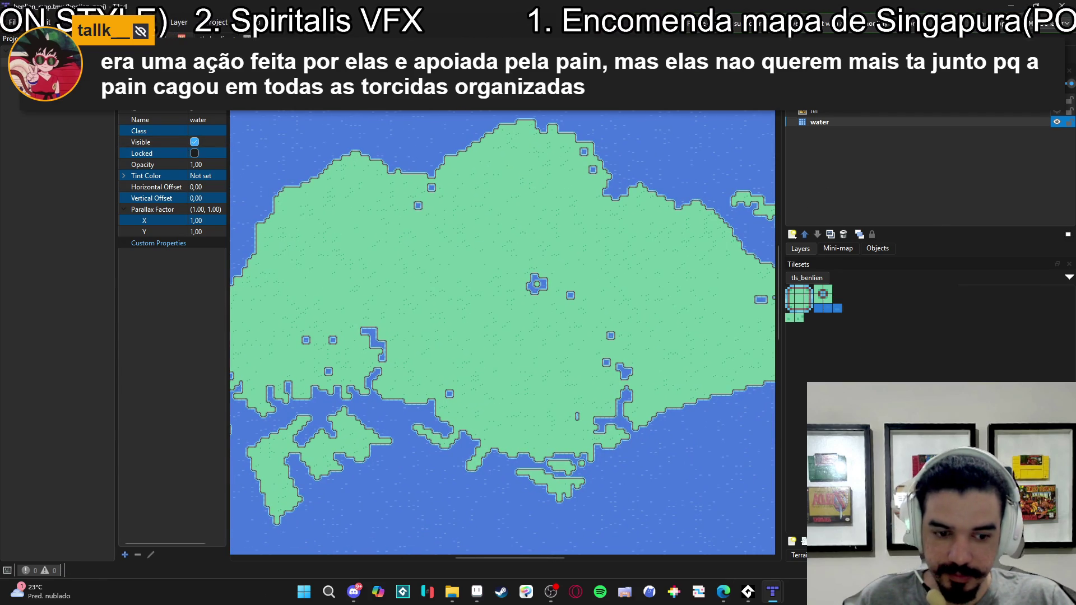
key("alt+m")
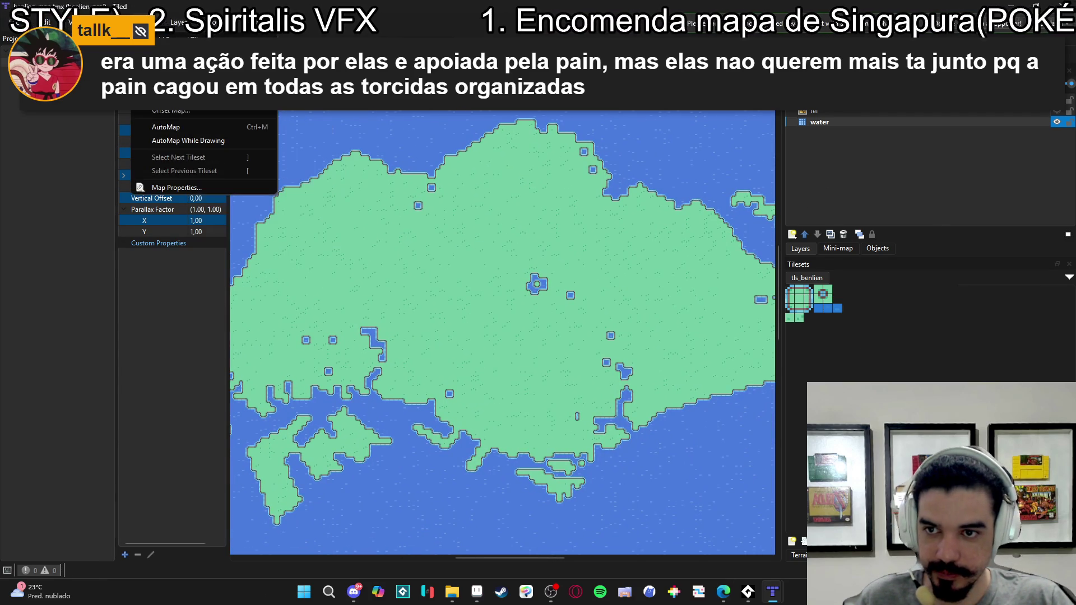
- In Map Properties, uncheck Infinite so the map becomes a fixed 358 × 332 tiles
left_click(203, 187)
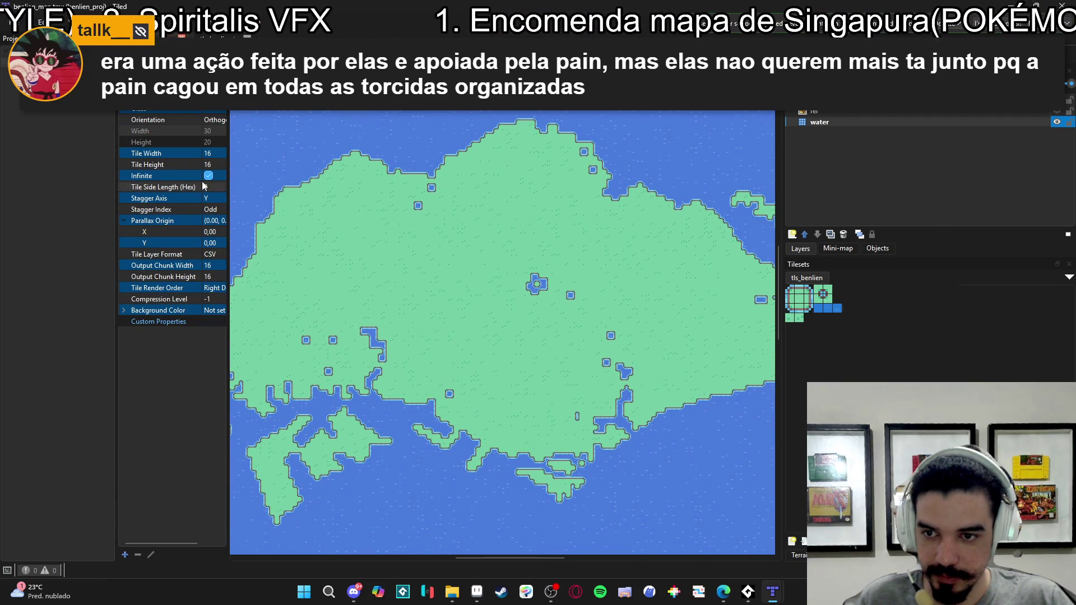
left_click(177, 176)
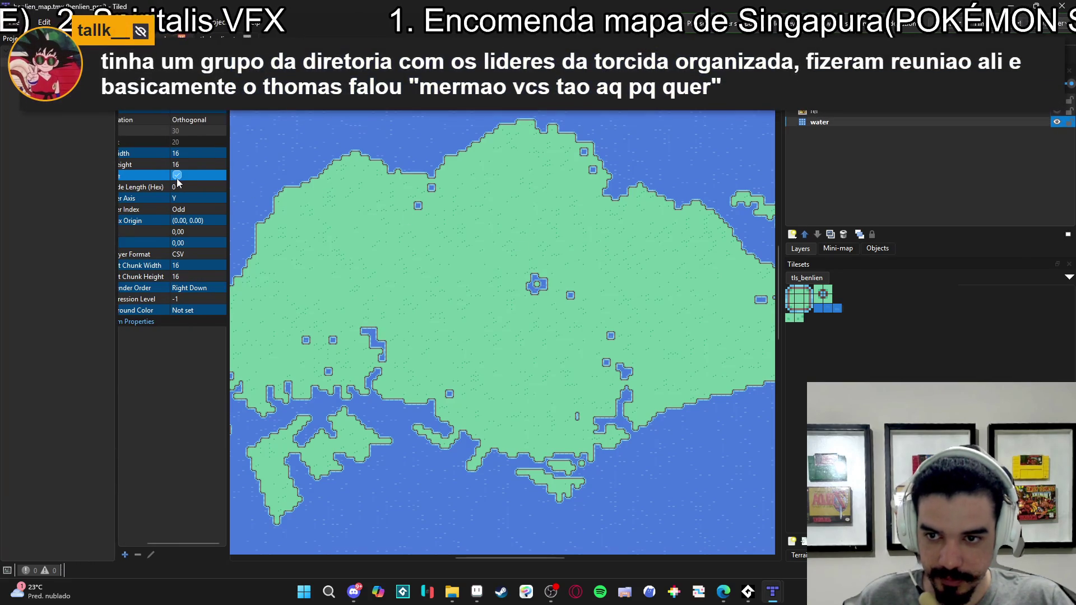
left_click(177, 175)
scroll(471, 278, "down", 5)
scroll(516, 300, "up", 2)
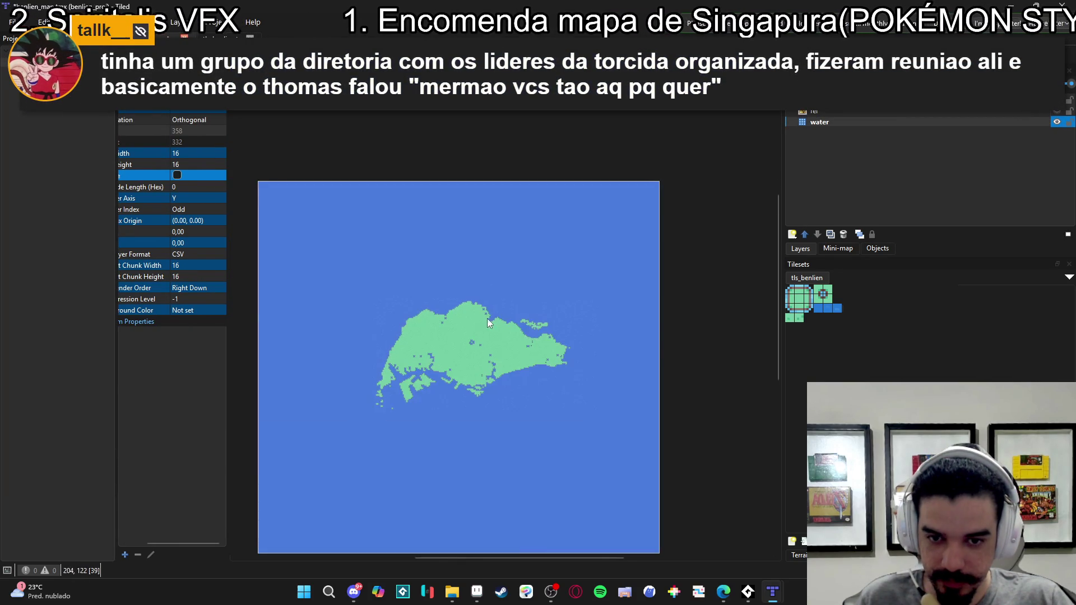
scroll(489, 320, "up", 3)
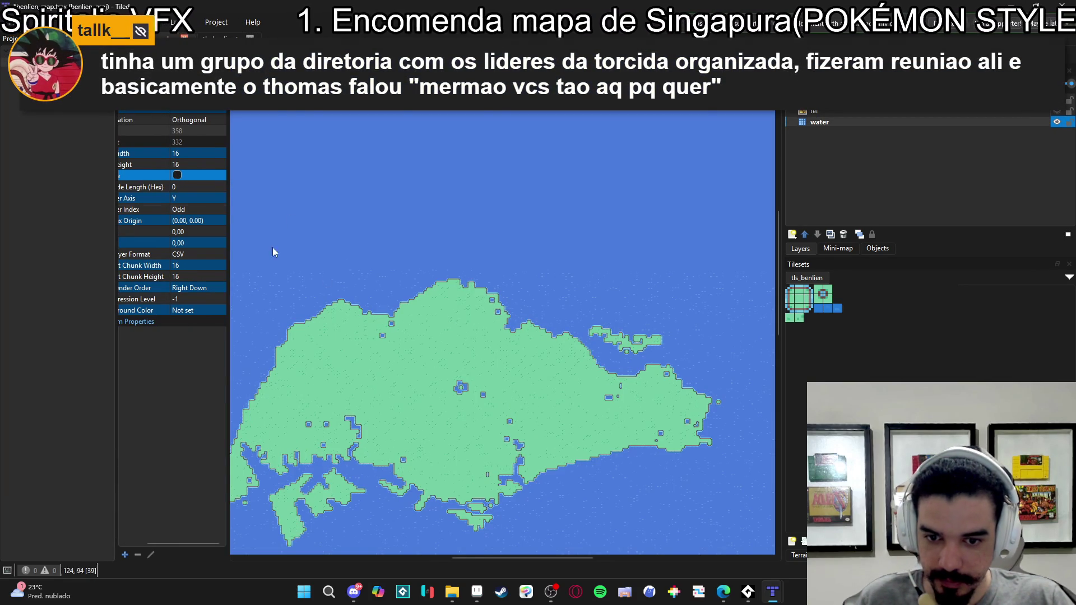
scroll(417, 235, "down", 4)
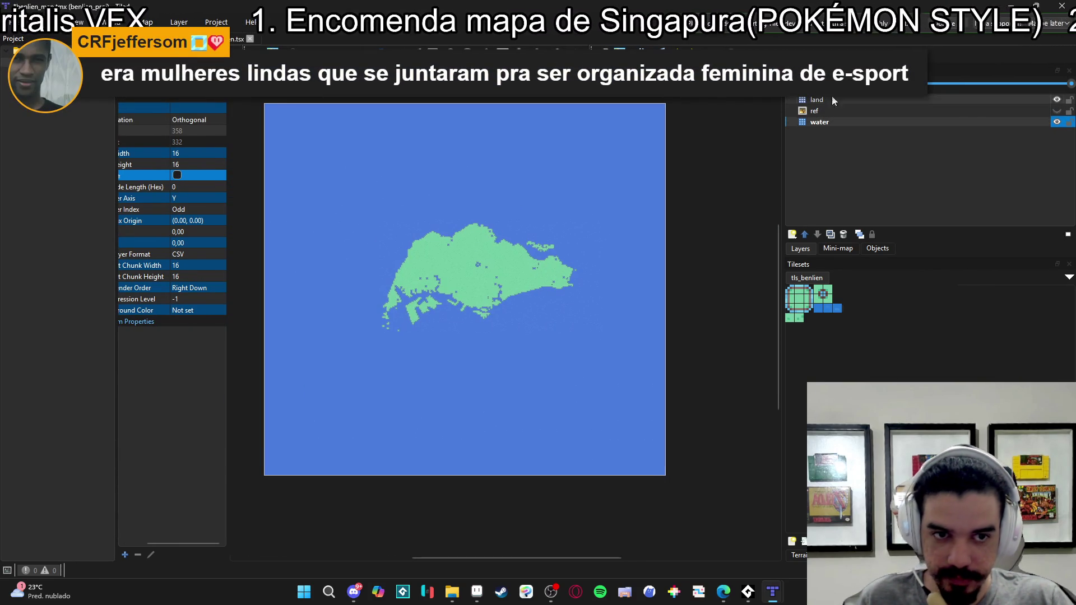
- Make the ref layer visible, widen the properties panel, and save the map
left_click(1057, 111)
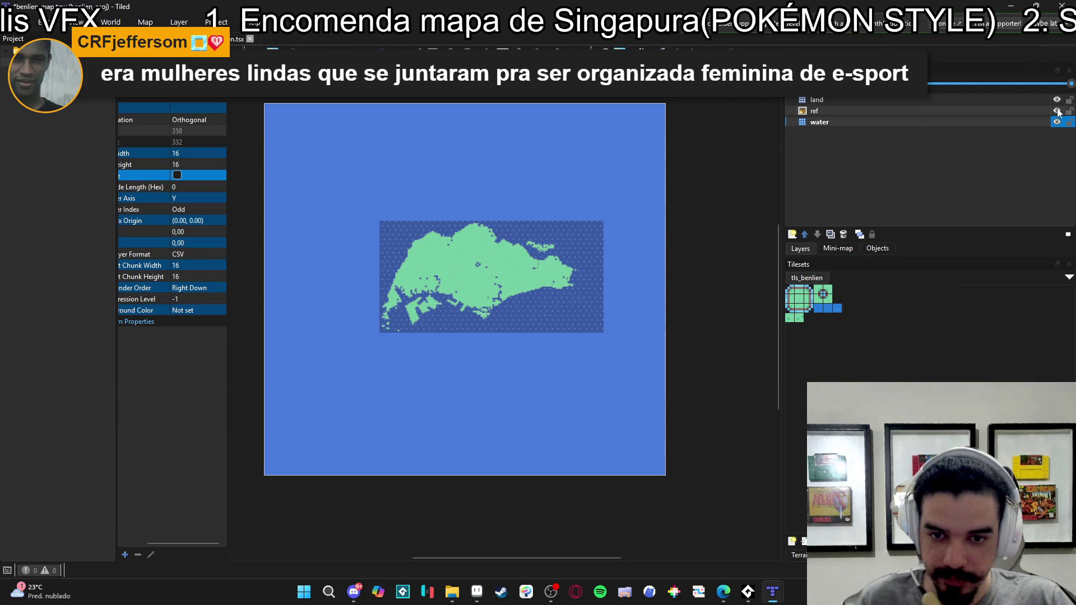
left_click(195, 200)
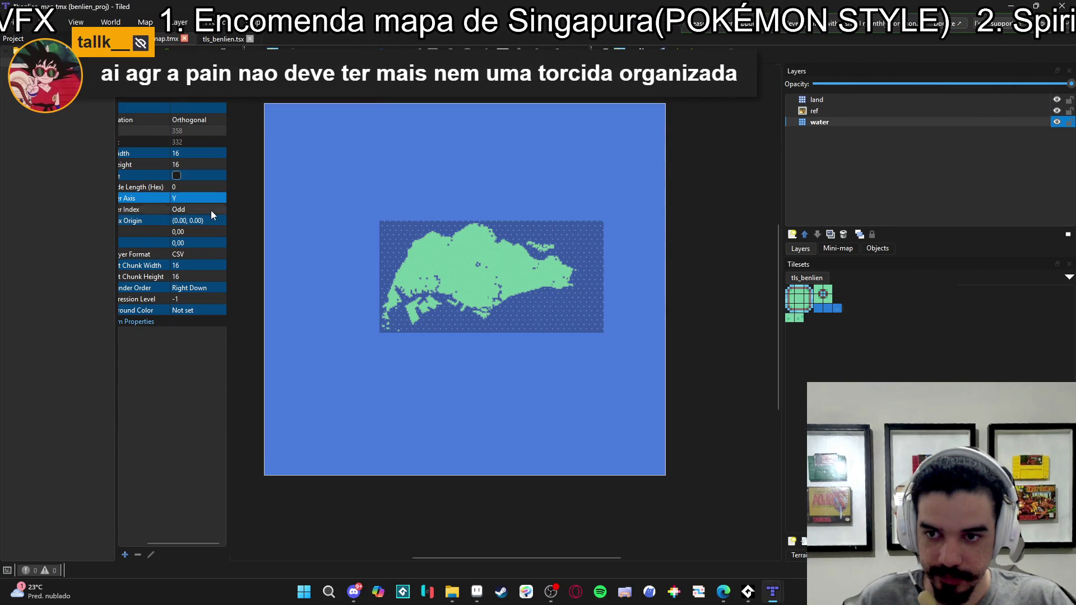
left_click_drag(230, 227, 293, 233)
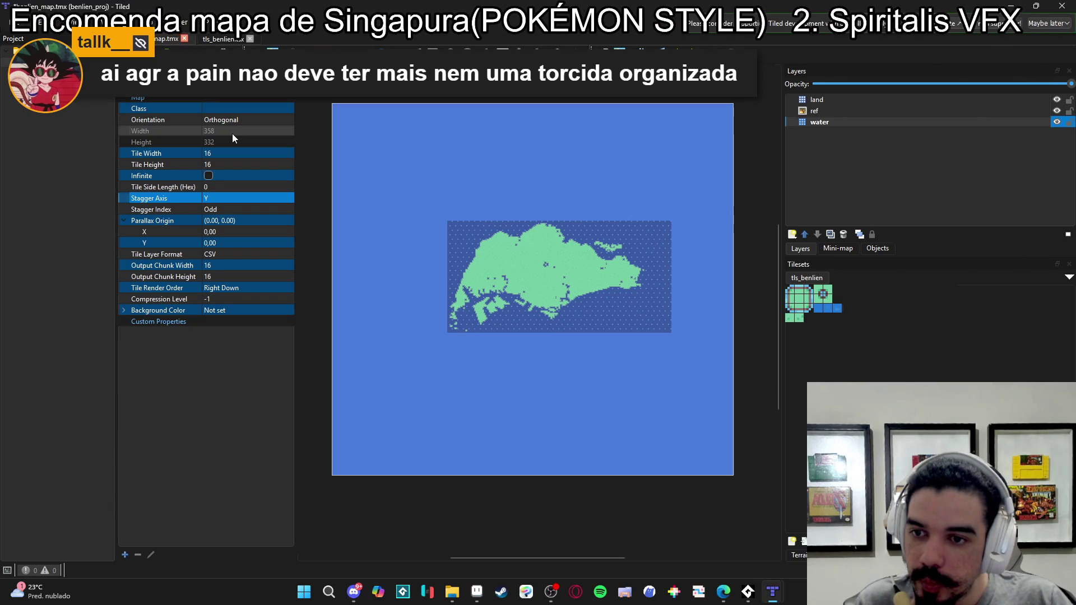
key("ctrl+s")
scroll(453, 228, "up", 5)
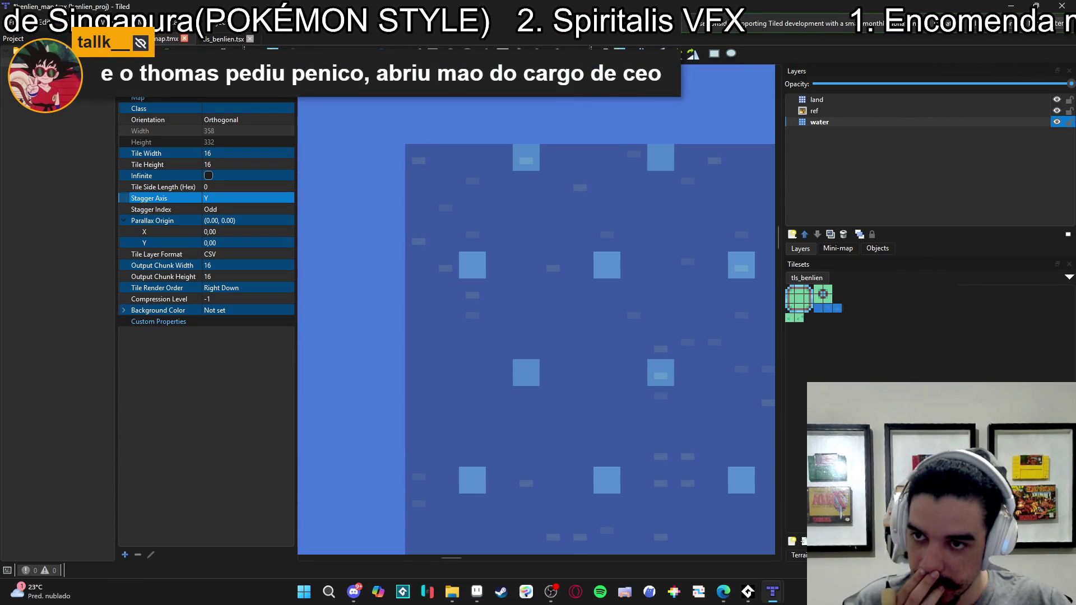
left_click(11, 23)
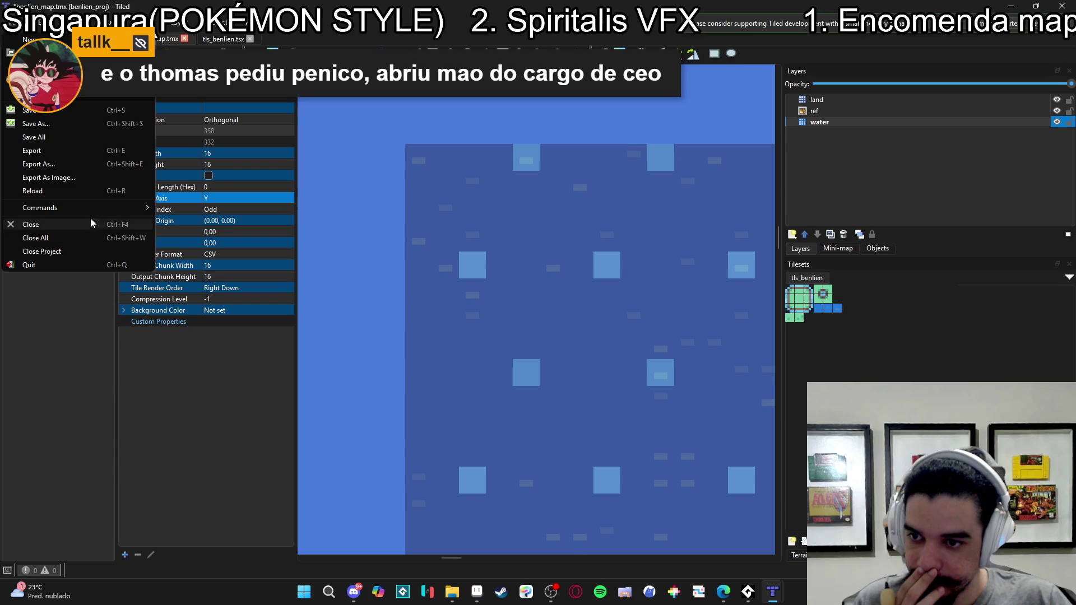
- Try the Export As and Export As Image dialogs, backing out of both
left_click(104, 164)
left_click(168, 513)
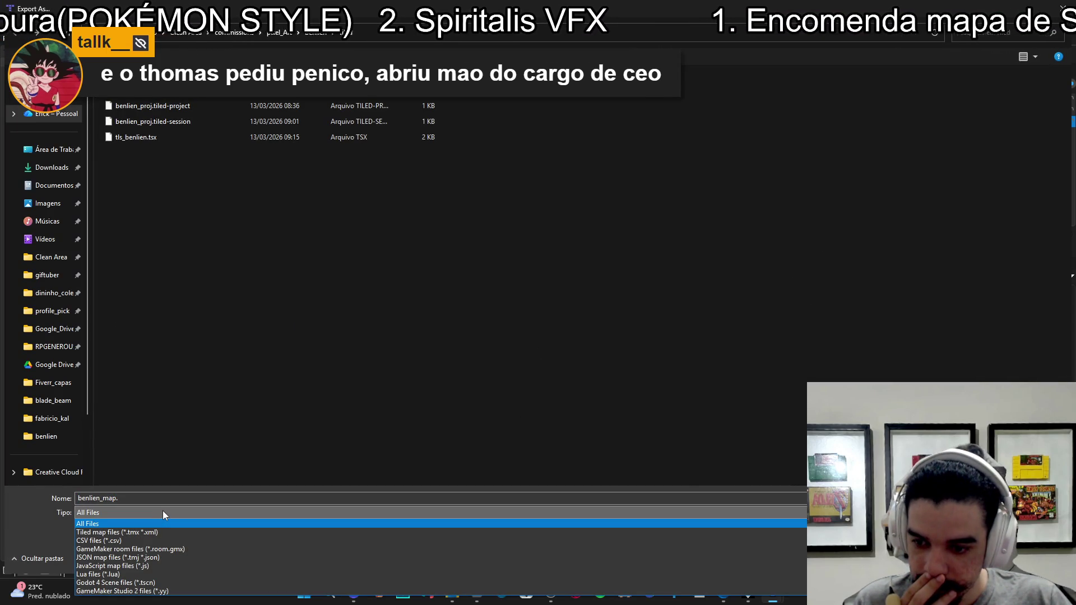
left_click(163, 510)
key("Escape")
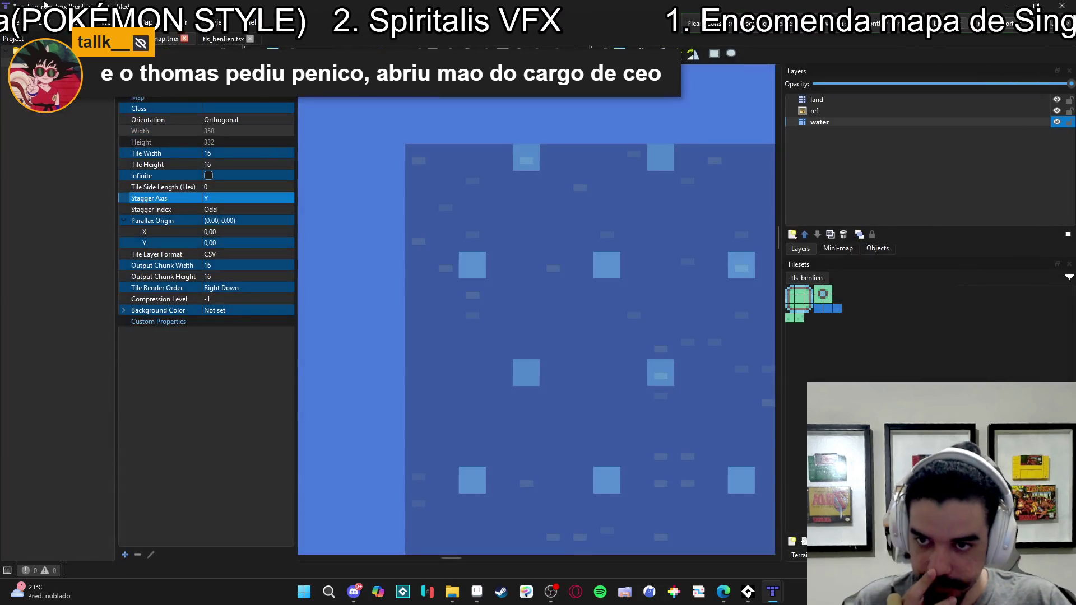
left_click(10, 22)
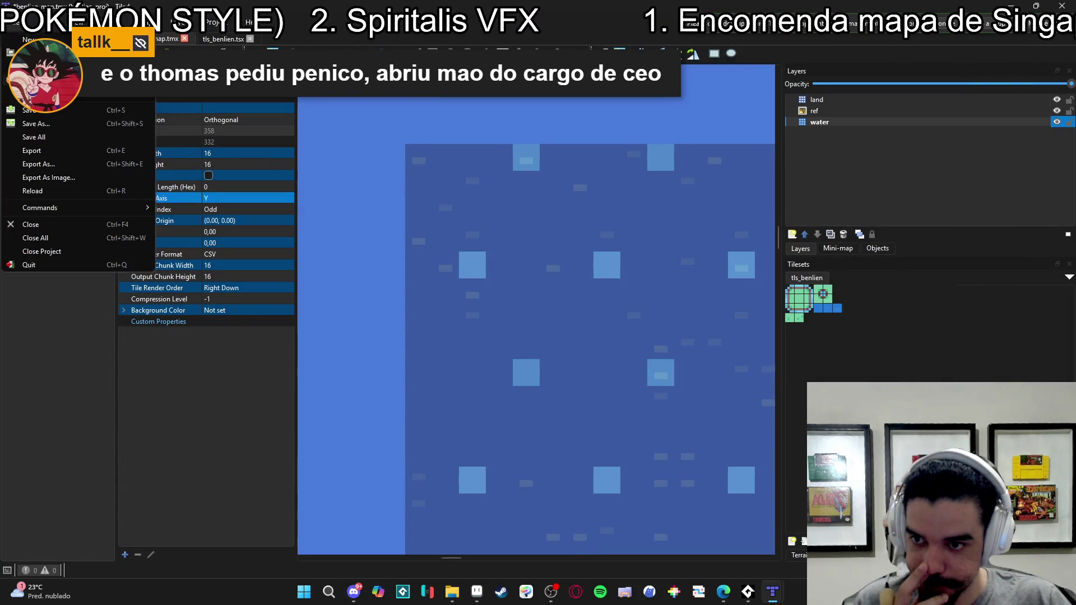
left_click(85, 175)
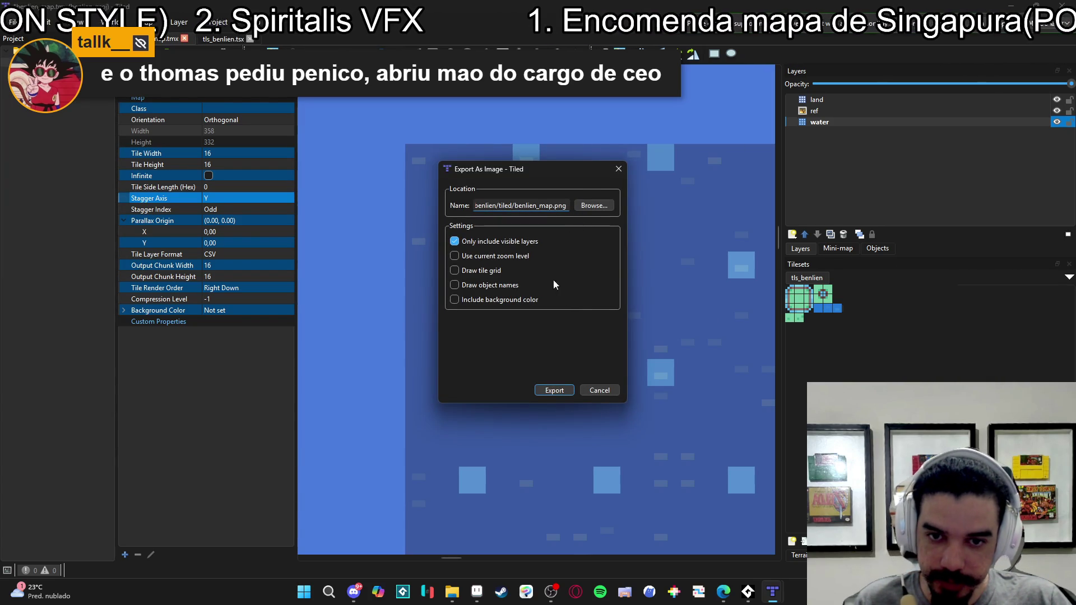
left_click(603, 391)
- Hide the ref layer and start an image export, browsing for the save location
left_click(1055, 112)
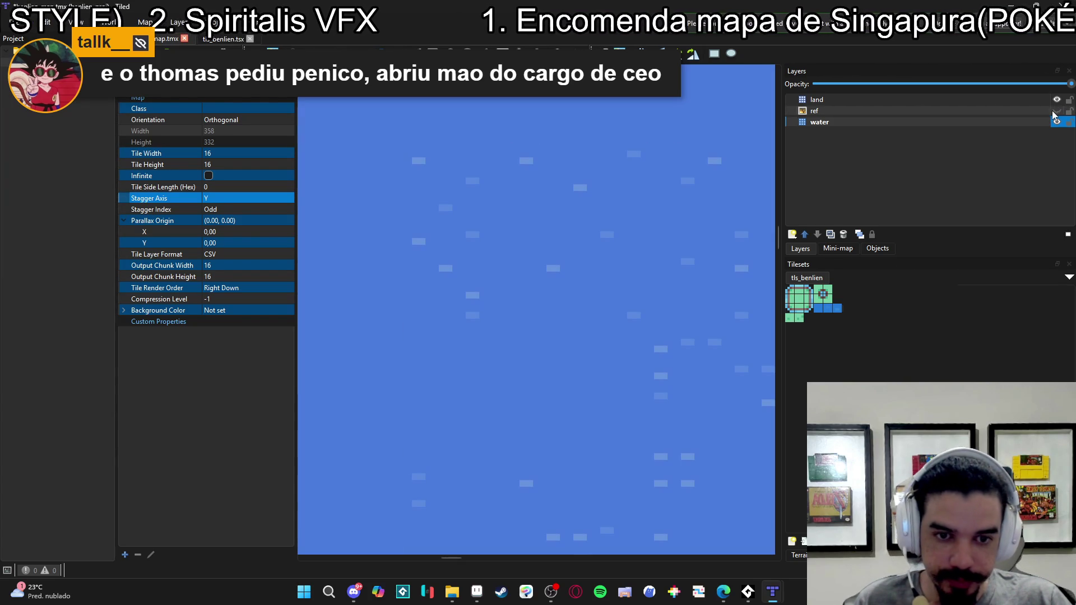
left_click(21, 23)
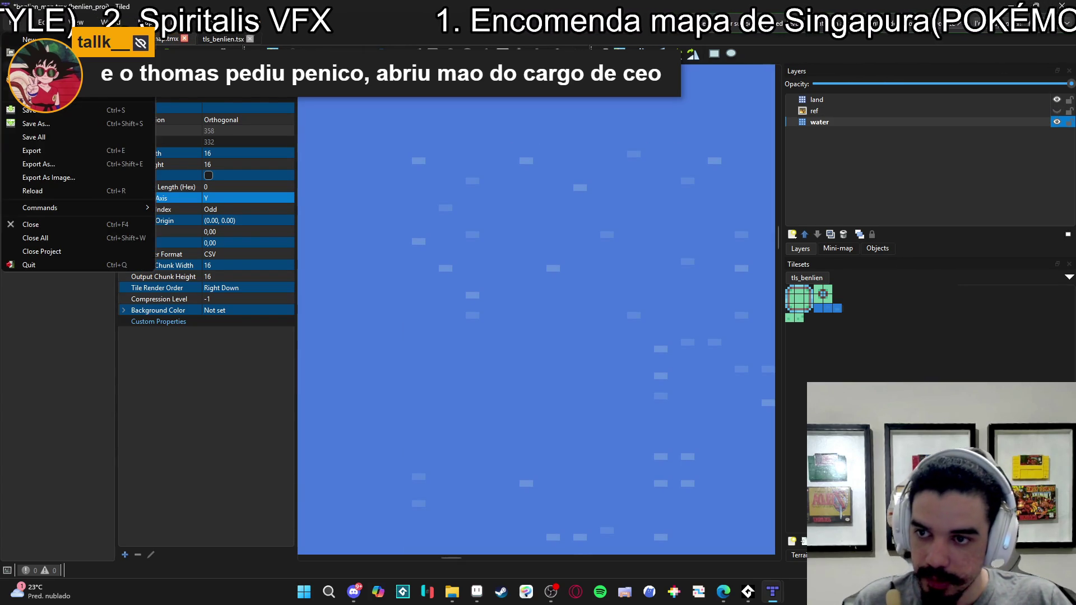
left_click(82, 178)
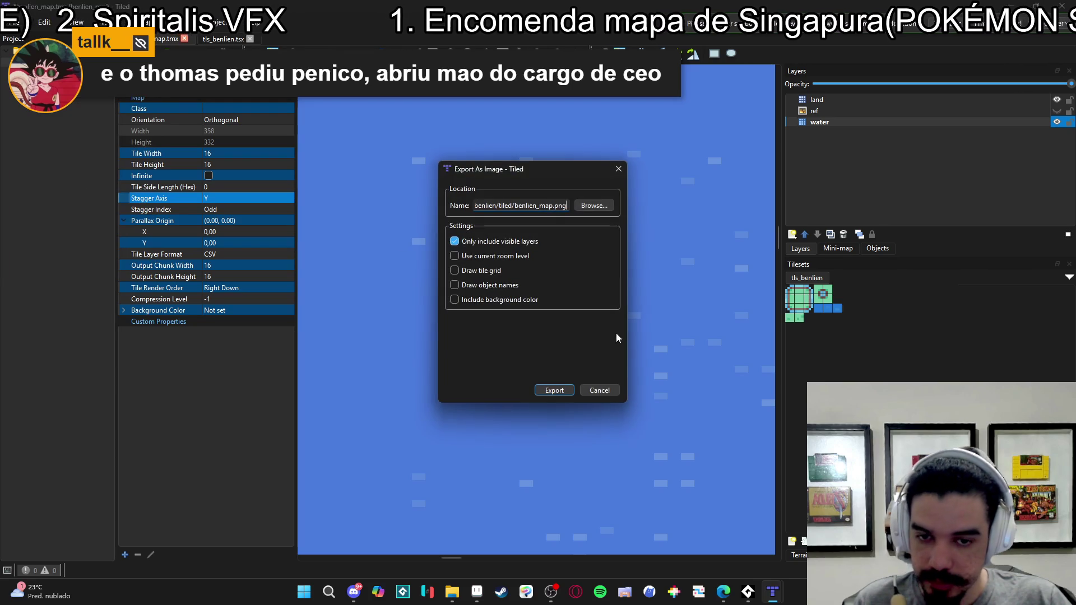
left_click(593, 208)
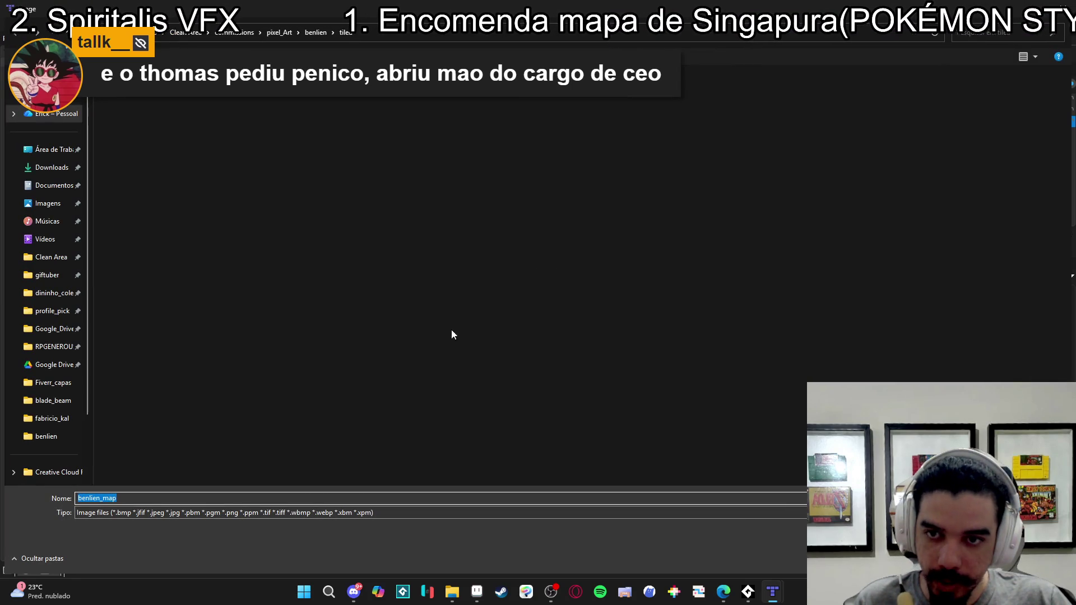
left_click(375, 513)
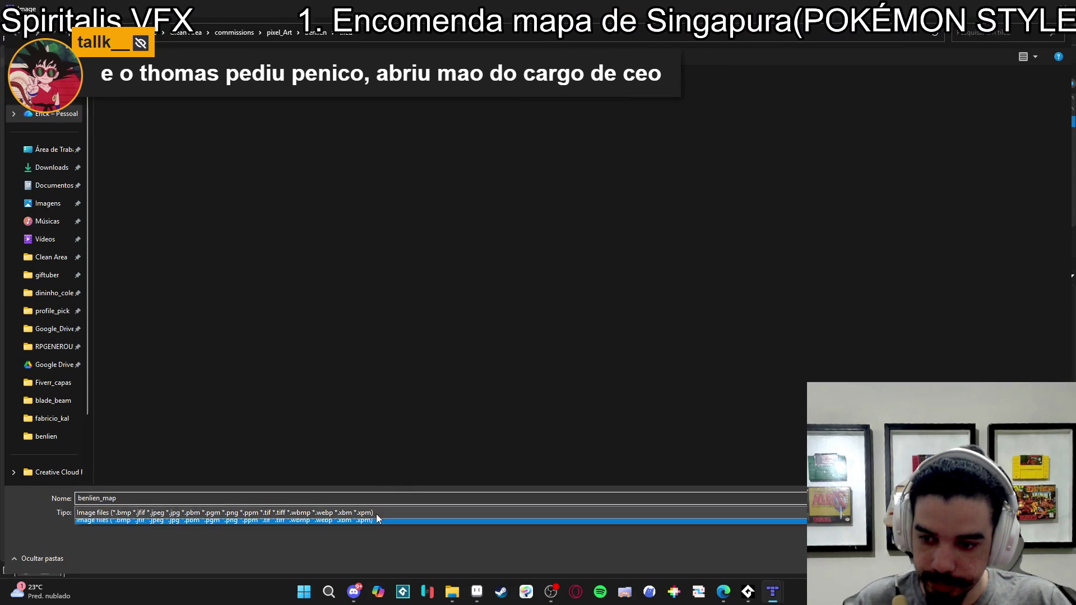
left_click(319, 510)
- Name the file benlien_map_1x.png, export the map image, and switch to Aseprite
left_click(302, 497)
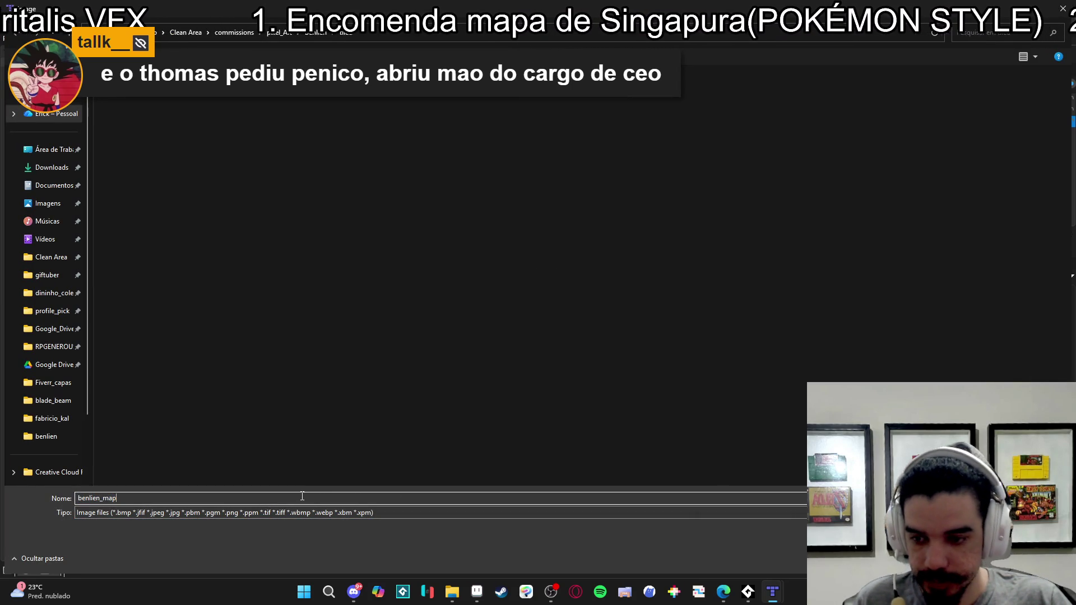
type("_.png")
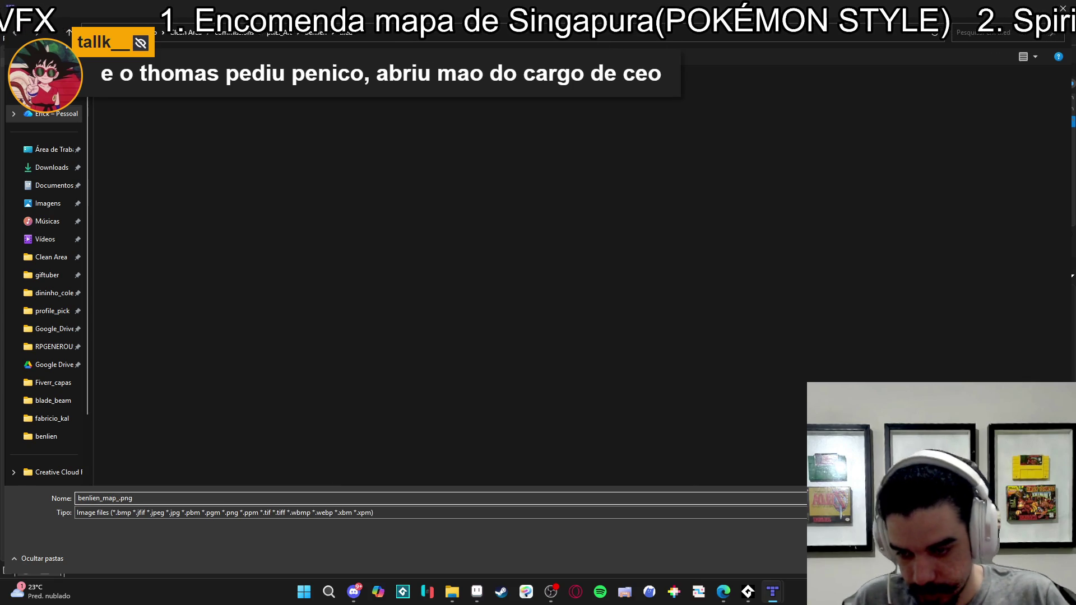
type("1x")
key("Return")
left_click(554, 390)
left_click(454, 591)
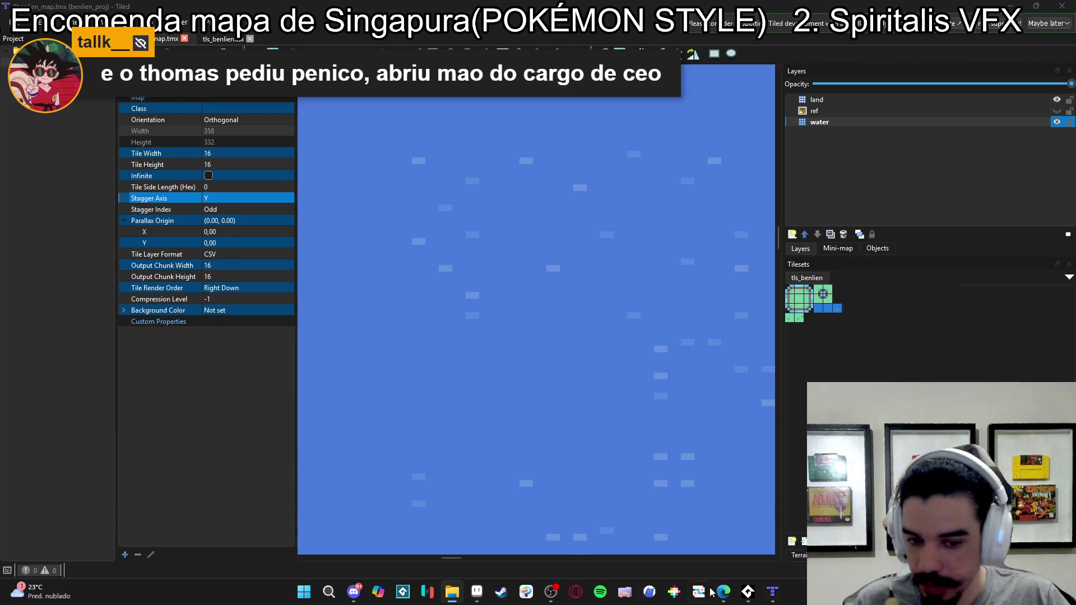
left_click(477, 591)
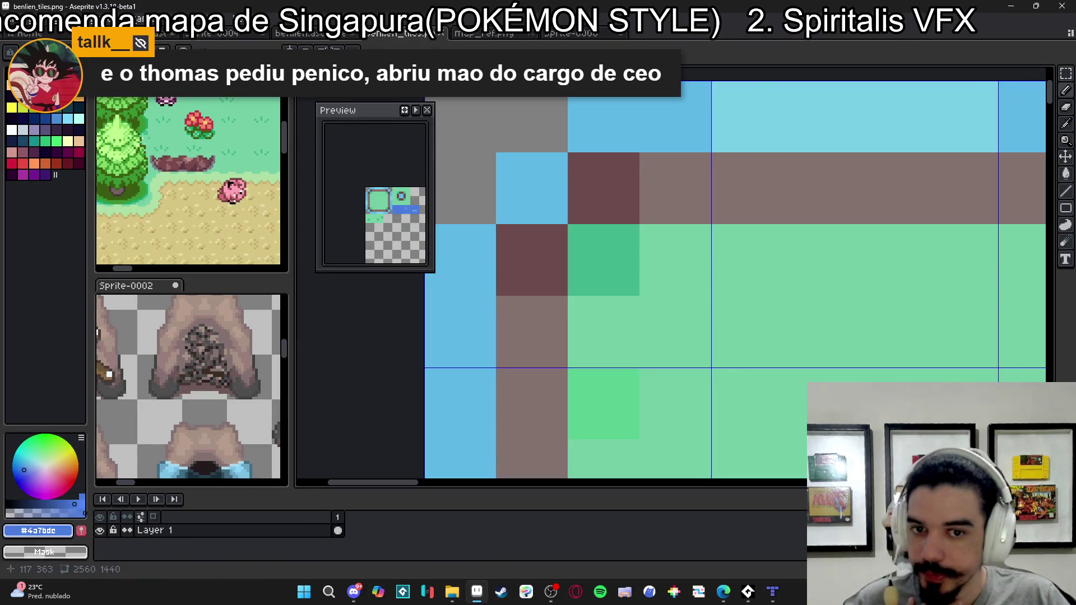
left_click(452, 592)
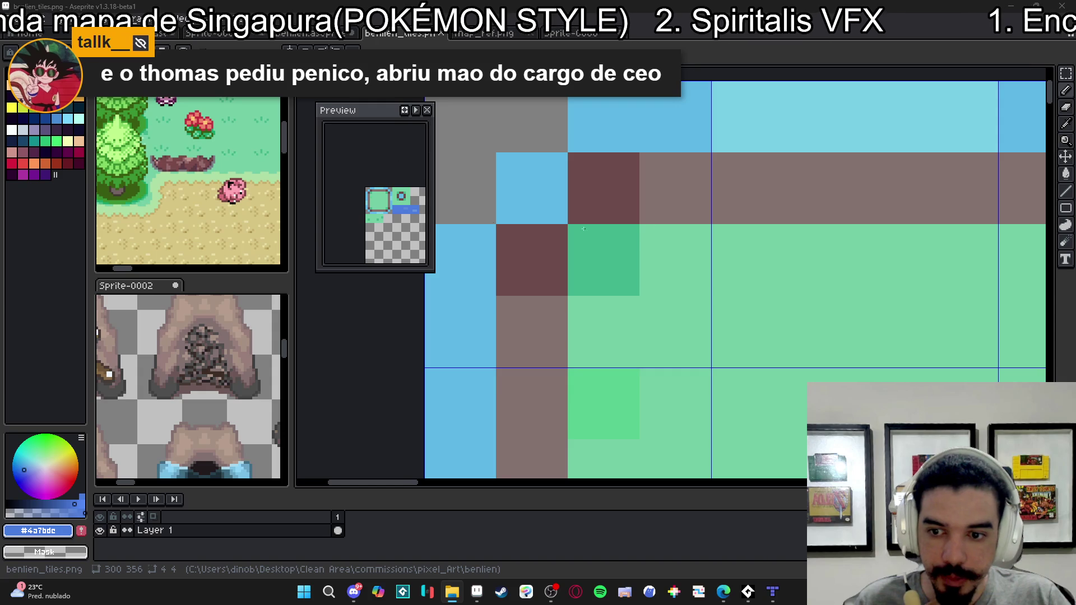
scroll(633, 238, "up", 4)
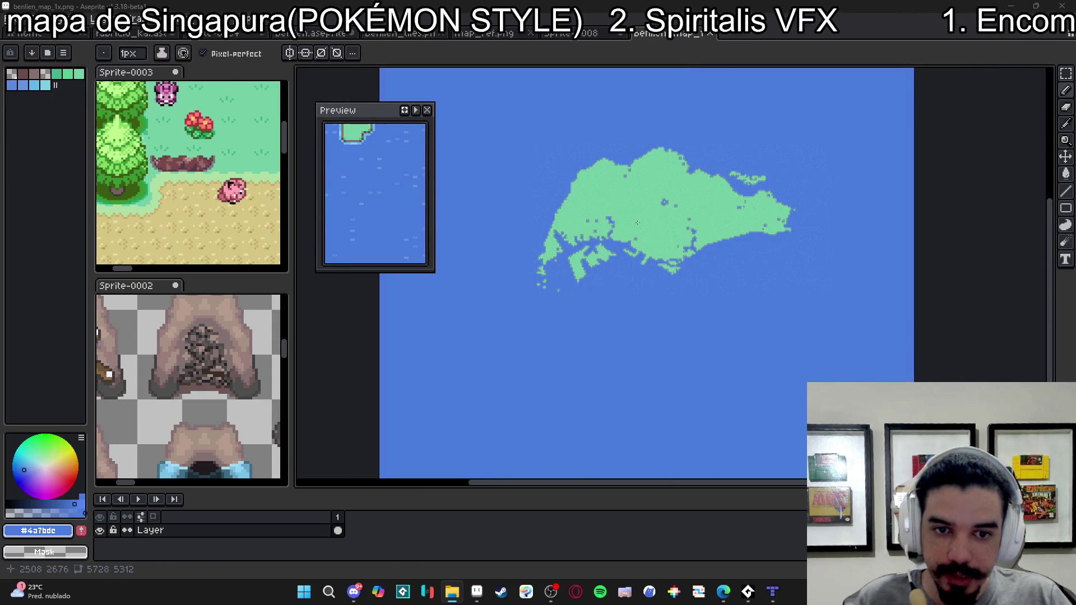
scroll(598, 222, "up", 3)
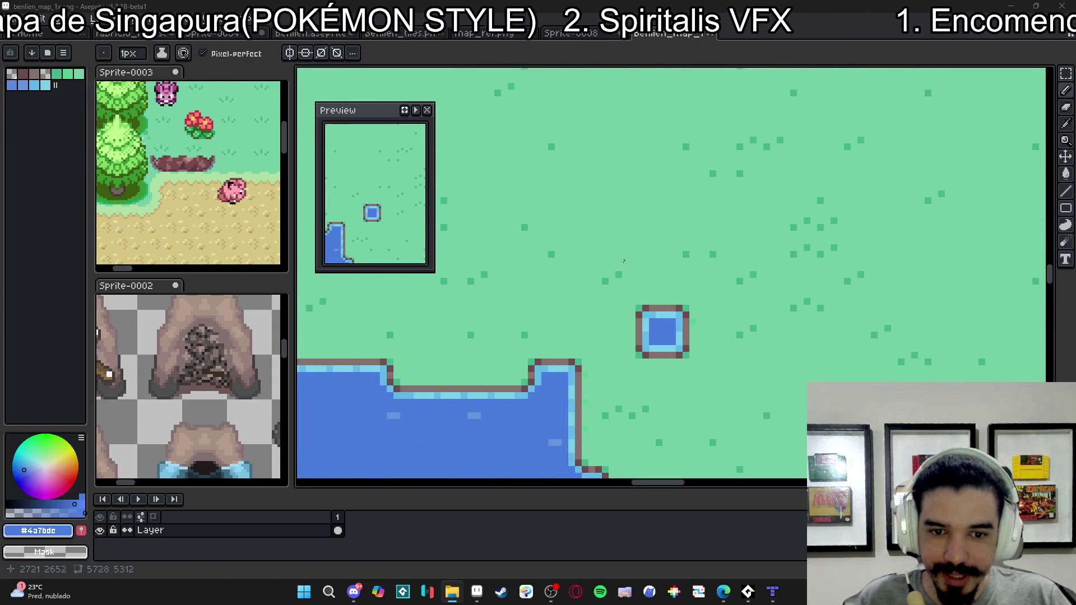
scroll(598, 223, "down", 6)
mouse_move(664, 246)
left_mouse_down()
mouse_move(594, 295)
mouse_move(608, 224)
left_mouse_up()
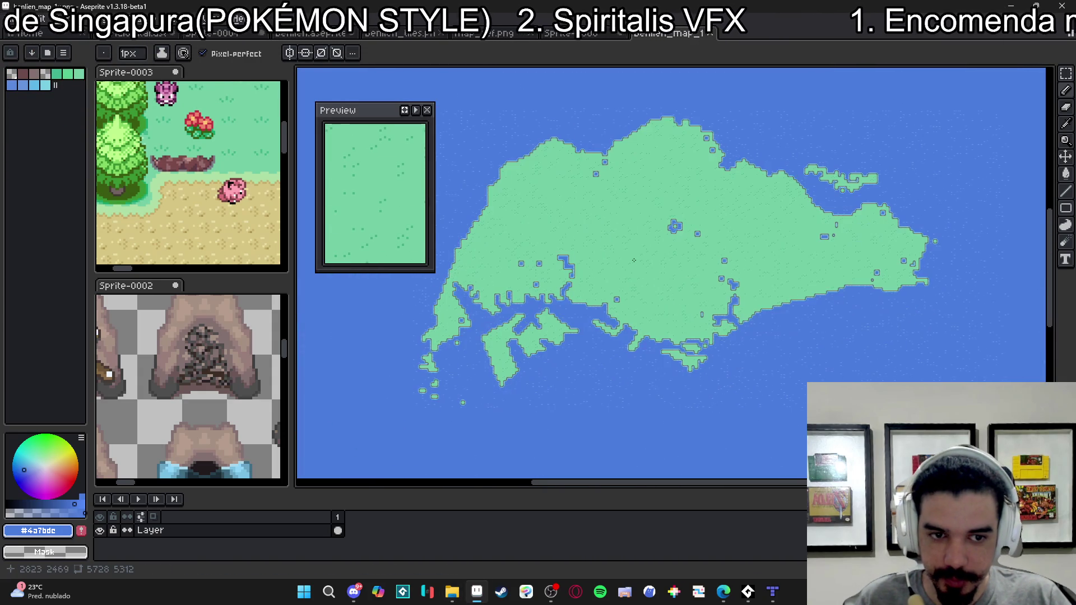
scroll(645, 266, "down", 1)
scroll(657, 373, "up", 3)
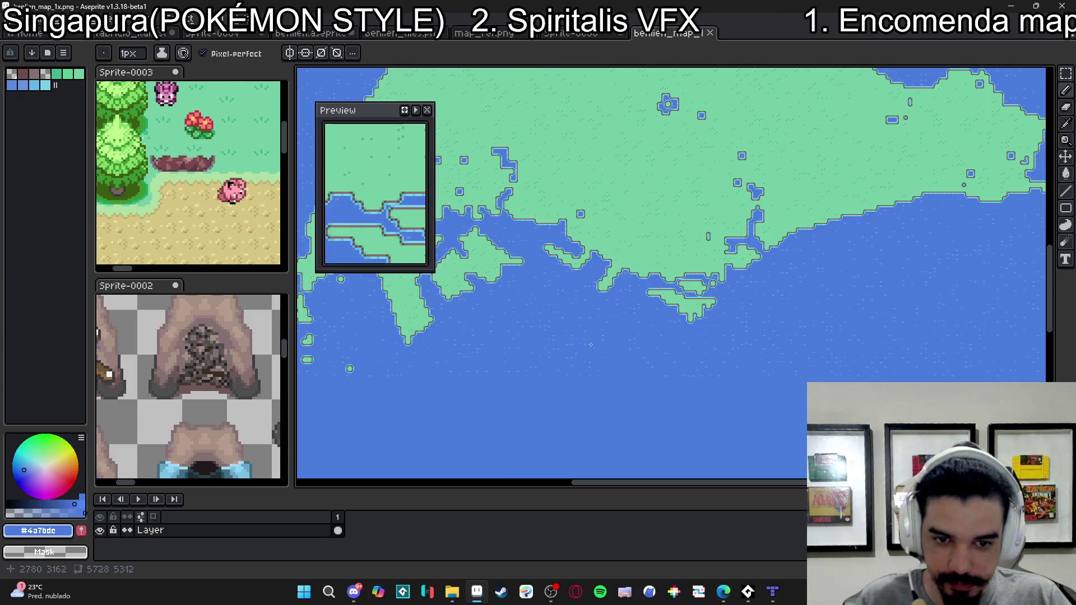
scroll(596, 355, "up", 3)
scroll(543, 369, "down", 4)
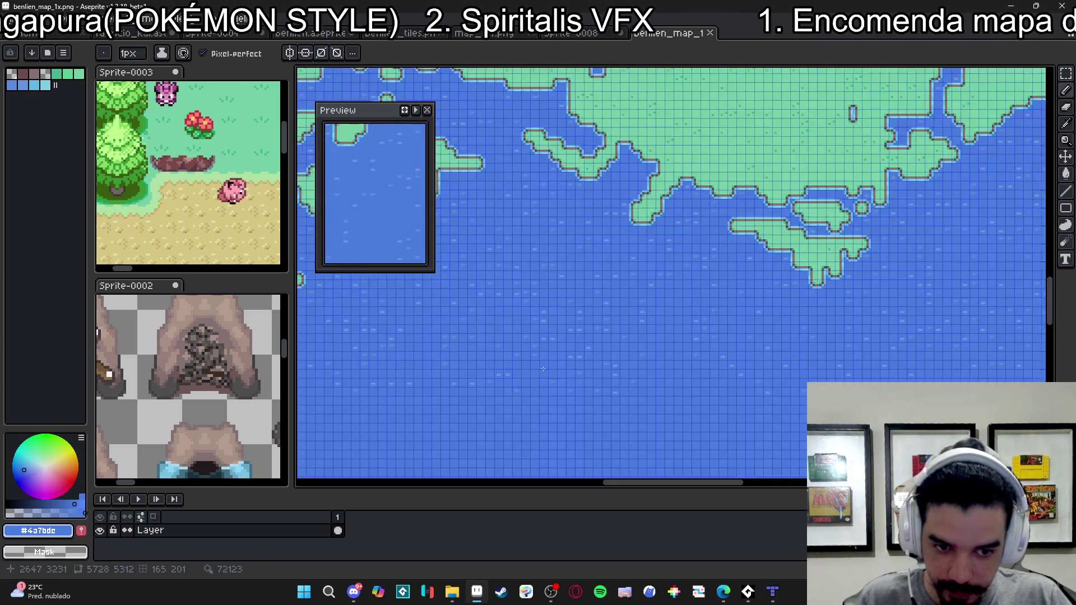
scroll(653, 259, "up", 3)
left_click_drag(653, 259, 685, 212)
scroll(692, 436, "down", 3)
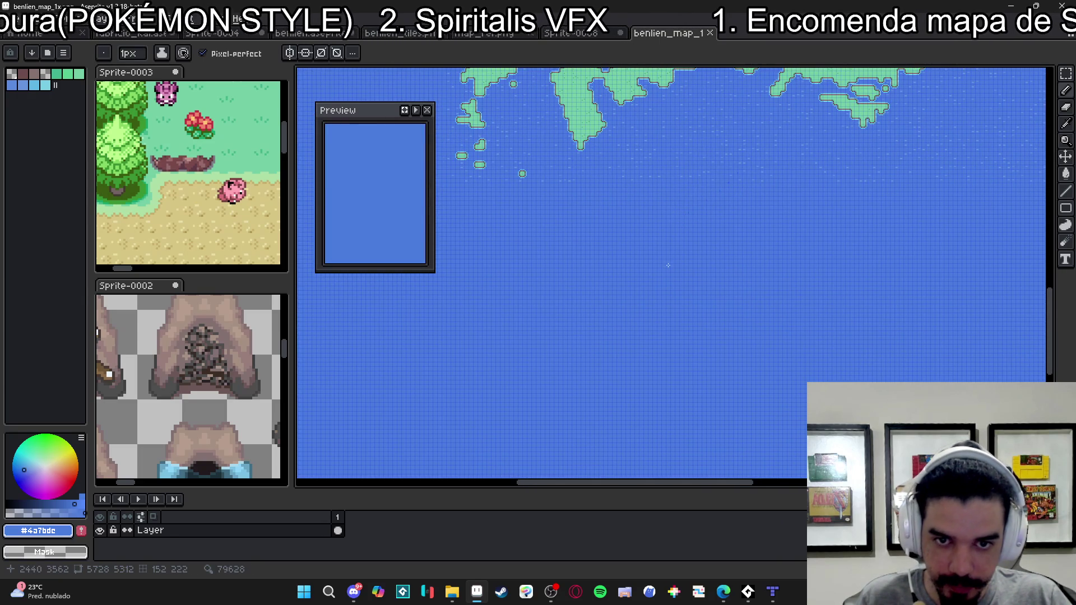
key("ctrl+alt+c")
- Pull the canvas bottom and left edges inward toward the island
mouse_move(694, 457)
left_mouse_down()
mouse_move(668, 224)
mouse_move(673, 237)
left_mouse_up()
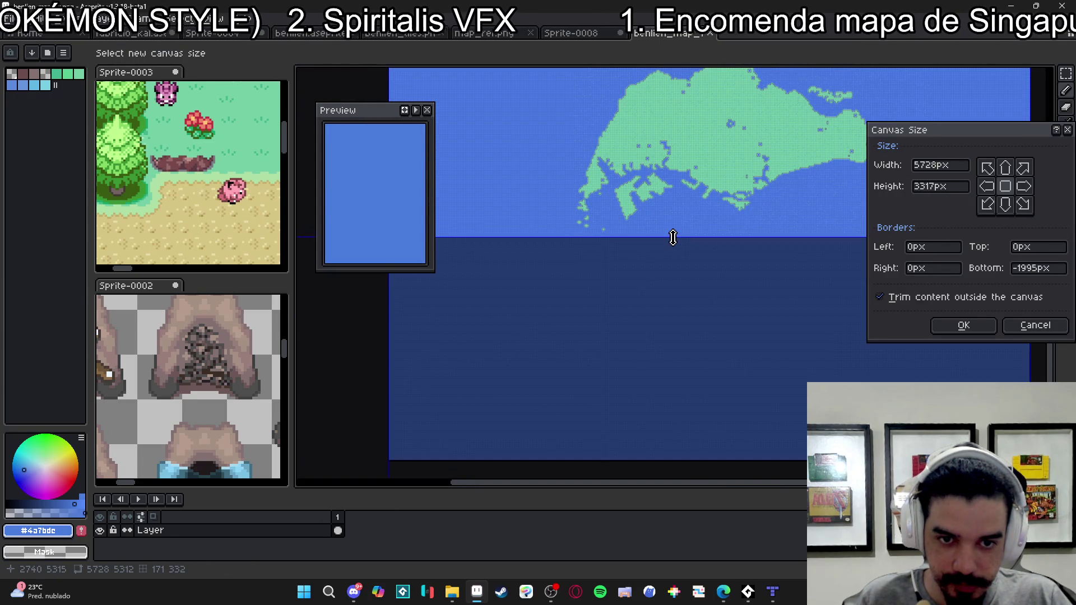
scroll(673, 238, "up", 3)
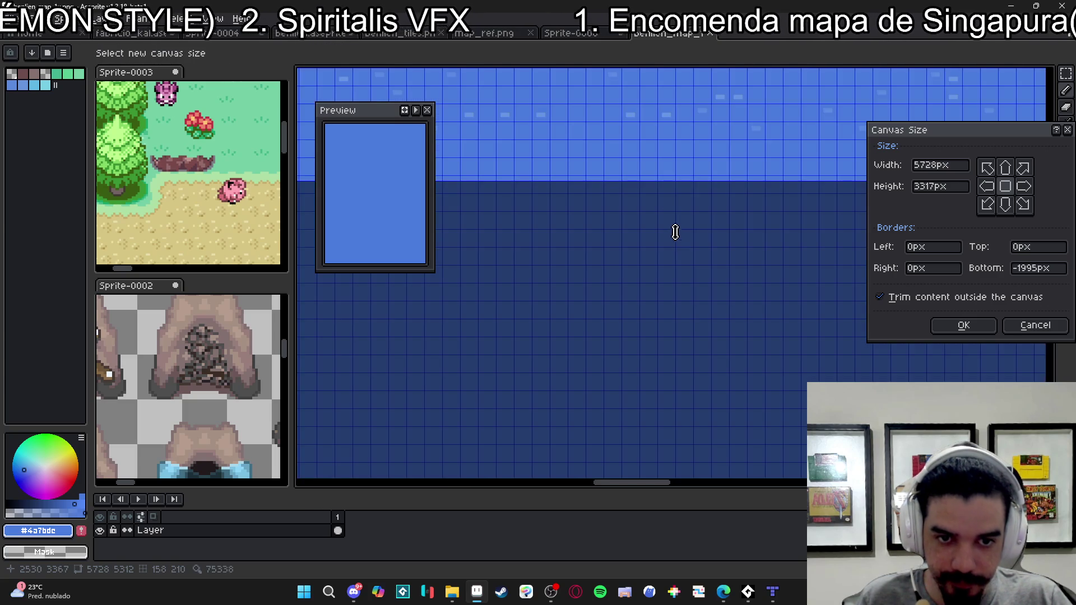
scroll(695, 162, "up", 1)
mouse_move(750, 153)
left_mouse_down()
mouse_move(523, 297)
mouse_move(425, 377)
mouse_move(622, 447)
mouse_move(689, 384)
left_mouse_up()
scroll(685, 386, "down", 3)
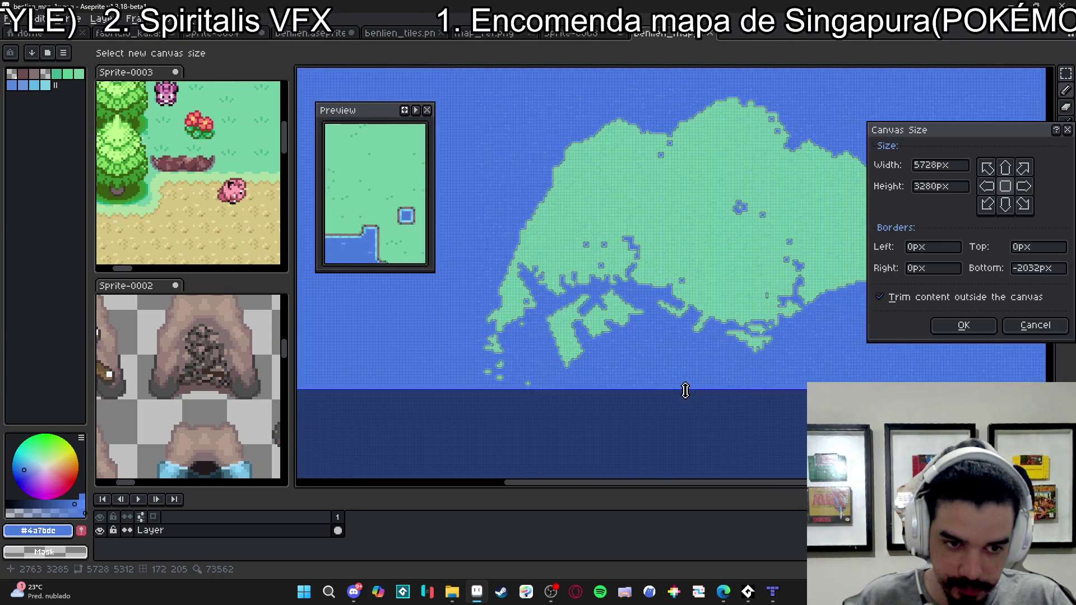
scroll(505, 397, "up", 3)
scroll(512, 379, "down", 3)
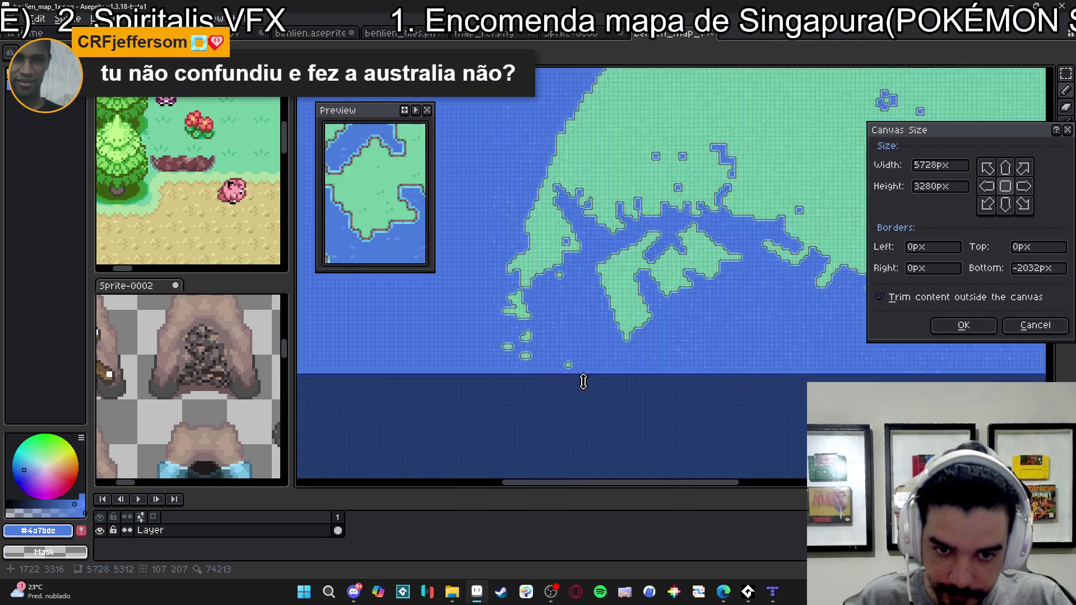
scroll(566, 375, "up", 2)
scroll(999, 381, "up", 3)
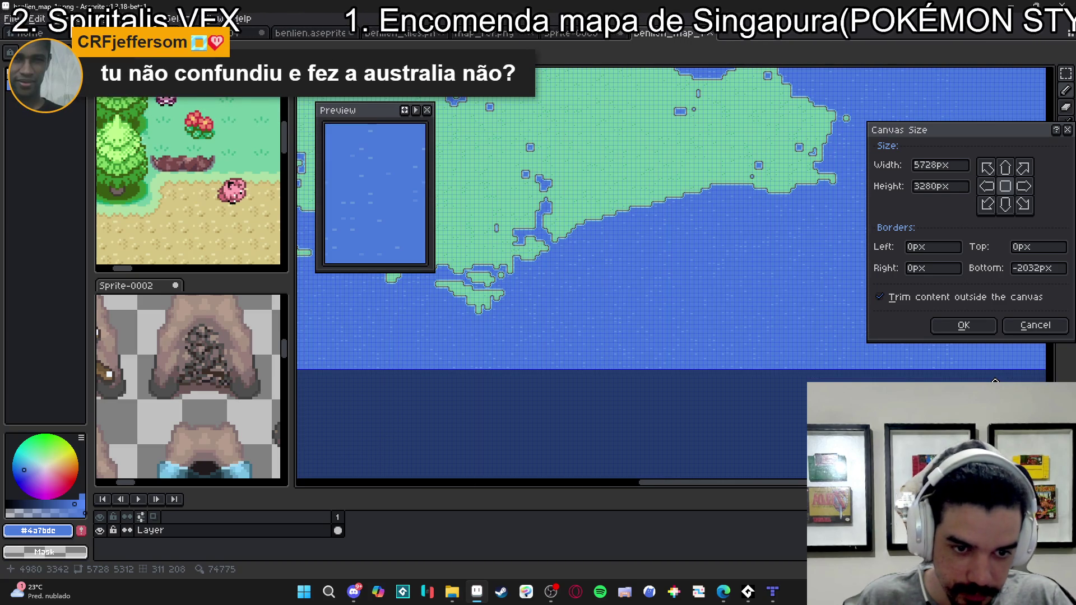
scroll(764, 369, "down", 4)
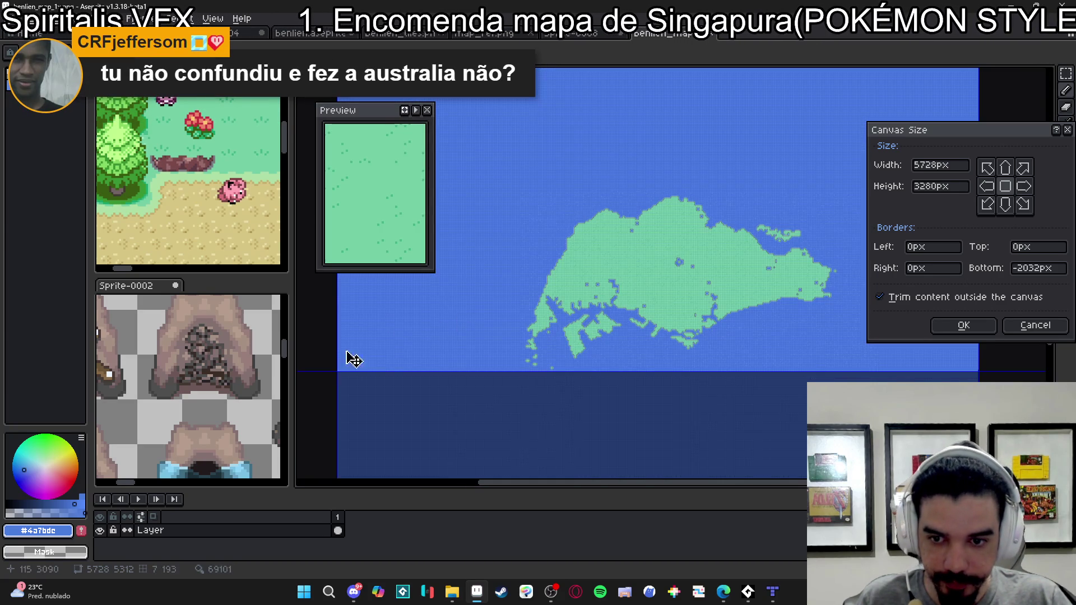
mouse_move(338, 344)
left_mouse_down()
mouse_move(525, 337)
mouse_move(685, 359)
mouse_move(576, 355)
left_mouse_up()
scroll(536, 347, "up", 3)
scroll(575, 357, "down", 3)
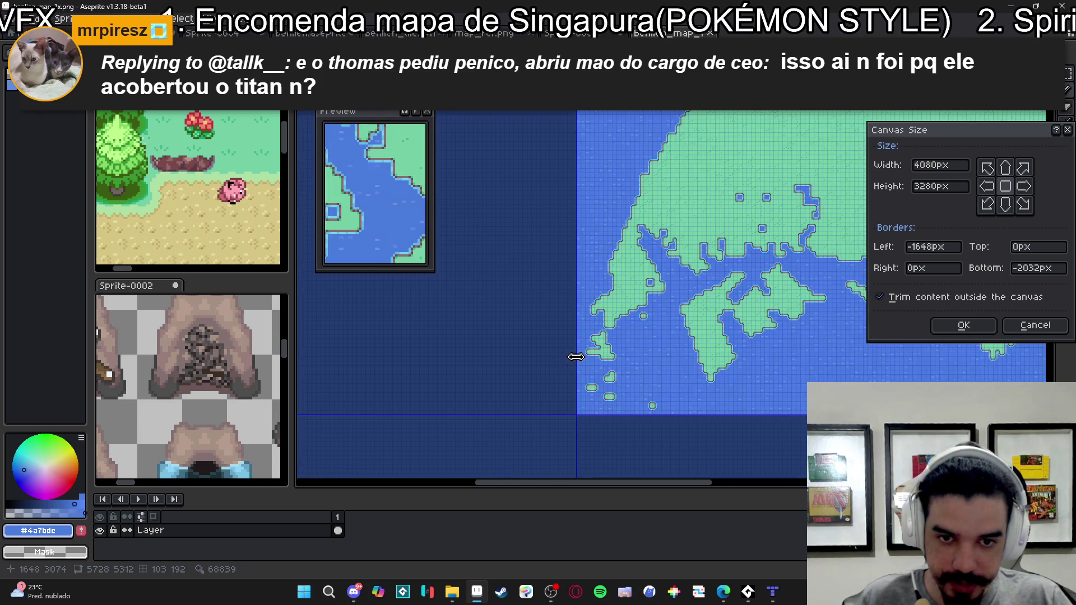
scroll(649, 396, "up", 3)
scroll(740, 201, "up", 2)
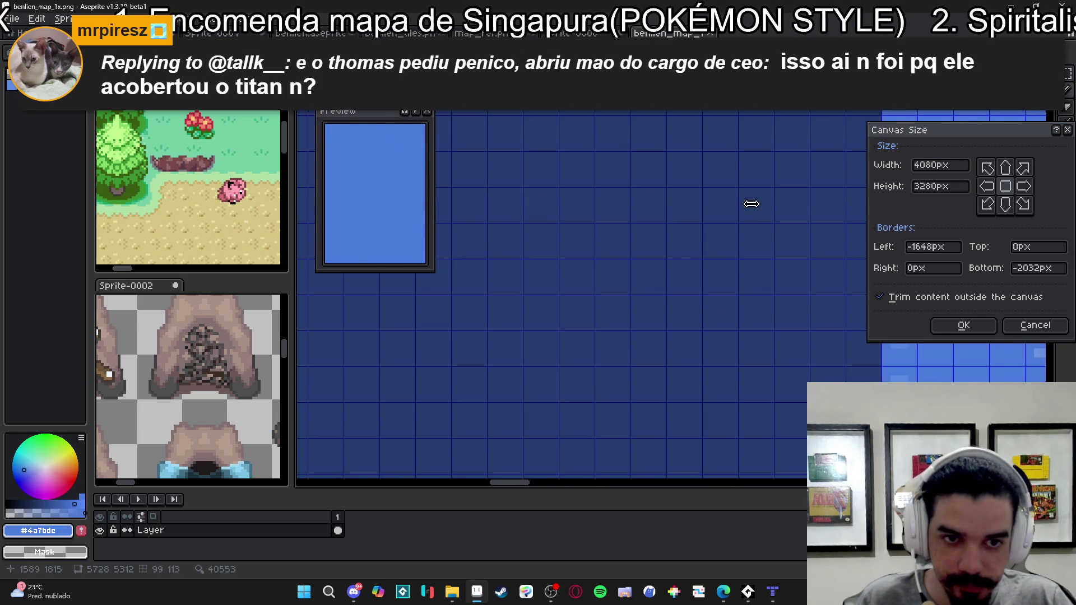
scroll(459, 336, "down", 3)
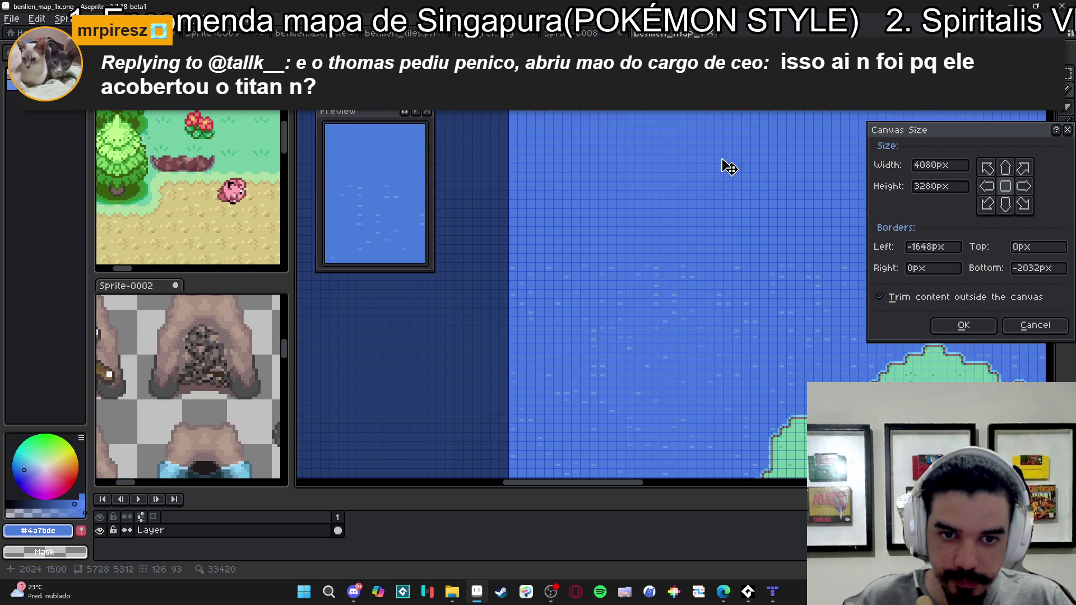
scroll(668, 238, "down", 5)
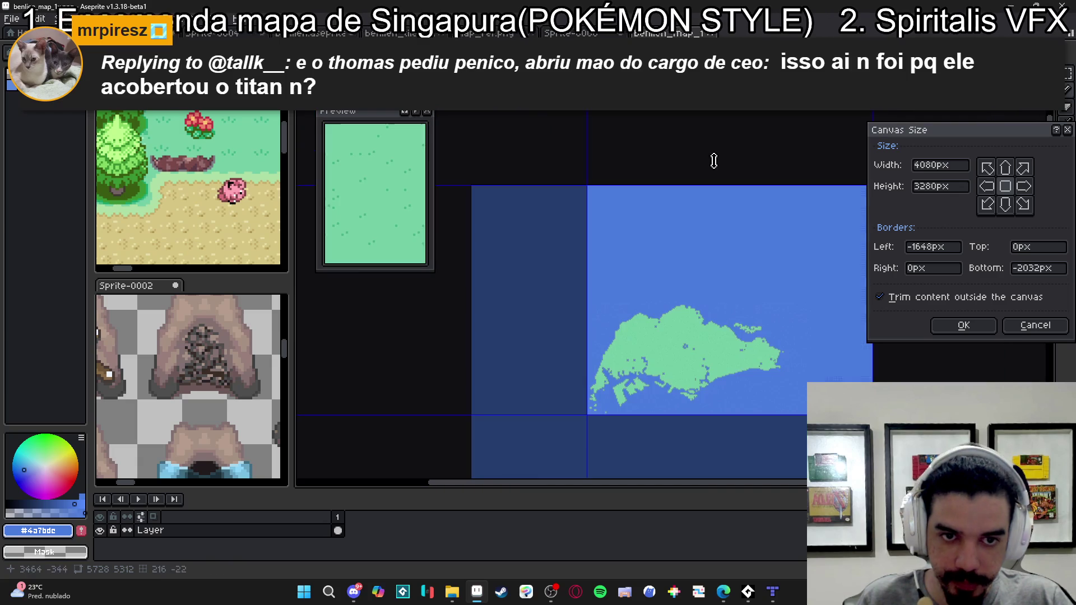
- Bring the top and right edges in to reach 3200 × 1616 px and apply the crop
left_click_drag(708, 183, 675, 297)
scroll(676, 297, "up", 5)
mouse_move(701, 118)
left_mouse_down()
mouse_move(670, 228)
mouse_move(627, 233)
left_mouse_up()
scroll(562, 235, "up", 3)
scroll(629, 237, "down", 3)
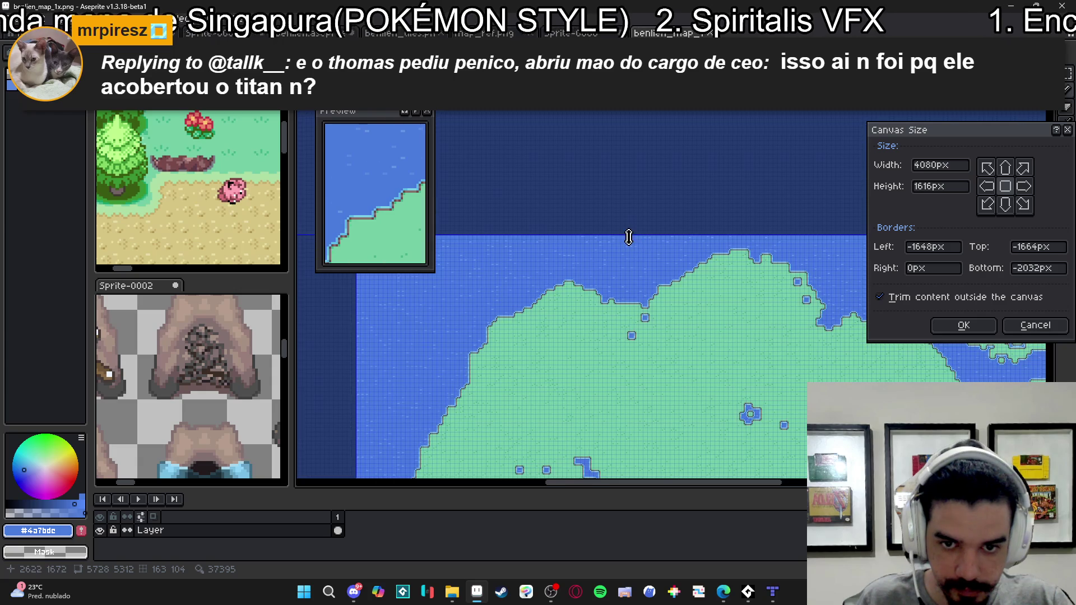
scroll(785, 305, "down", 2)
scroll(432, 314, "up", 1)
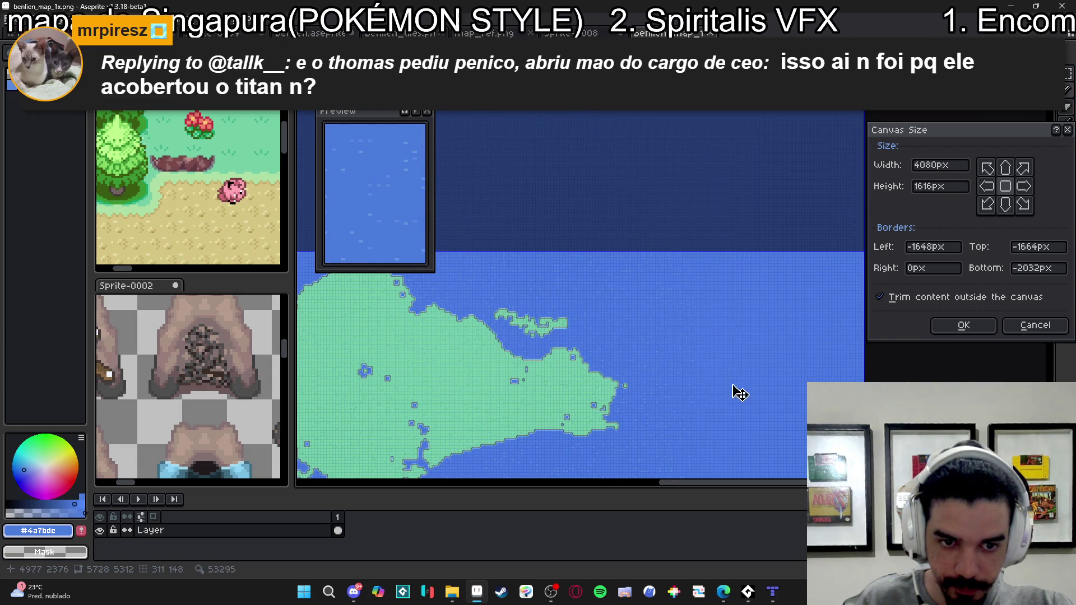
left_click_drag(721, 397, 710, 393)
scroll(710, 388, "up", 5)
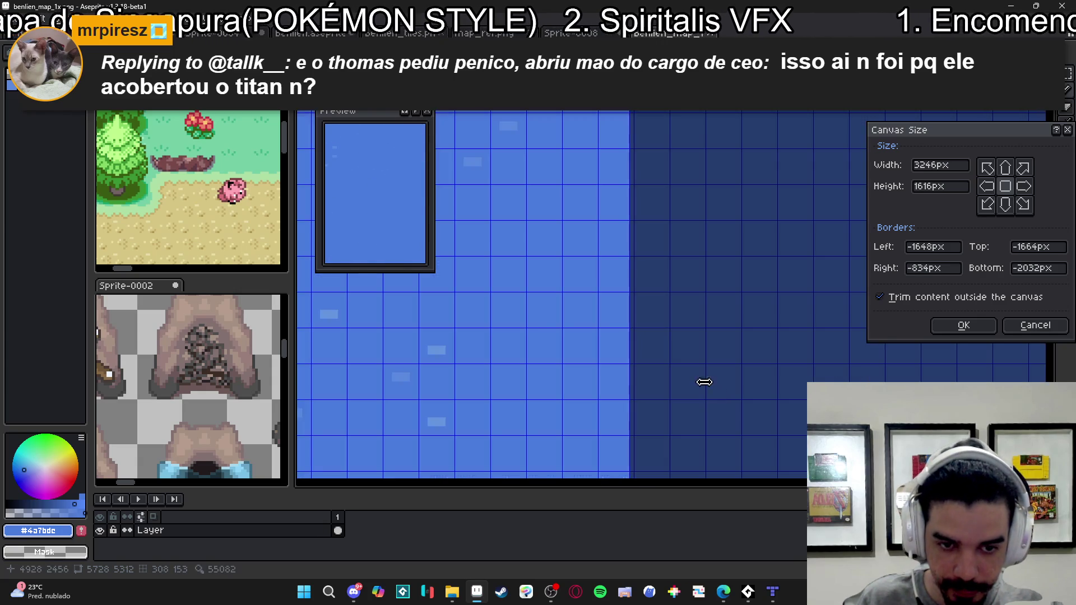
scroll(533, 329, "down", 1)
scroll(663, 401, "up", 1)
left_click_drag(764, 370, 658, 370)
scroll(659, 370, "down", 2)
scroll(656, 370, "down", 1)
scroll(655, 369, "up", 1)
left_click_drag(627, 409, 707, 153)
scroll(718, 322, "down", 2)
left_click_drag(718, 310, 646, 241)
scroll(877, 368, "up", 3)
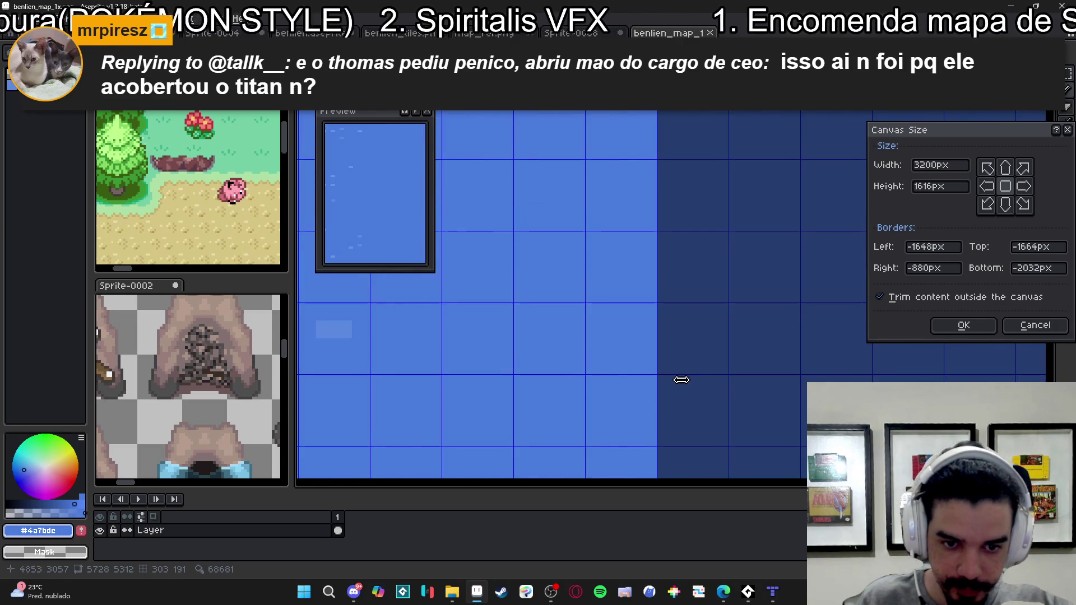
scroll(689, 372, "down", 3)
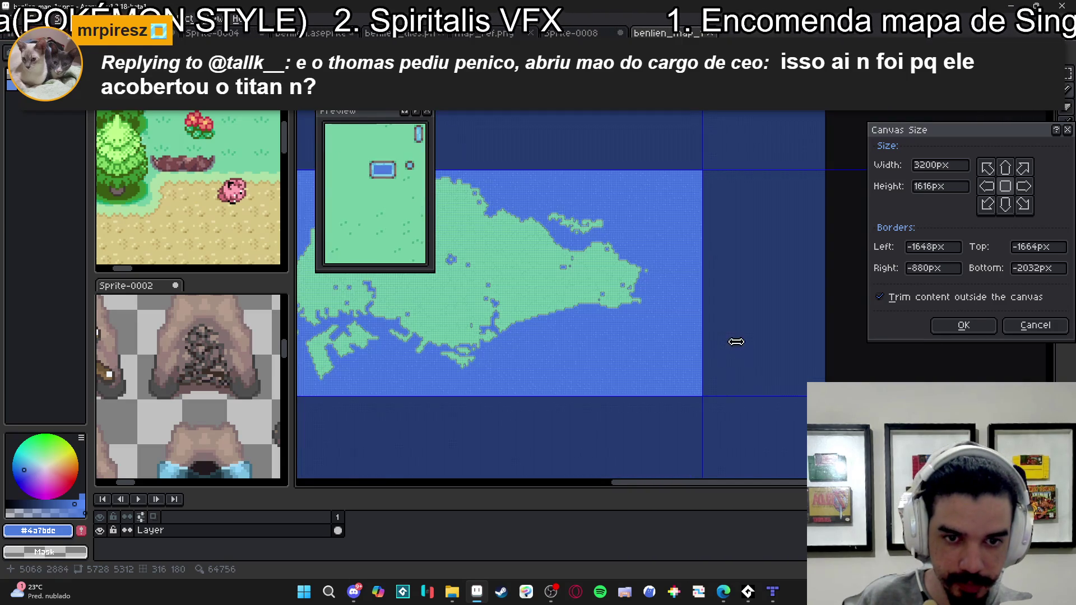
scroll(735, 341, "down", 2)
left_click(963, 325)
- Check the cropped 3200 × 1616 px map and save it over benlien_map_1x.png
scroll(678, 329, "down", 1)
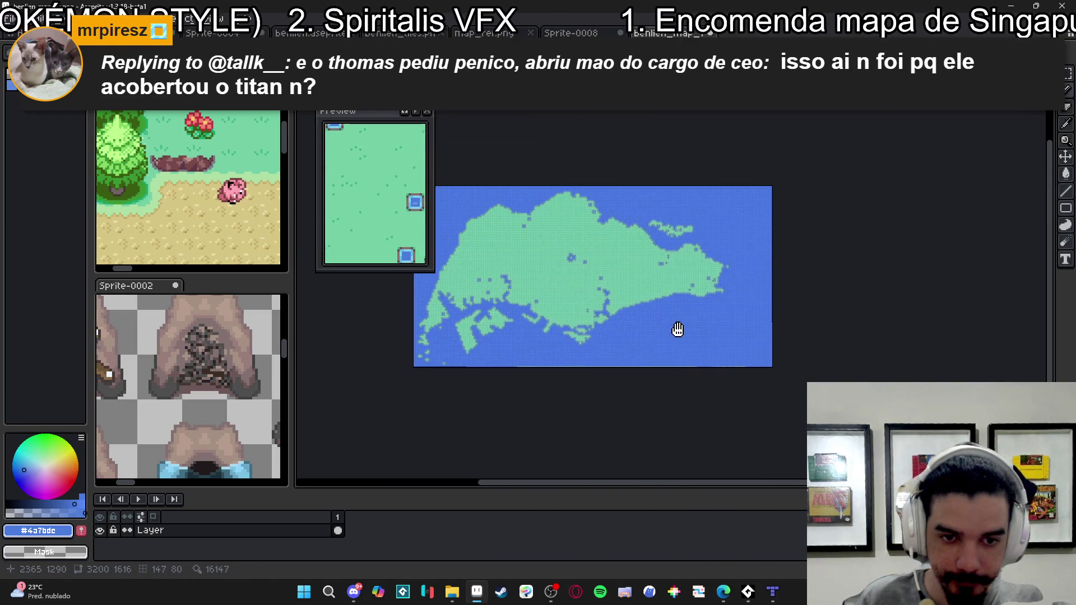
scroll(689, 347, "up", 5)
scroll(695, 369, "down", 3)
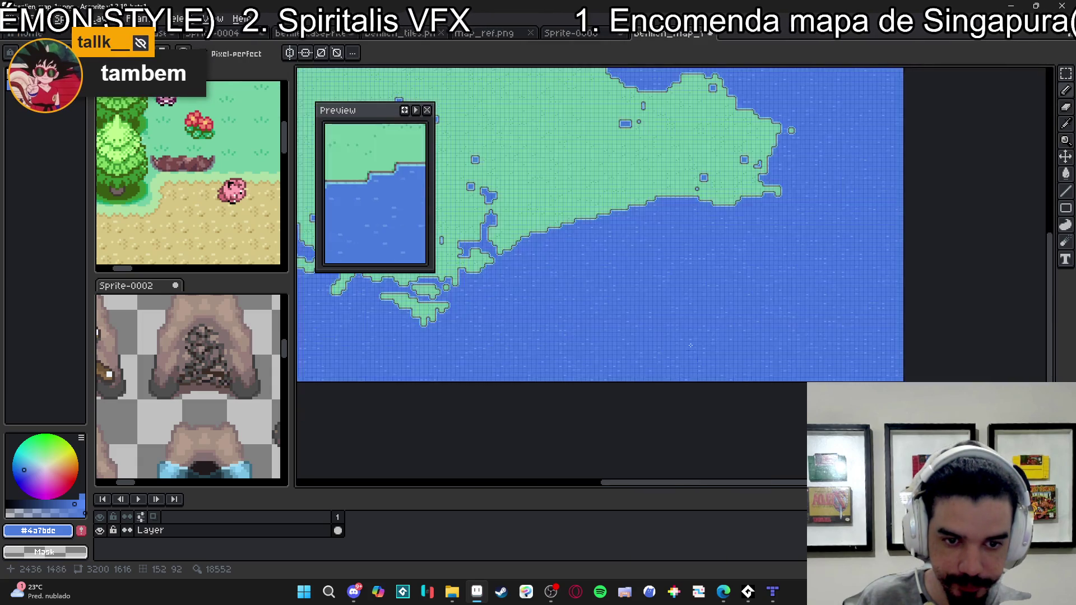
scroll(712, 358, "up", 6)
scroll(719, 354, "up", 1)
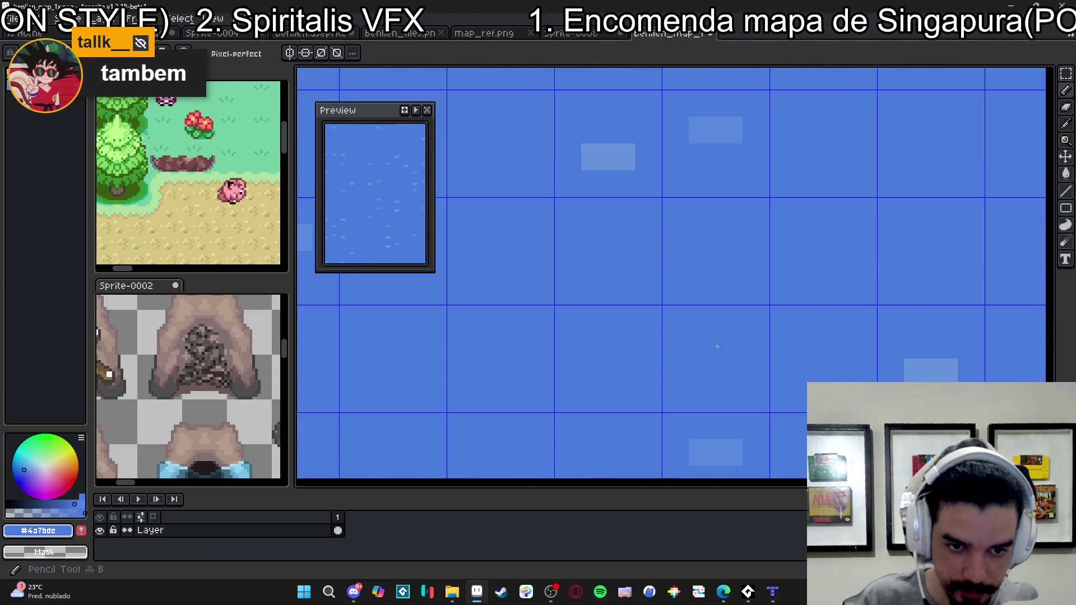
scroll(728, 328, "up", 4)
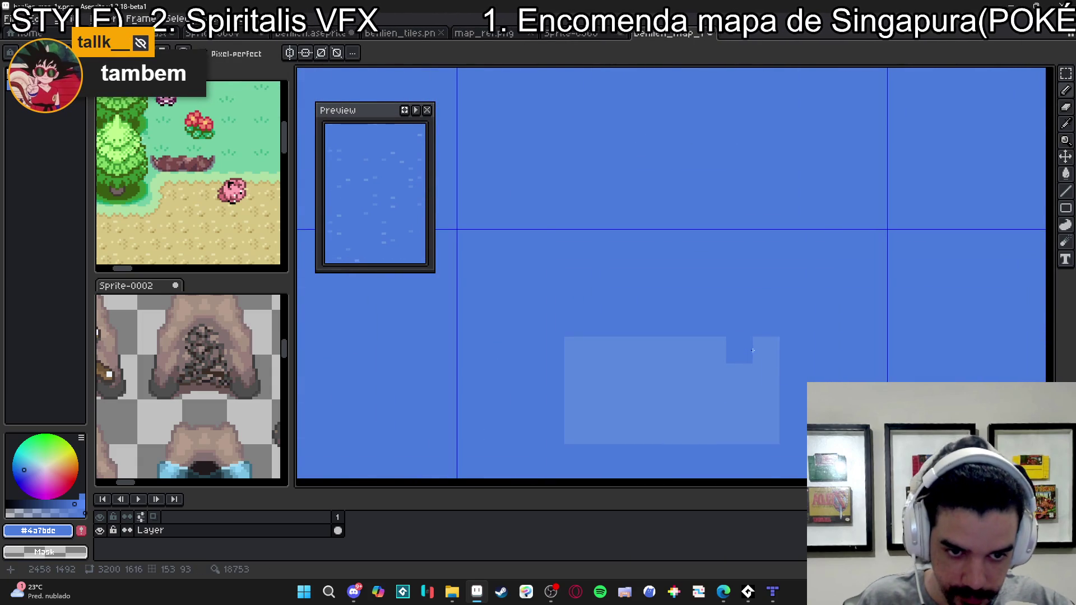
scroll(764, 405, "down", 8)
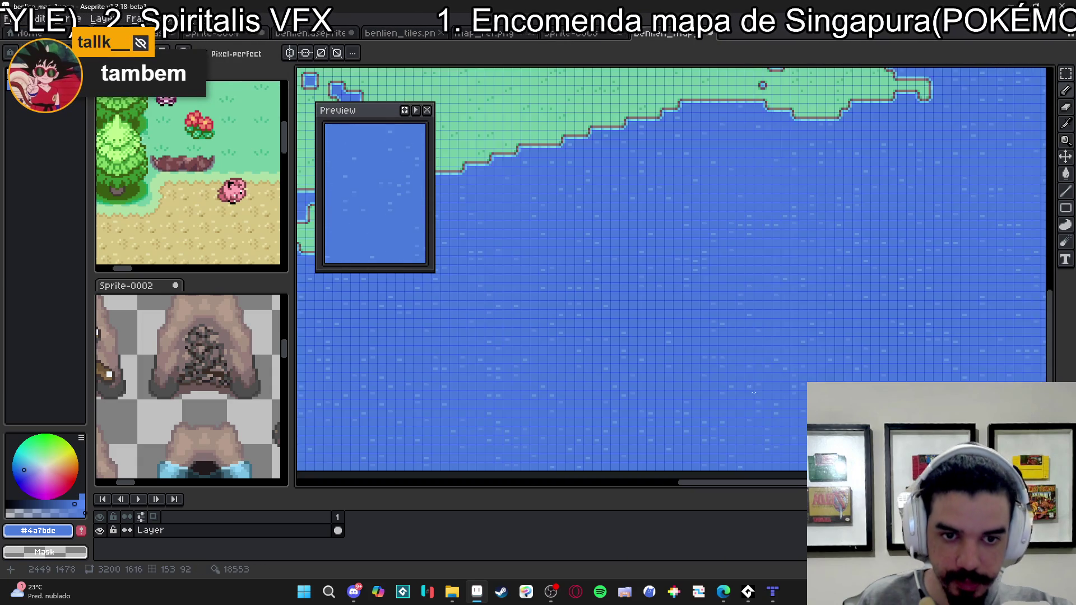
scroll(610, 335, "up", 6)
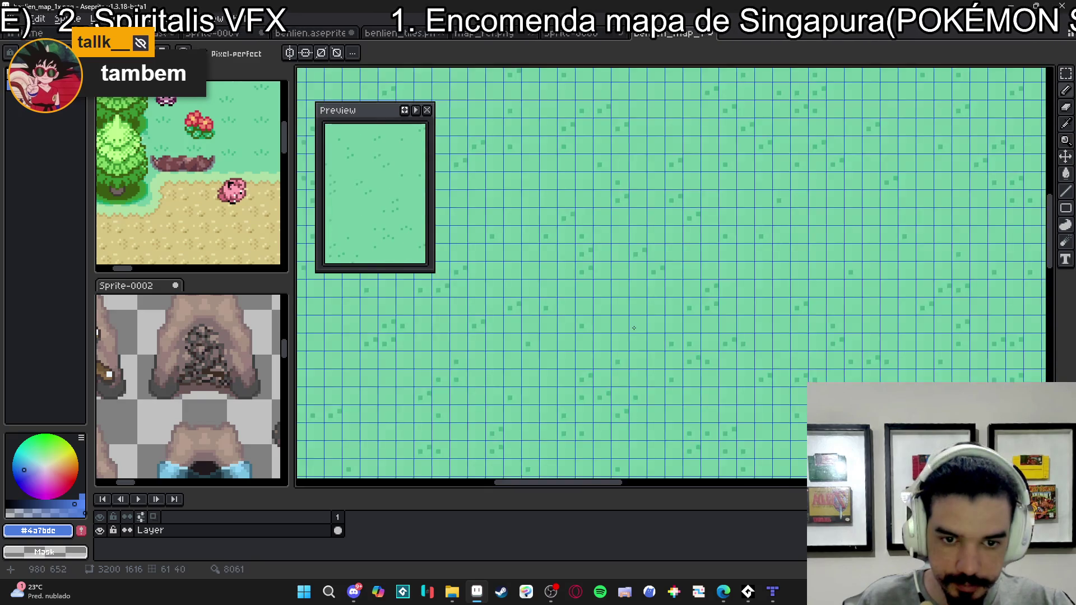
scroll(703, 327, "up", 3)
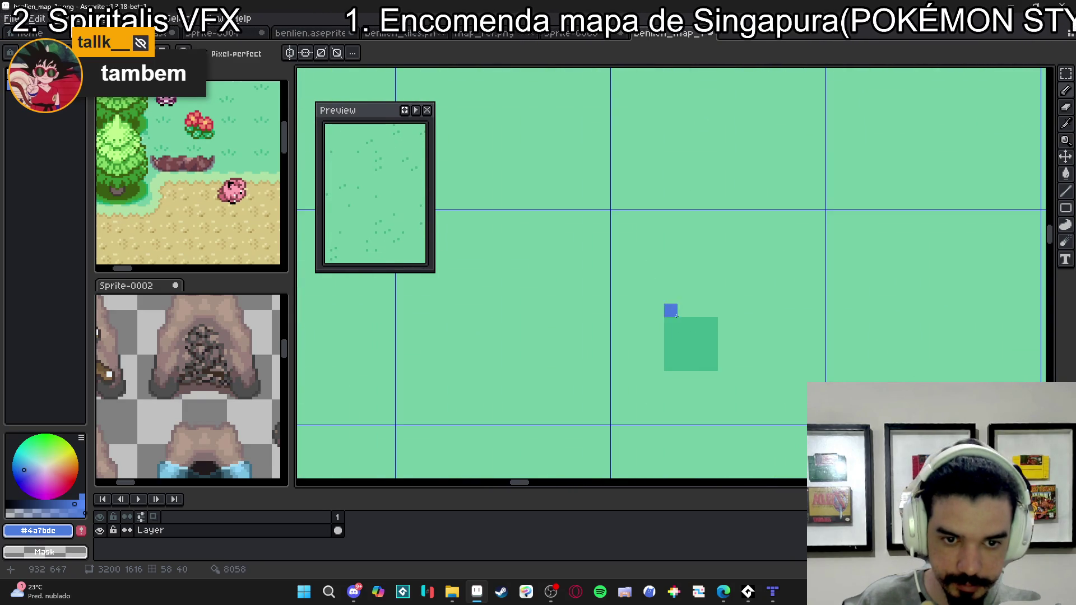
scroll(670, 349, "down", 5)
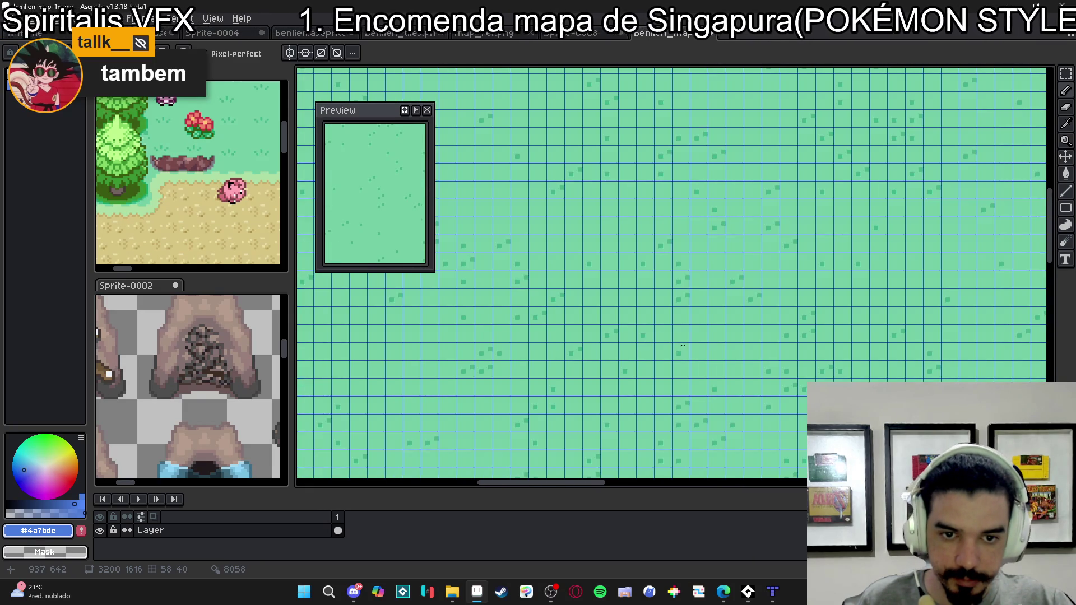
scroll(680, 332, "down", 1)
key("ctrl+s")
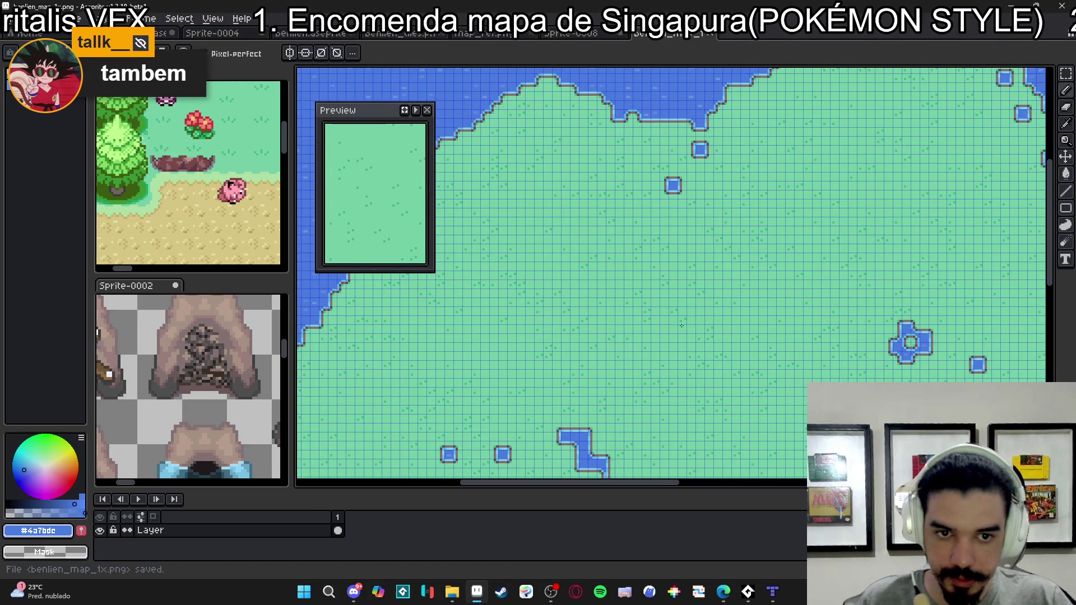
scroll(673, 312, "down", 2)
scroll(674, 312, "down", 3)
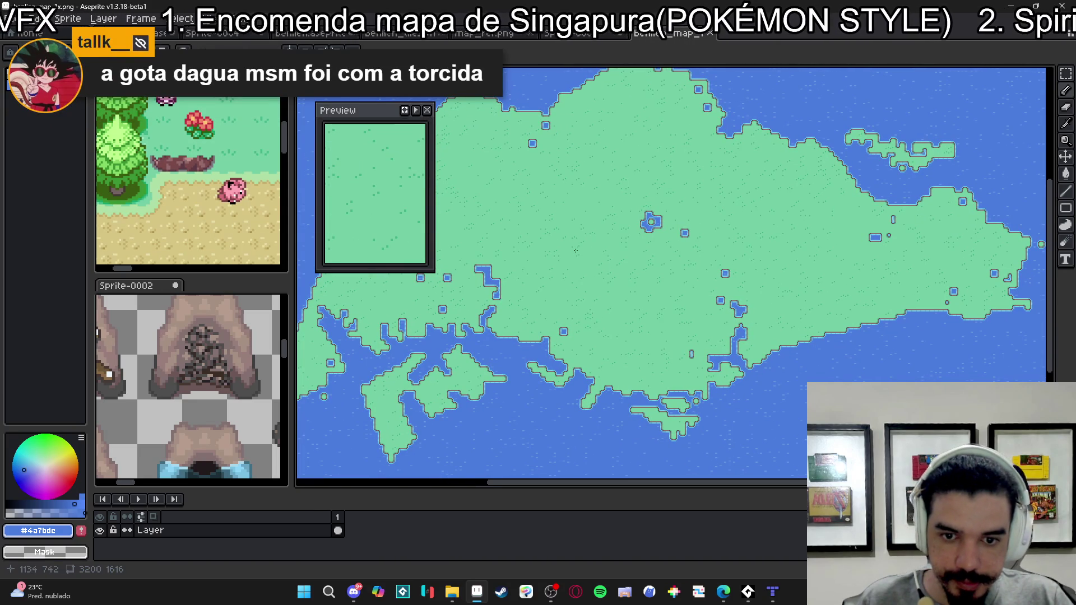
scroll(670, 257, "up", 2)
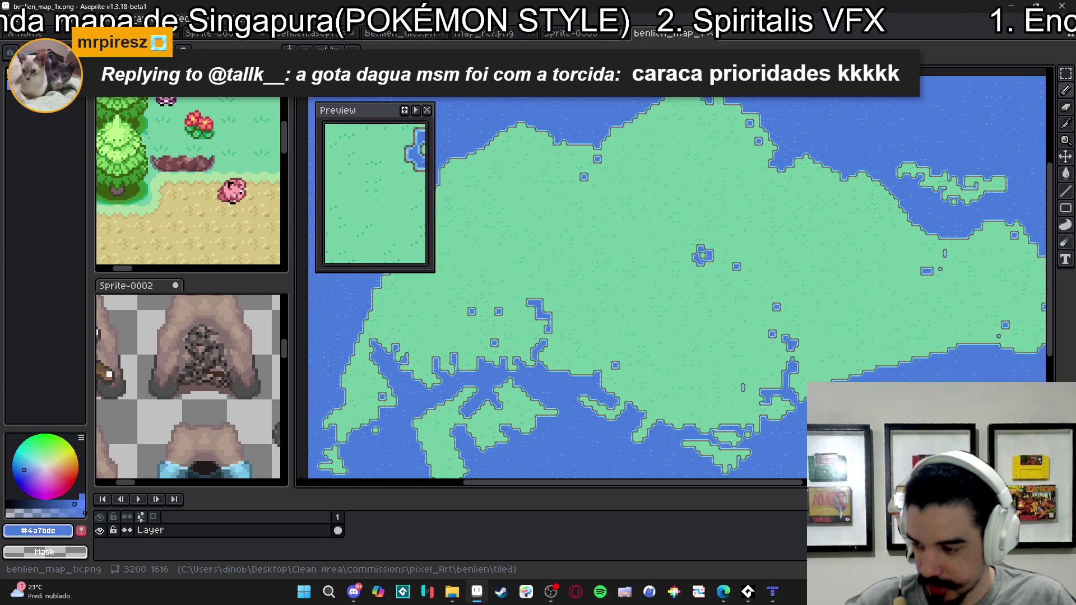
scroll(674, 407, "down", 1)
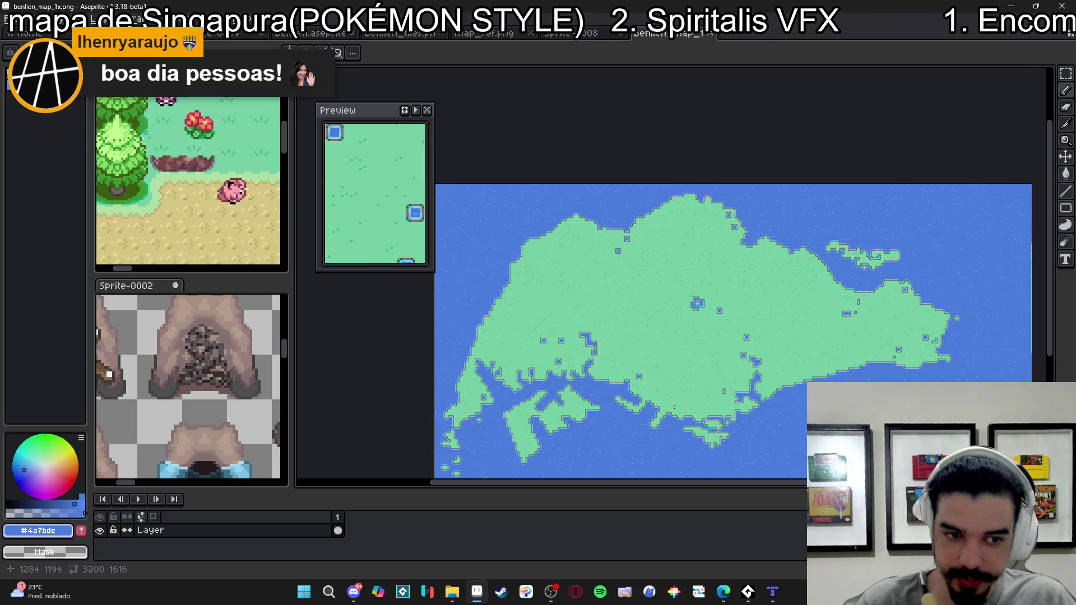
scroll(674, 407, "up", 1)
scroll(850, 335, "down", 1)
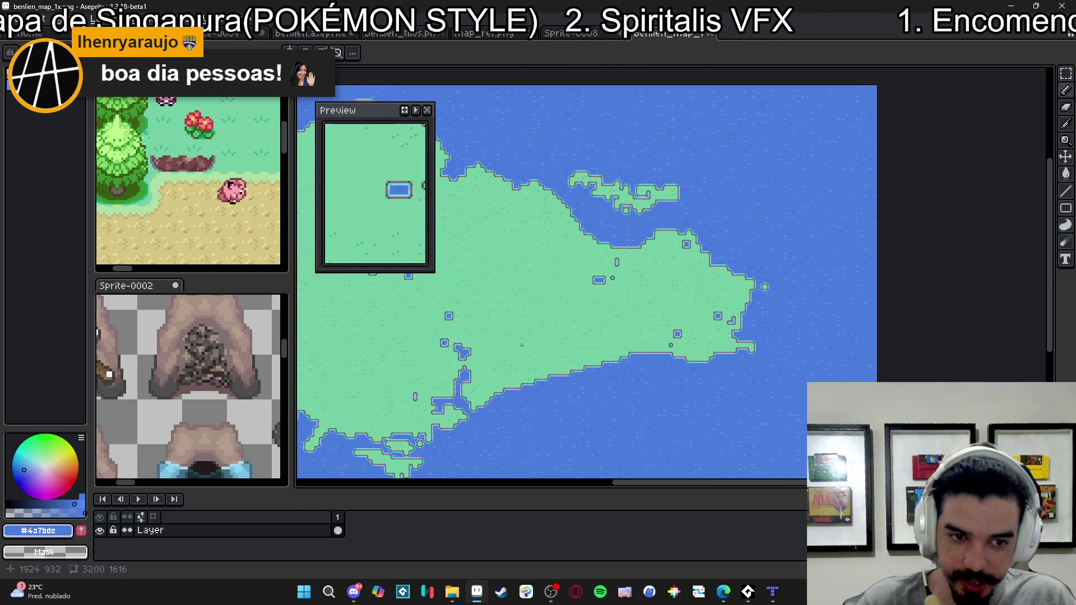
scroll(851, 326, "up", 4)
scroll(851, 325, "down", 4)
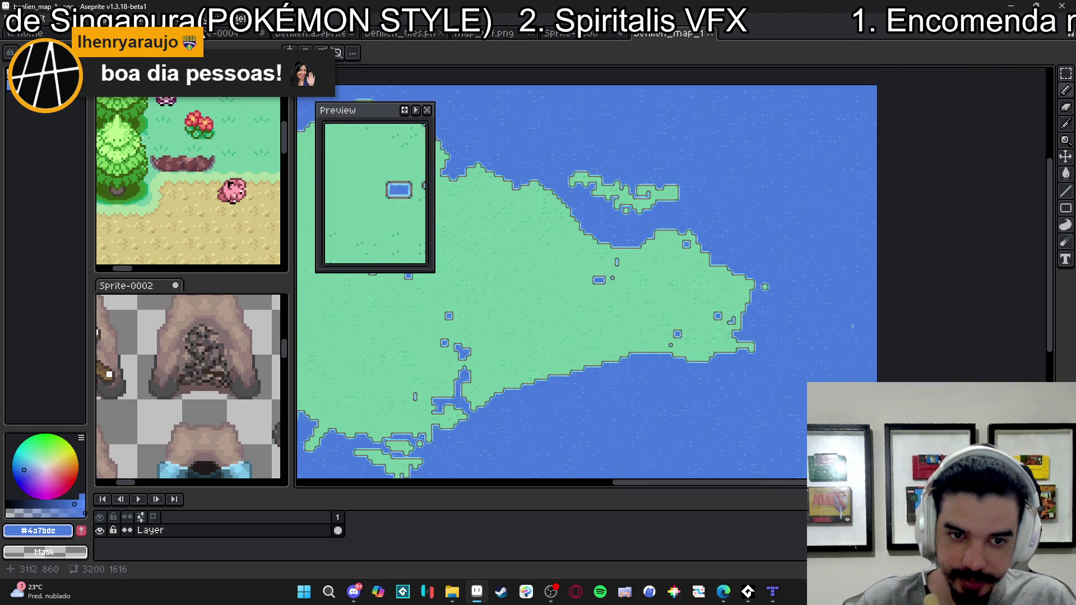
scroll(504, 364, "up", 2)
scroll(537, 343, "up", 2)
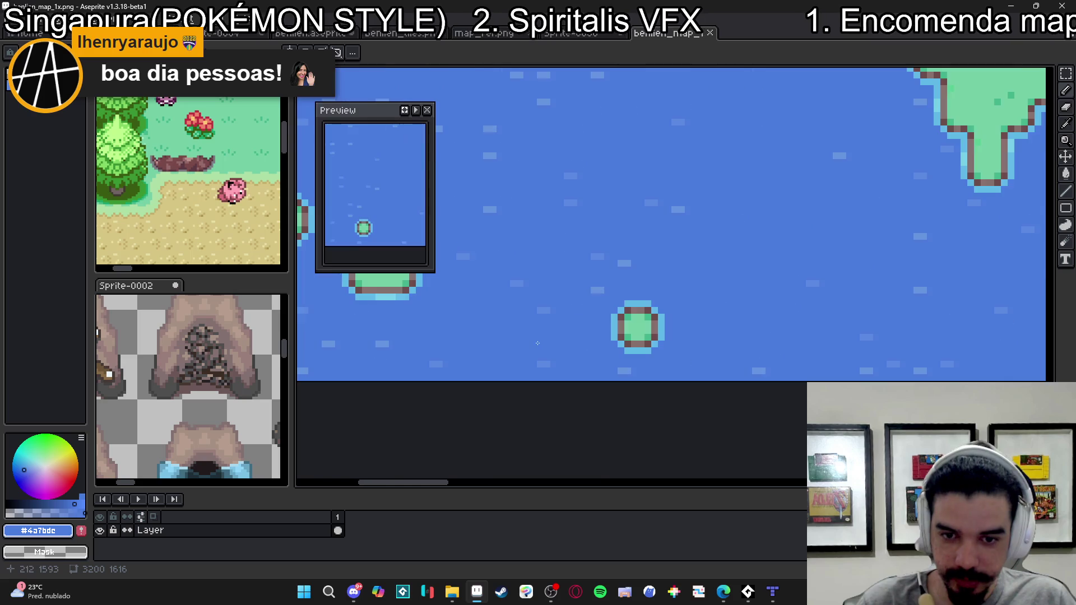
scroll(541, 343, "down", 3)
scroll(646, 280, "down", 1)
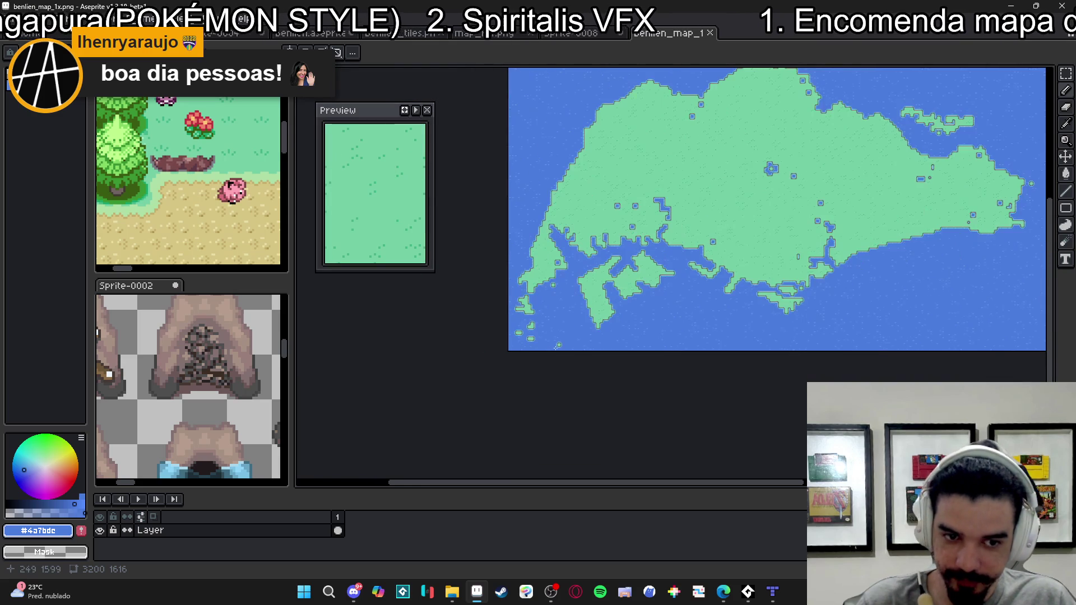
scroll(647, 280, "up", 3)
scroll(625, 347, "up", 1)
scroll(625, 347, "down", 3)
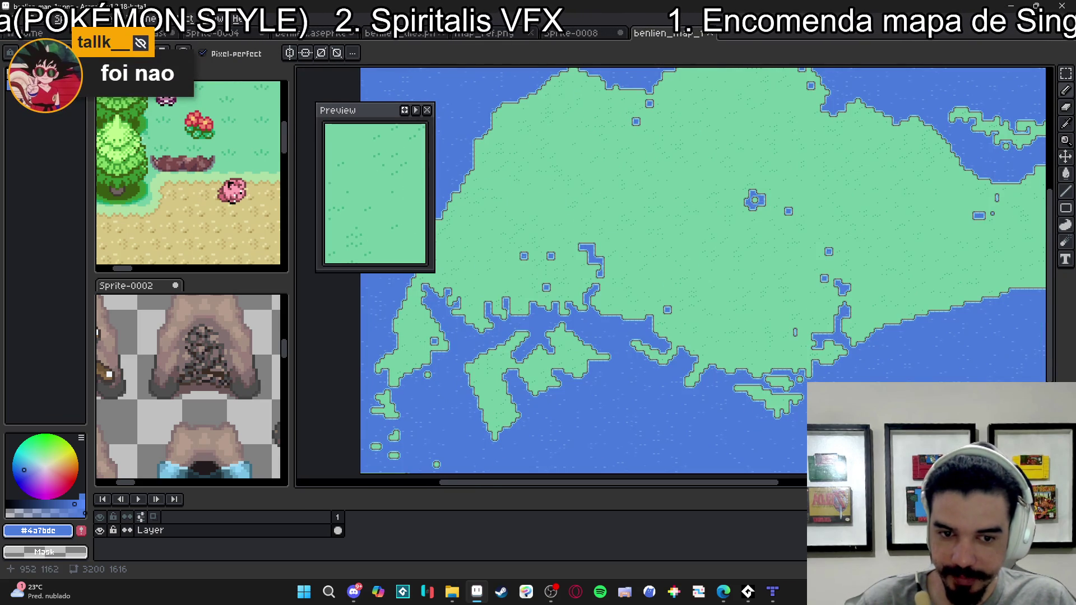
scroll(657, 342, "down", 1)
scroll(785, 281, "up", 3)
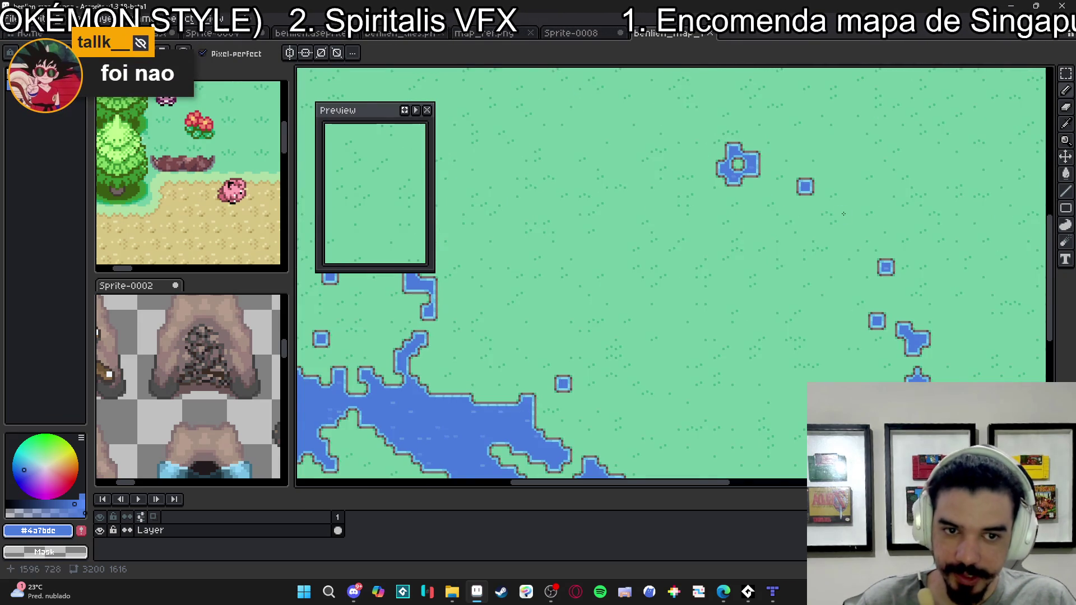
scroll(868, 264, "down", 2)
scroll(868, 265, "down", 1)
scroll(863, 275, "up", 3)
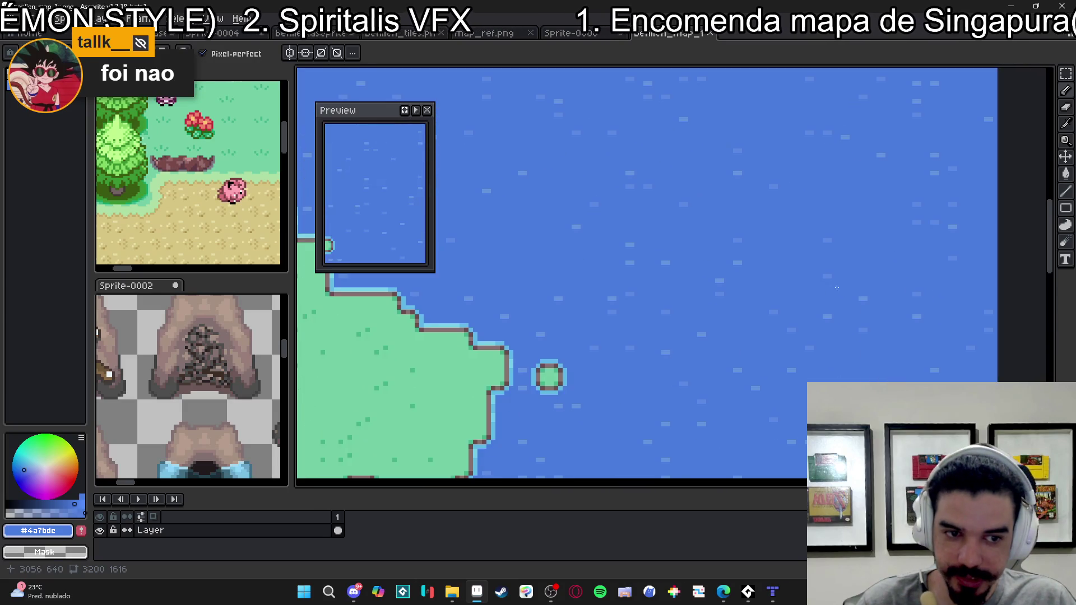
scroll(858, 286, "down", 1)
scroll(858, 287, "down", 2)
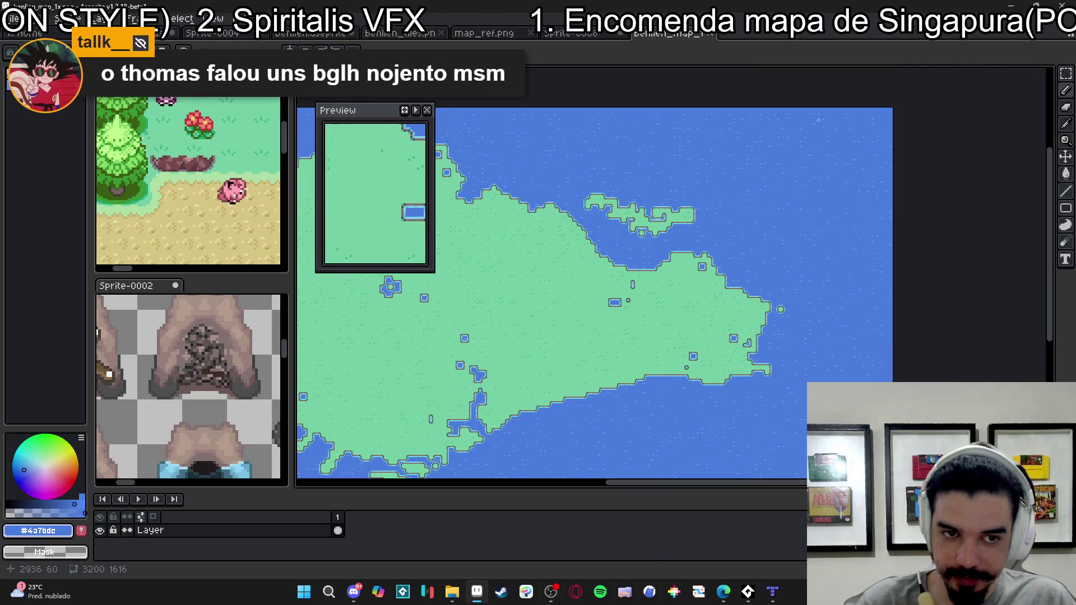
scroll(723, 119, "up", 3)
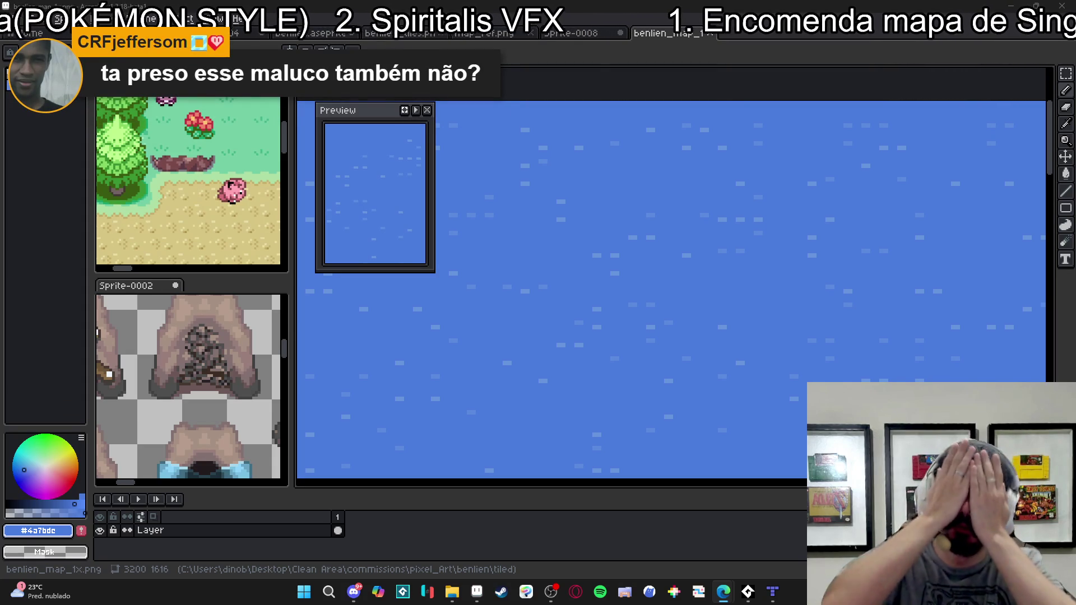
- Pan the map view and close the floating Preview window
scroll(543, 260, "down", 2)
scroll(542, 260, "down", 2)
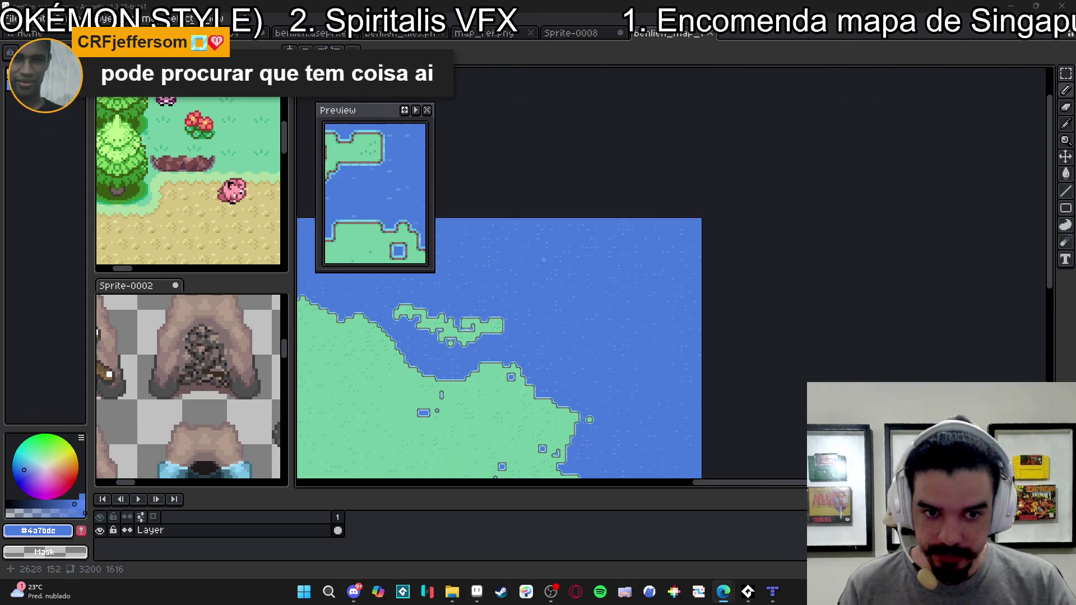
scroll(747, 246, "up", 3)
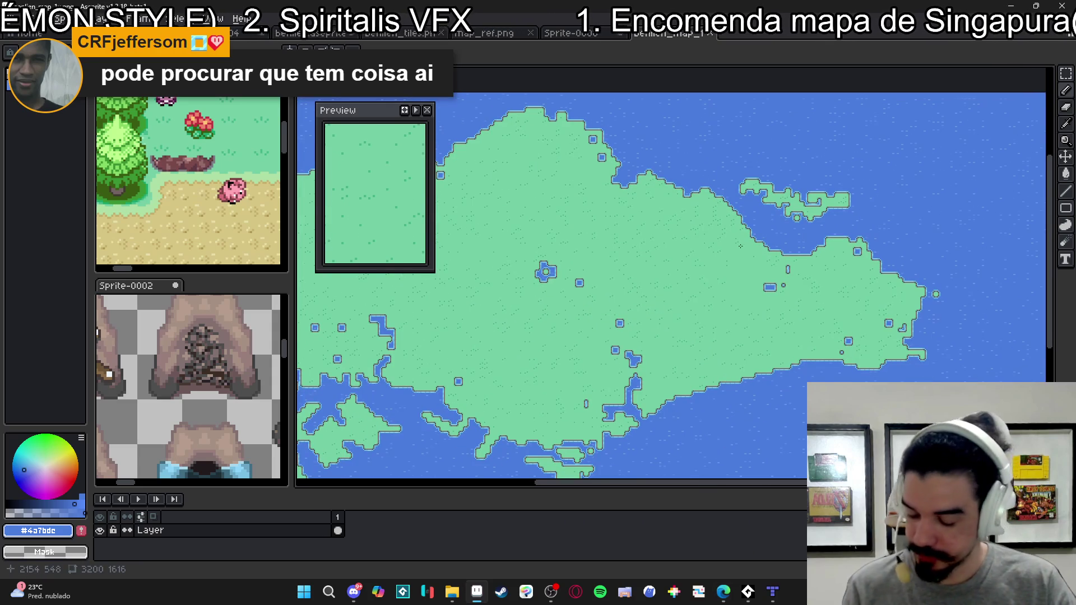
scroll(748, 246, "down", 3)
scroll(752, 236, "up", 3)
scroll(704, 248, "down", 3)
scroll(684, 265, "up", 3)
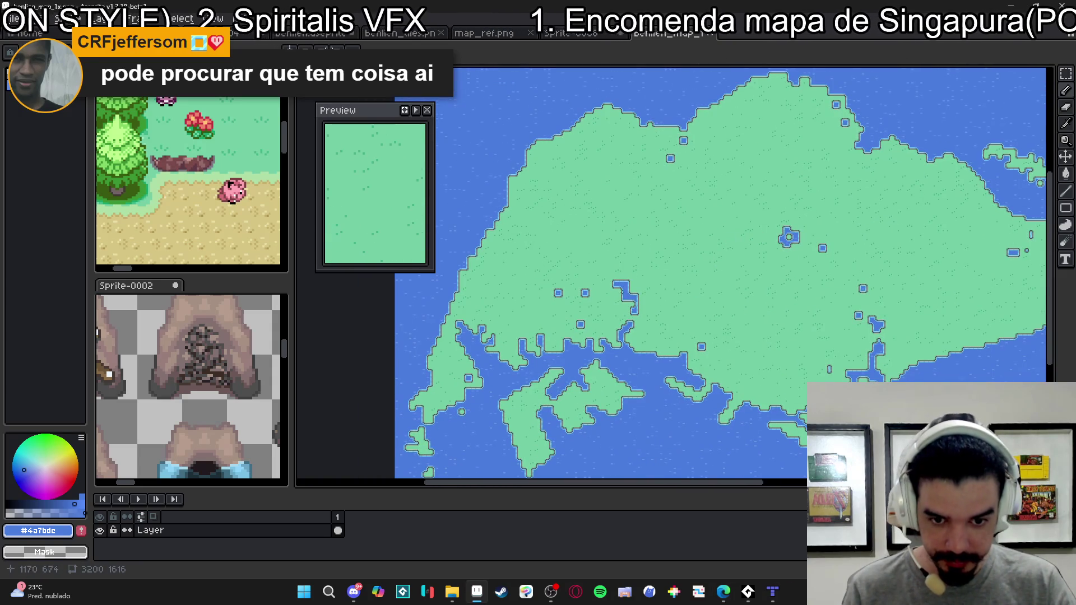
scroll(489, 379, "up", 2)
scroll(489, 380, "down", 2)
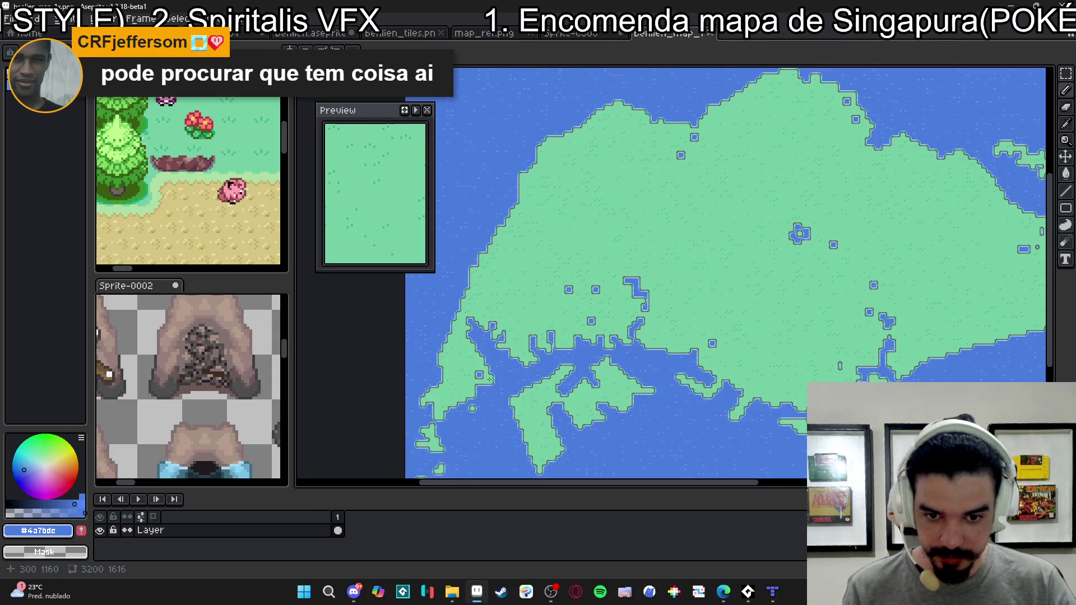
scroll(588, 312, "down", 2)
scroll(520, 374, "up", 2)
scroll(504, 377, "down", 2)
scroll(653, 377, "up", 3)
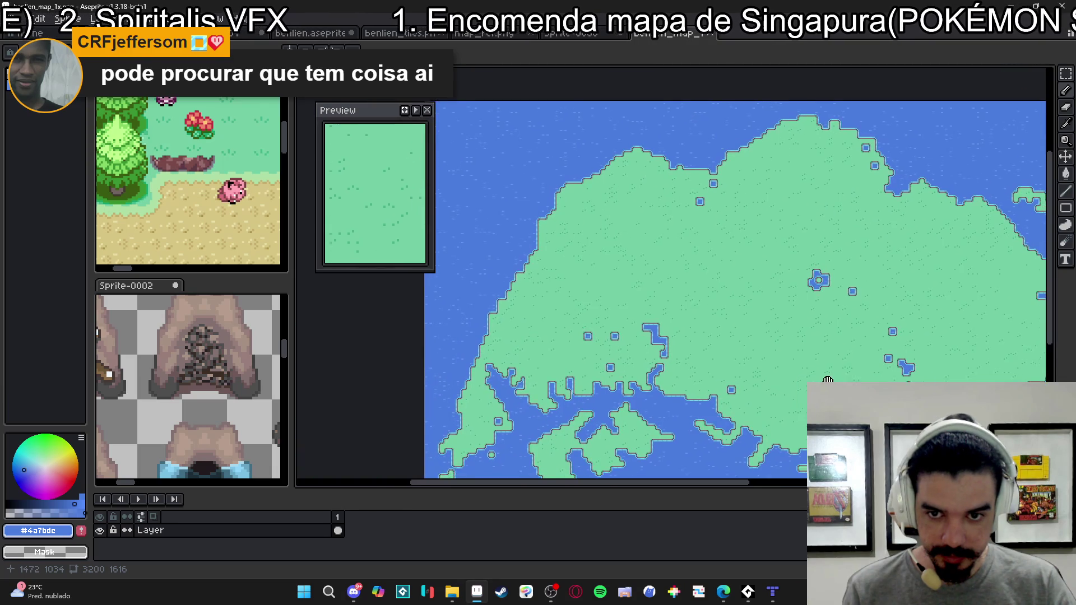
left_click_drag(832, 382, 799, 345)
left_click(427, 110)
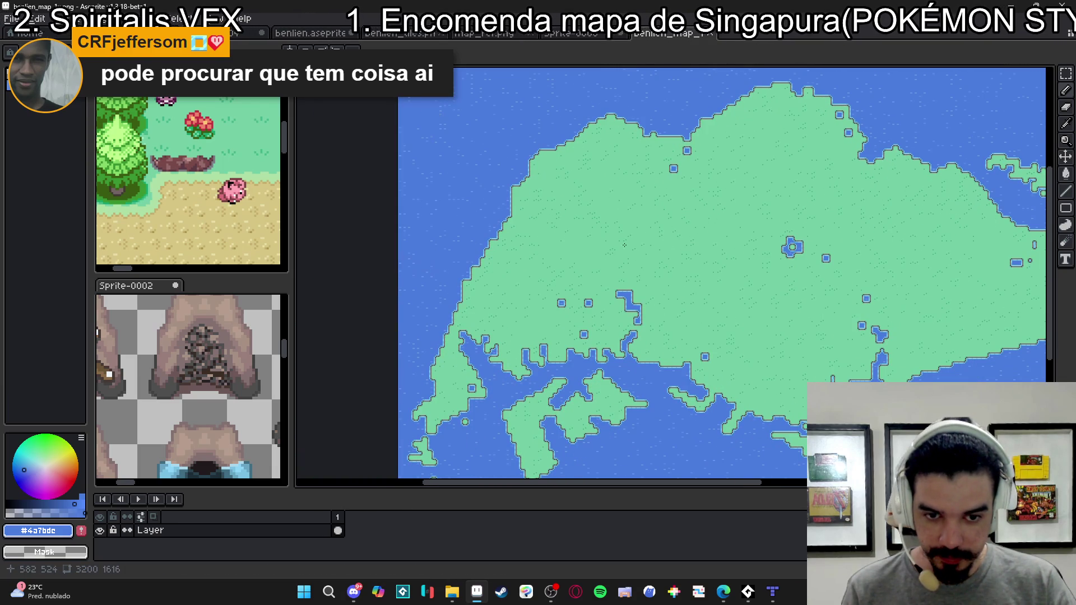
- Inspect the island's jagged southern coastline, inlets and southern islets up close
scroll(598, 231, "down", 2)
scroll(664, 179, "up", 3)
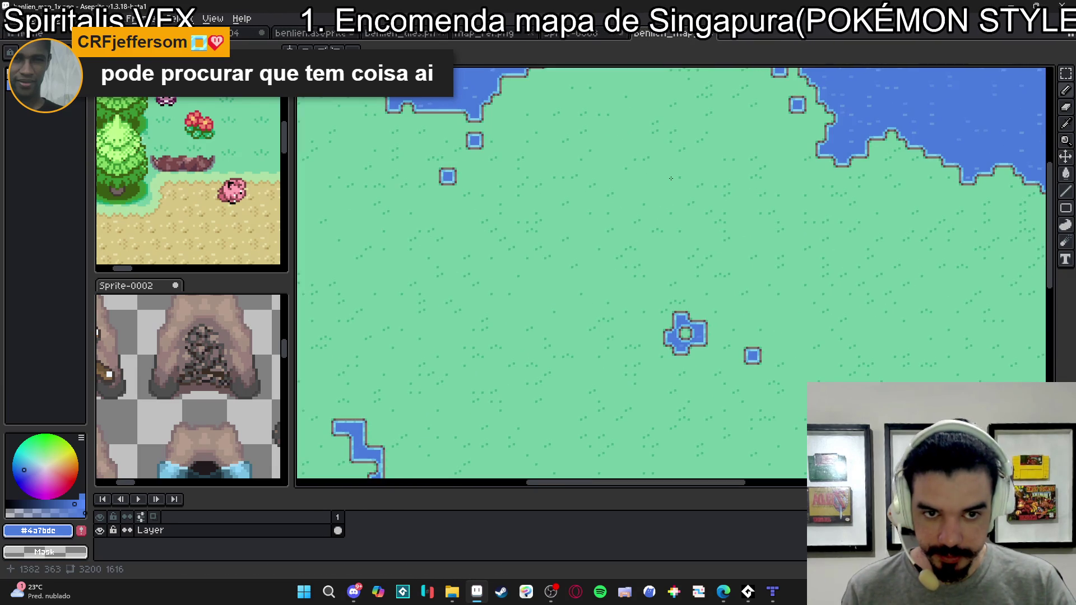
scroll(671, 179, "down", 2)
scroll(670, 180, "down", 1)
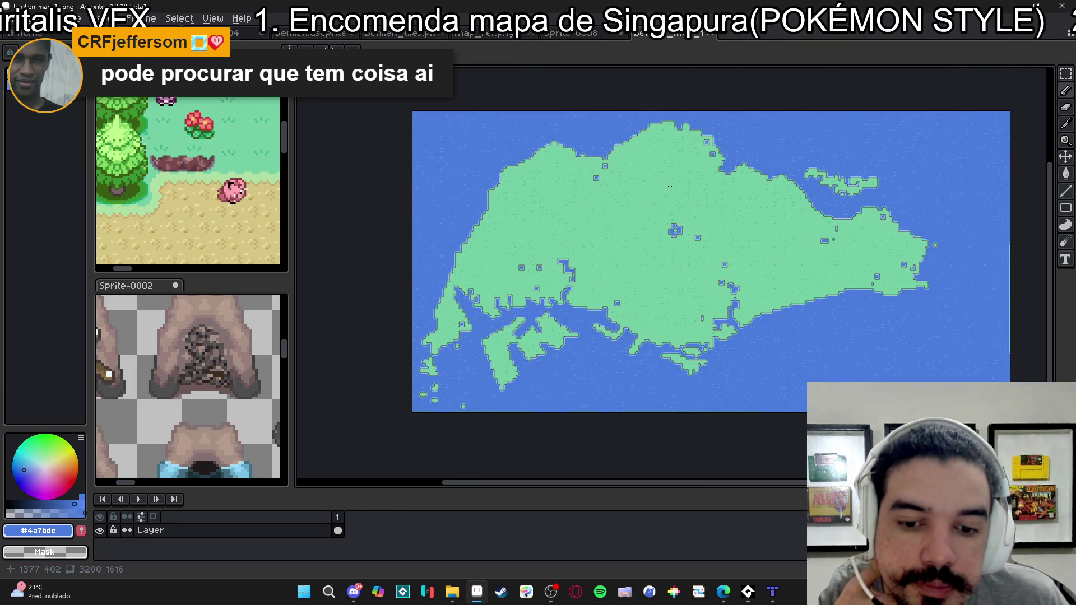
scroll(670, 185, "up", 1)
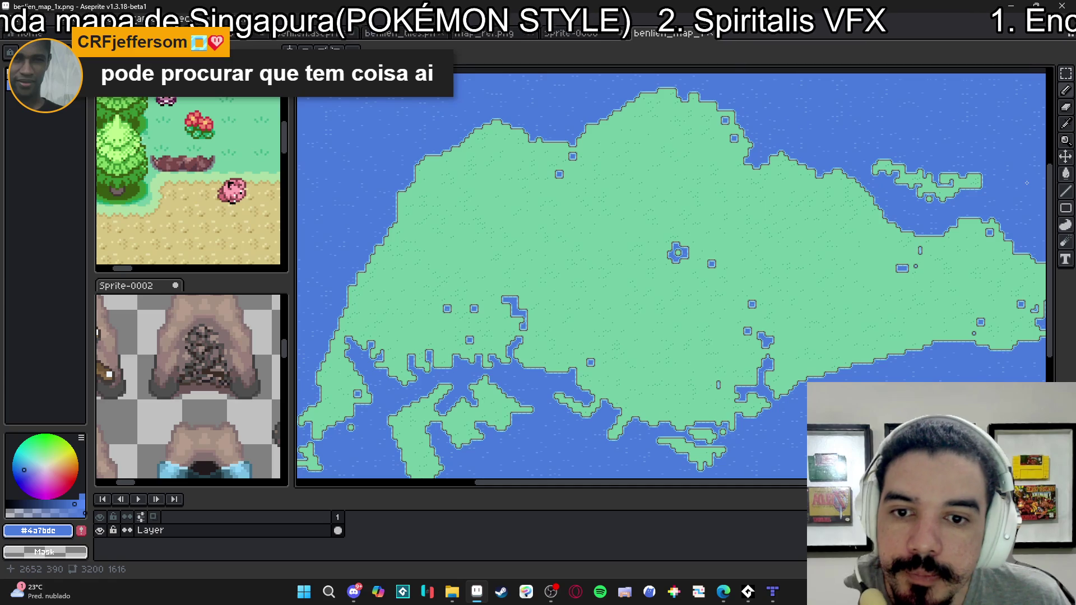
scroll(904, 331, "up", 1)
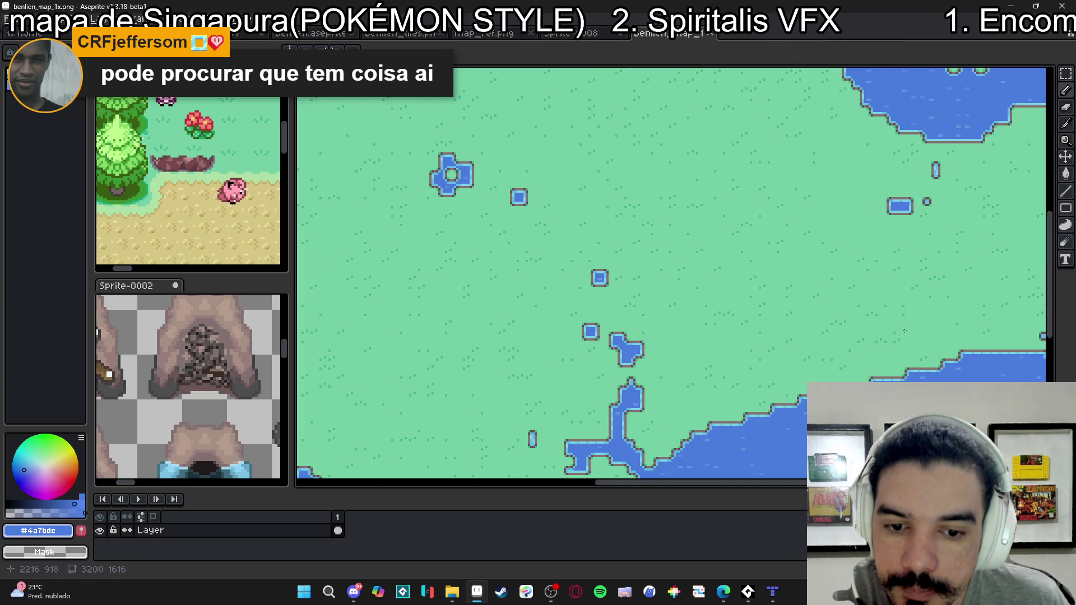
scroll(904, 331, "down", 3)
scroll(900, 302, "up", 3)
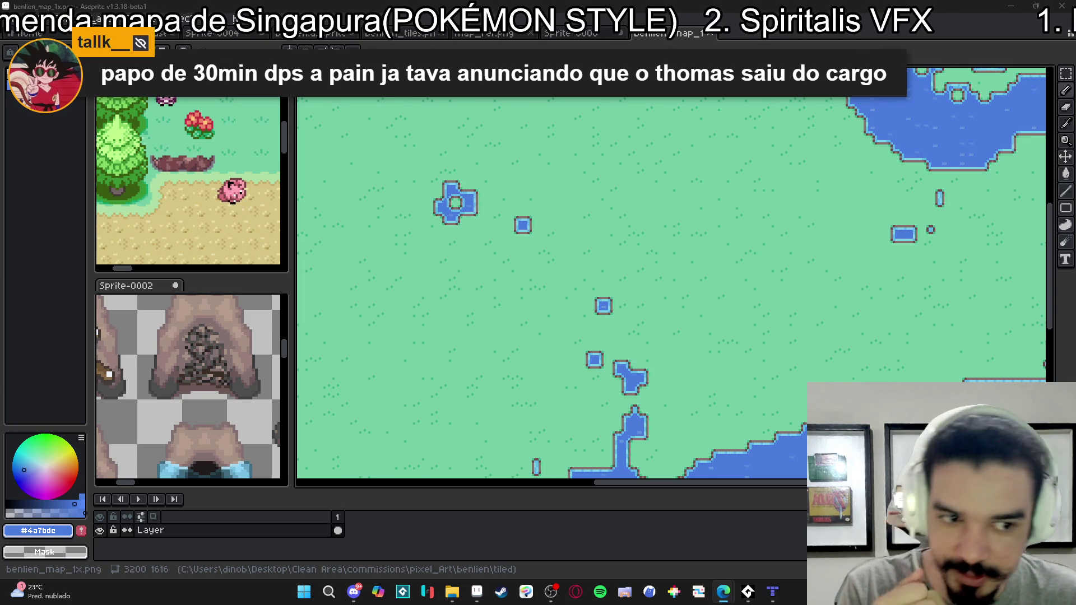
scroll(461, 340, "down", 2)
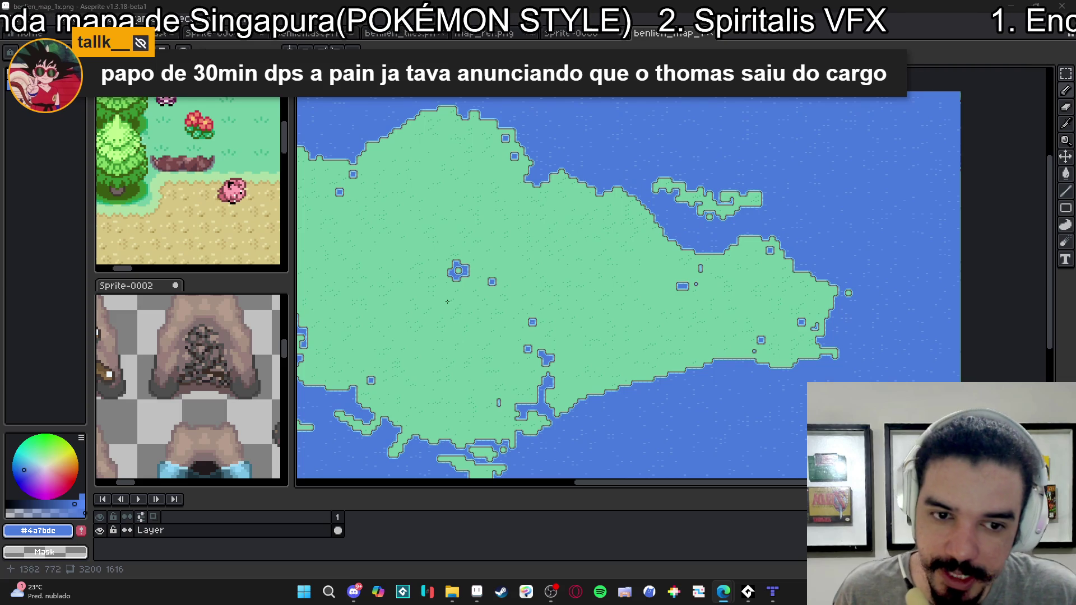
scroll(504, 297, "up", 1)
scroll(729, 314, "up", 1)
scroll(784, 325, "down", 1)
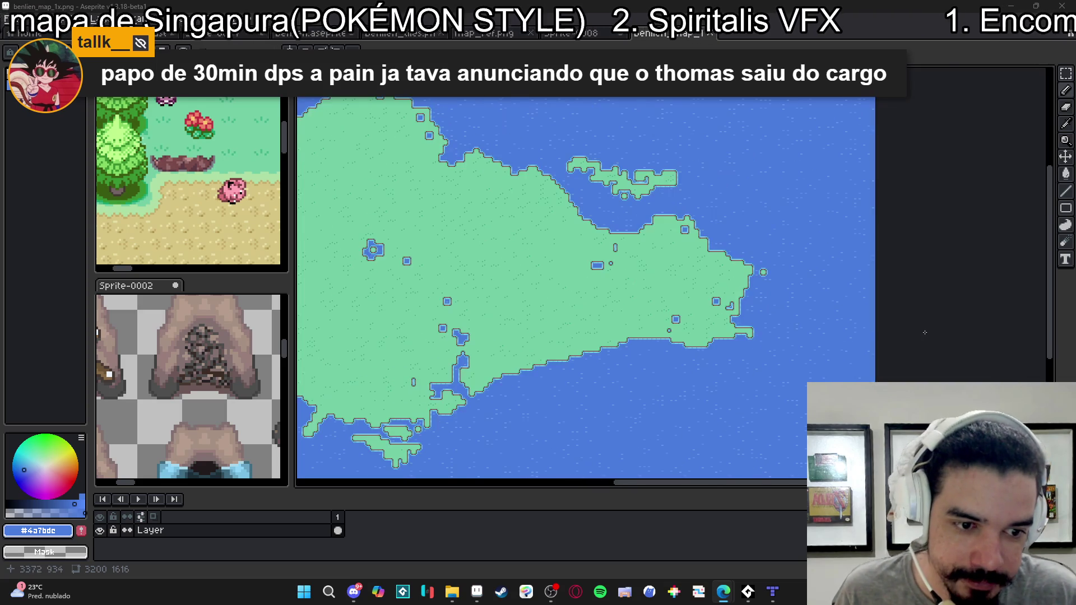
scroll(863, 336, "up", 1)
scroll(863, 336, "down", 1)
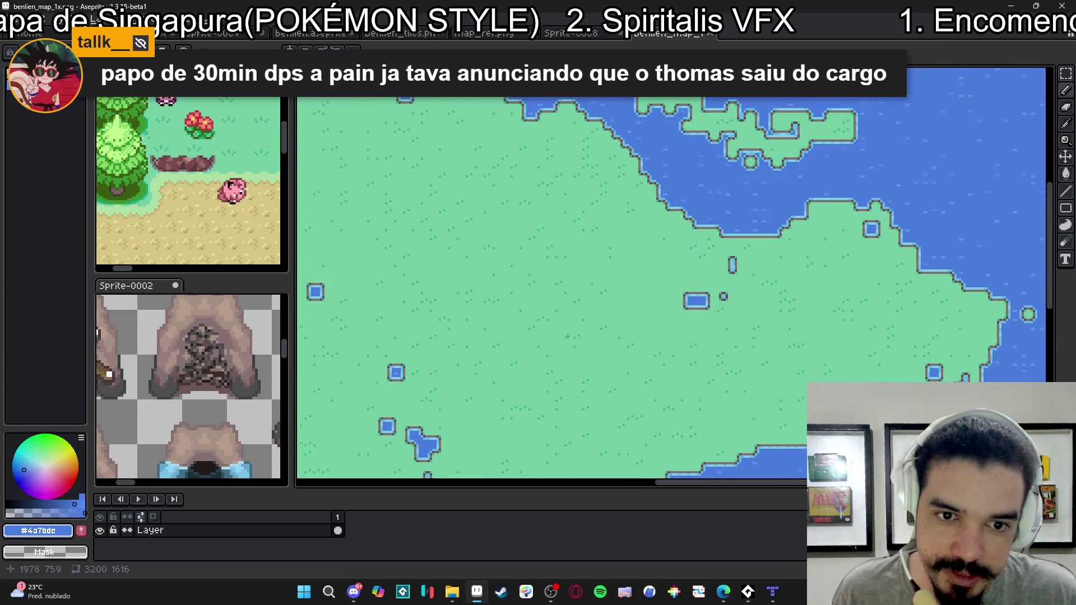
scroll(611, 333, "up", 1)
scroll(611, 333, "down", 1)
scroll(672, 292, "down", 1)
scroll(728, 269, "up", 1)
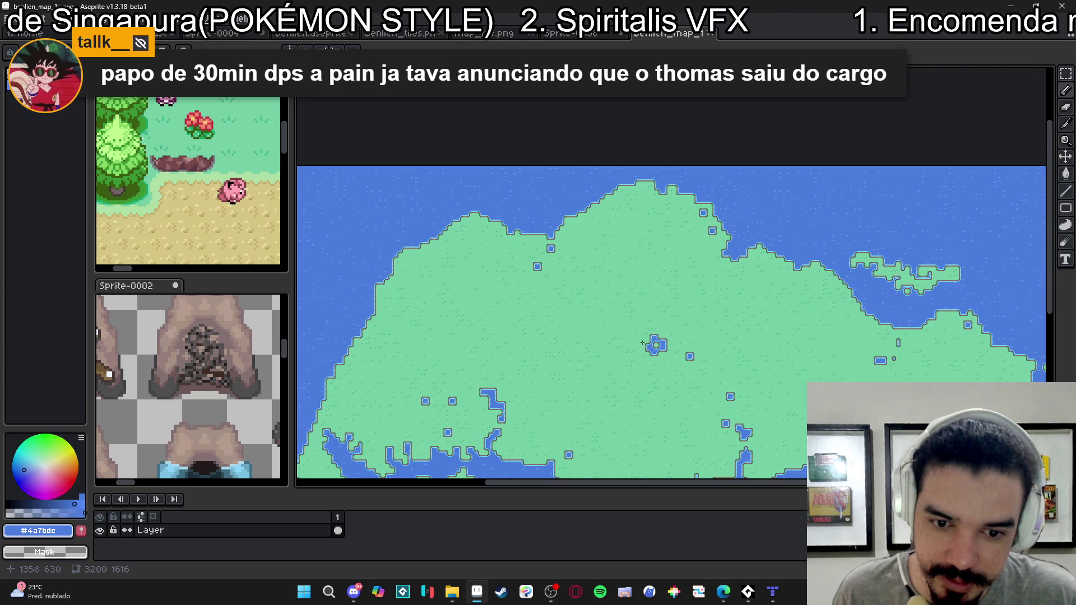
scroll(761, 263, "up", 1)
scroll(597, 316, "up", 1)
scroll(596, 315, "down", 1)
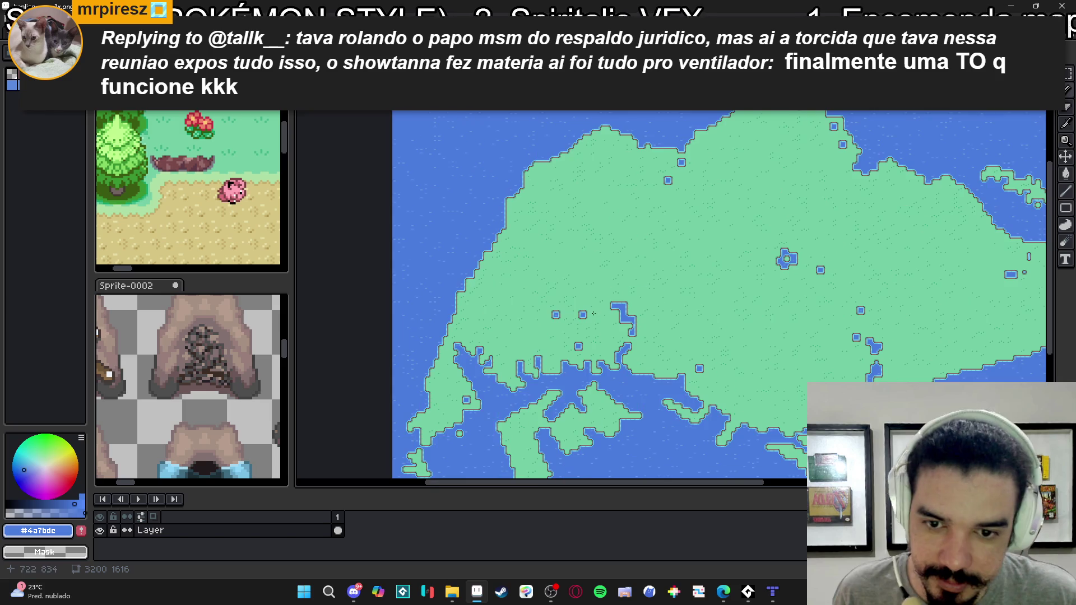
left_click_drag(503, 325, 550, 271)
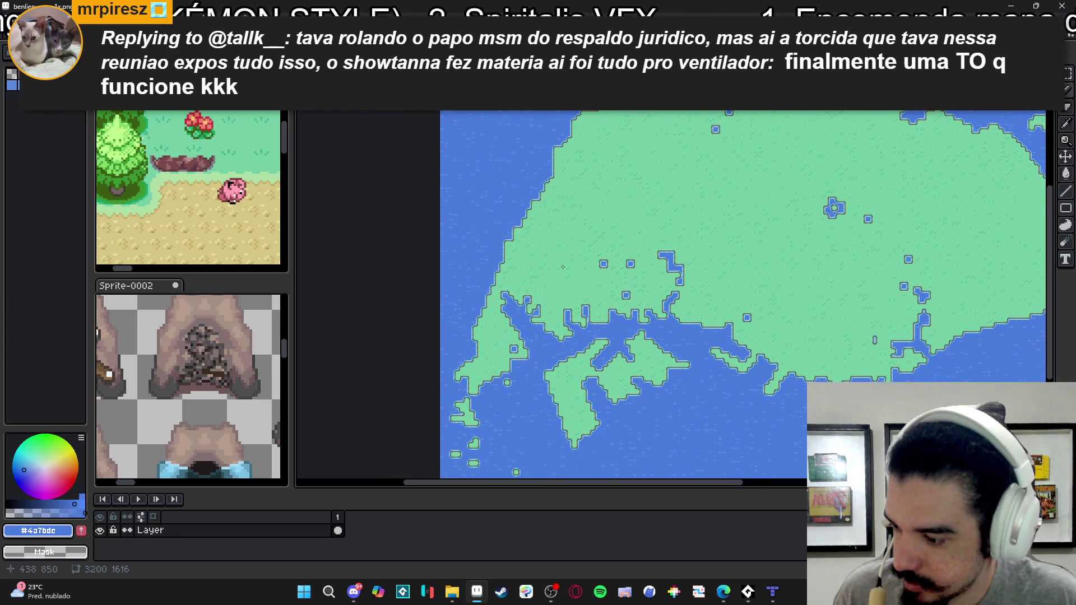
scroll(566, 269, "up", 1)
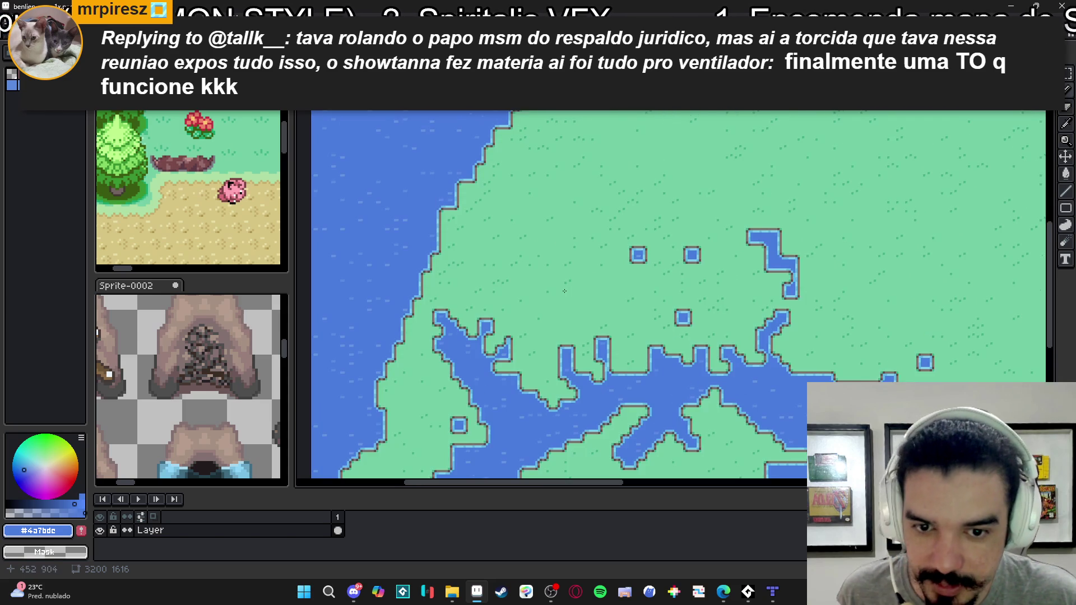
scroll(564, 291, "down", 1)
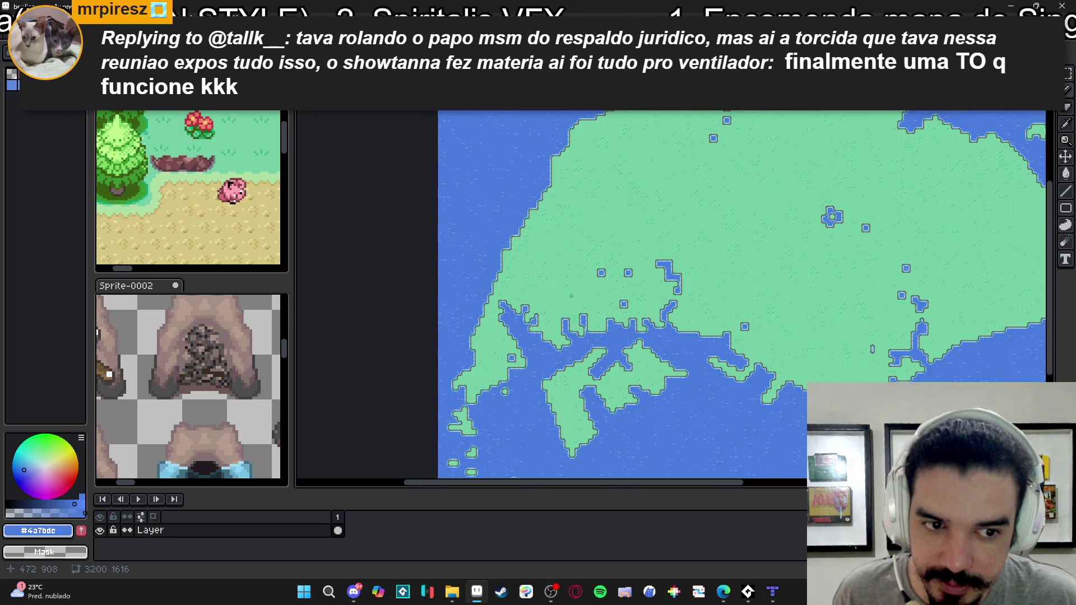
scroll(571, 292, "up", 1)
scroll(608, 302, "down", 1)
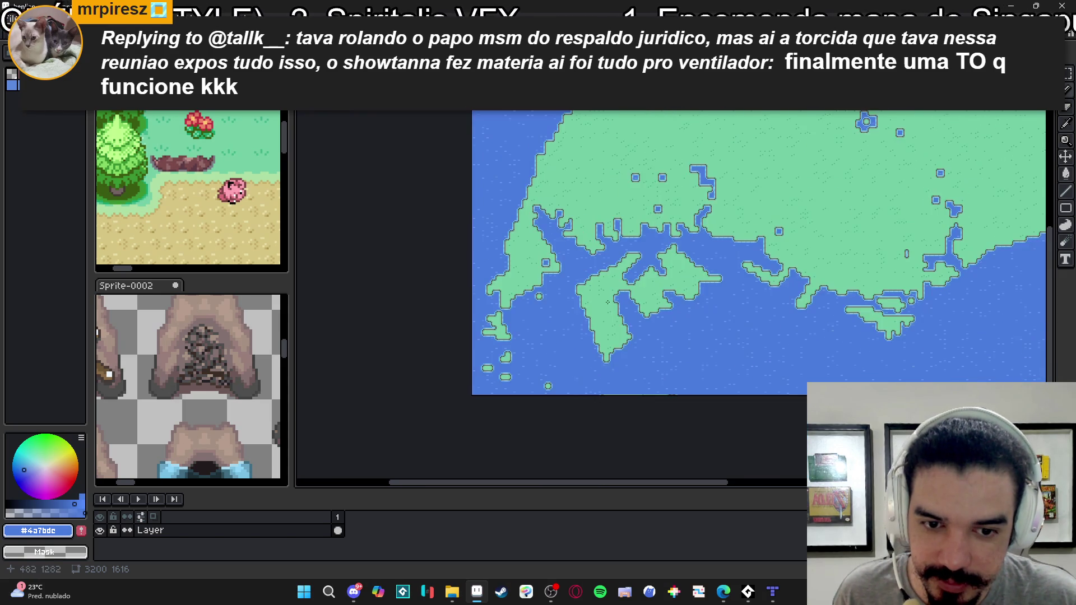
left_click_drag(607, 302, 511, 395)
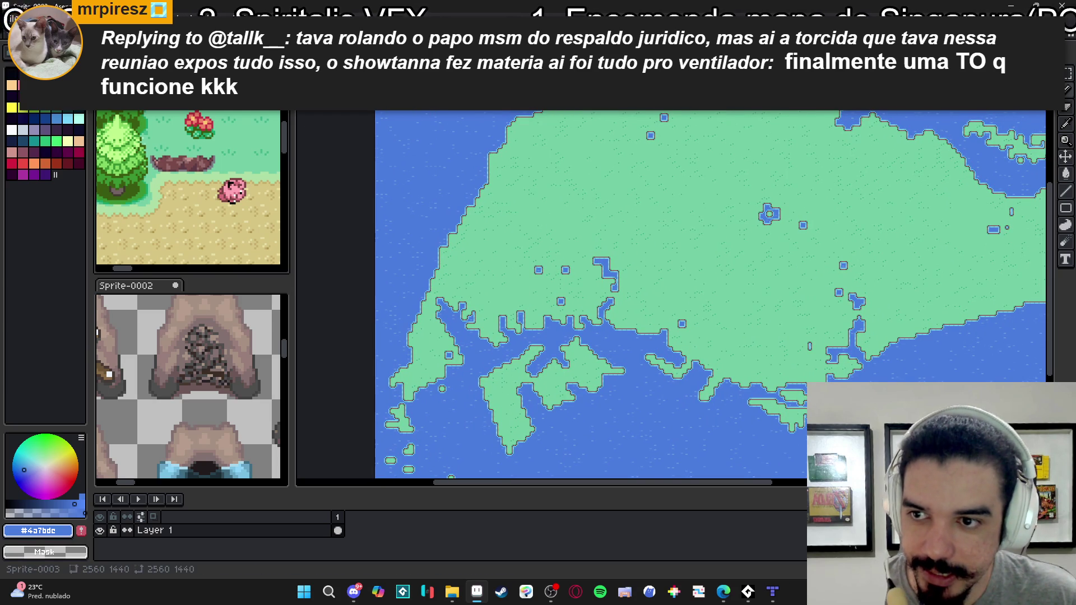
- Cycle through the open sprite documents from Sprite-0002 to Sprite-0003
left_click(155, 300)
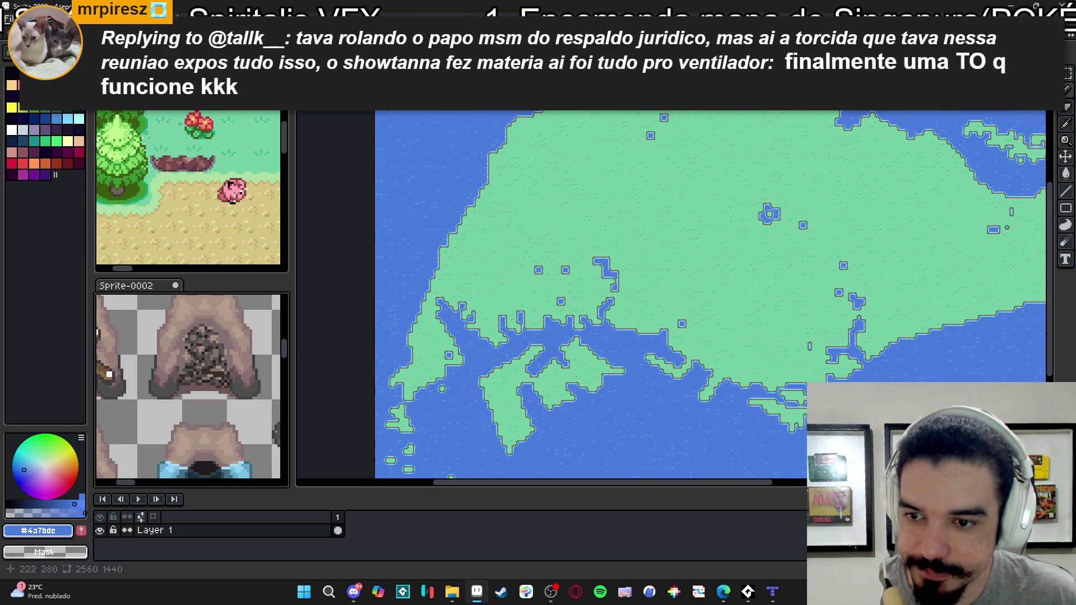
scroll(192, 191, "down", 2)
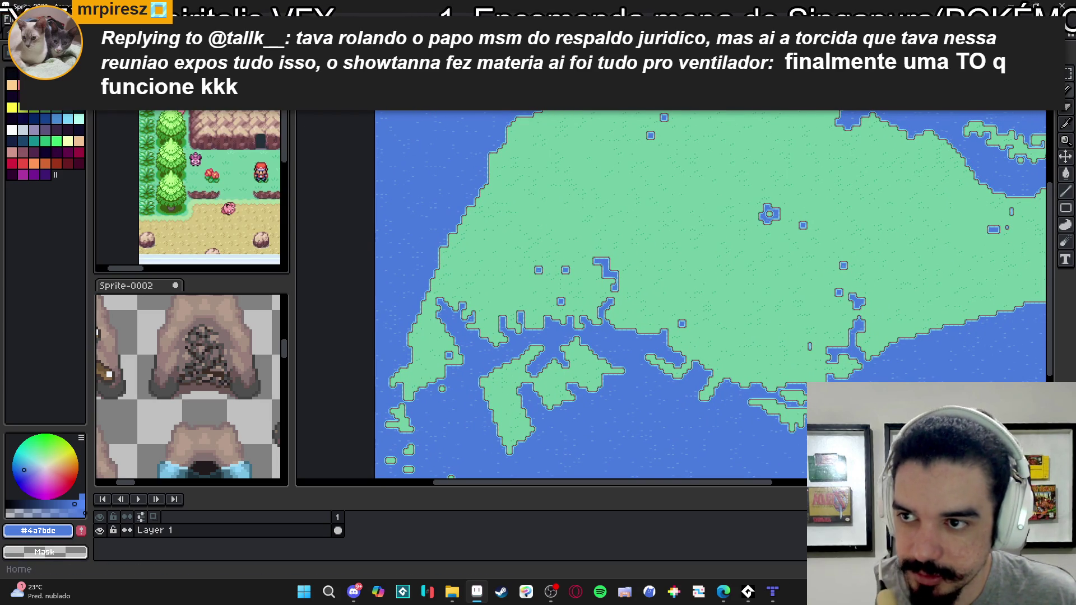
left_click(34, 32)
left_click(235, 32)
key("ctrl+Tab")
key("ctrl+Tab")
- In a first file dialog, create a new 're' folder, pick png type and enter 'ref_'
key("alt+f")
key("o")
left_click(462, 436)
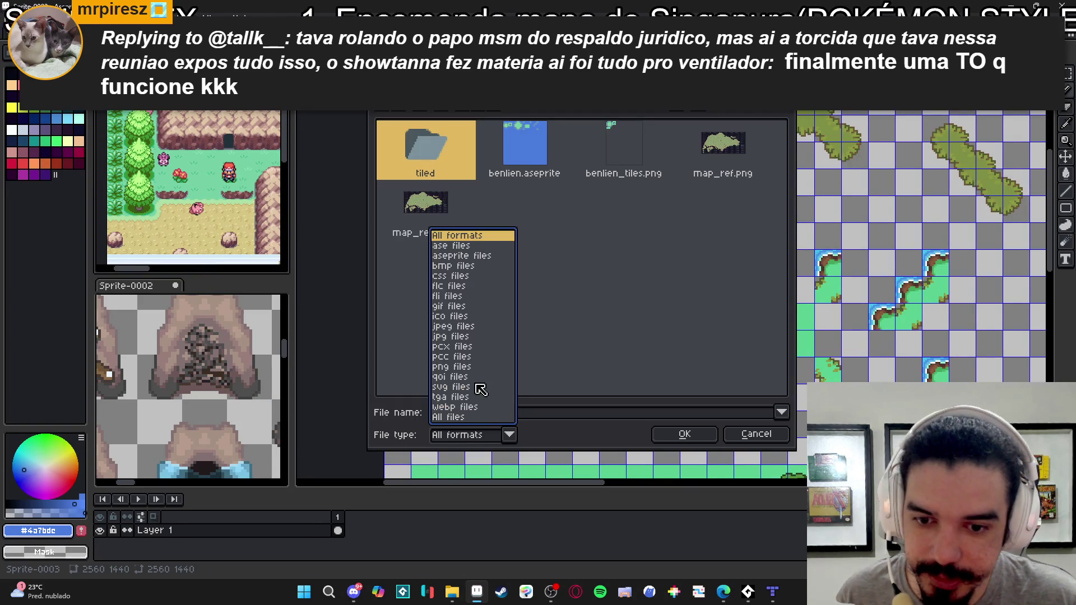
key("Escape")
left_click(440, 115)
type("re")
left_click(586, 278)
left_click(492, 436)
left_click(472, 367)
left_click(510, 413)
type("ref_")
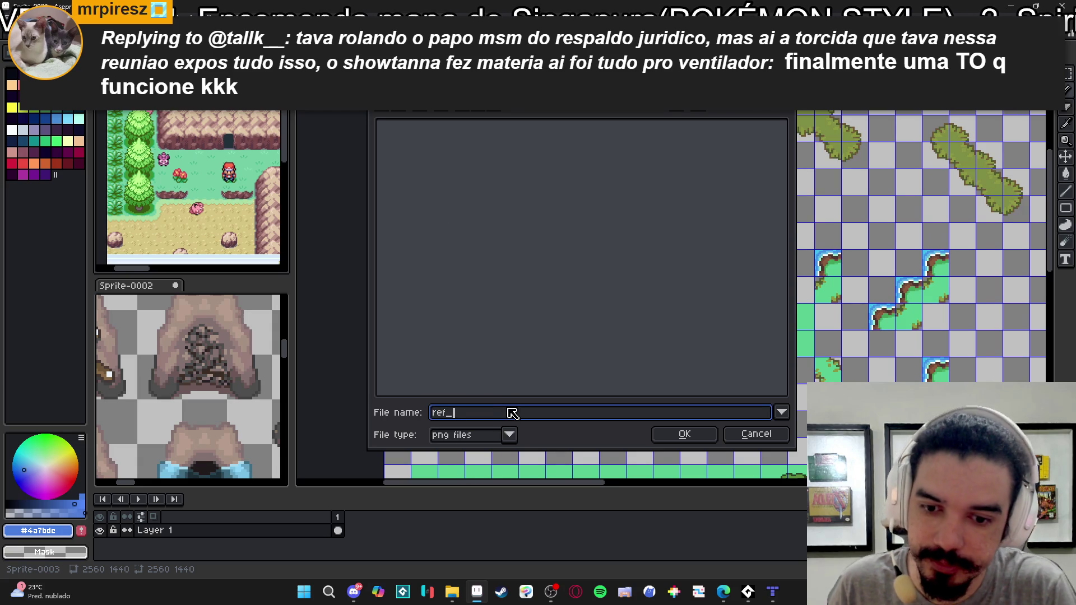
key("Return")
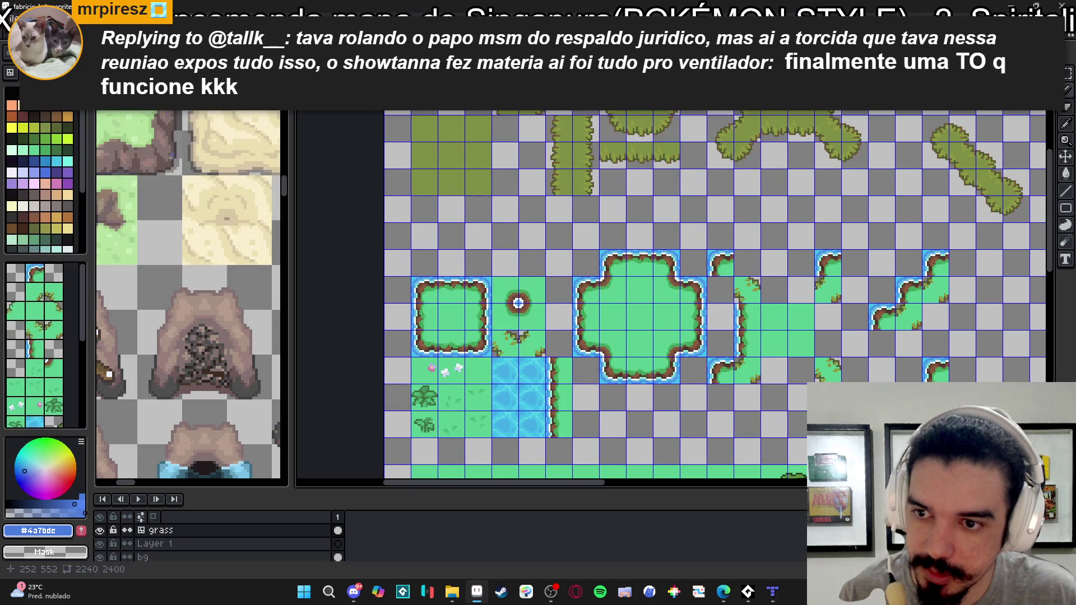
- Save the image as ref_2.png inside the benlien > refs folder
key("ctrl+o")
left_click(452, 436)
key("shift+Tab")
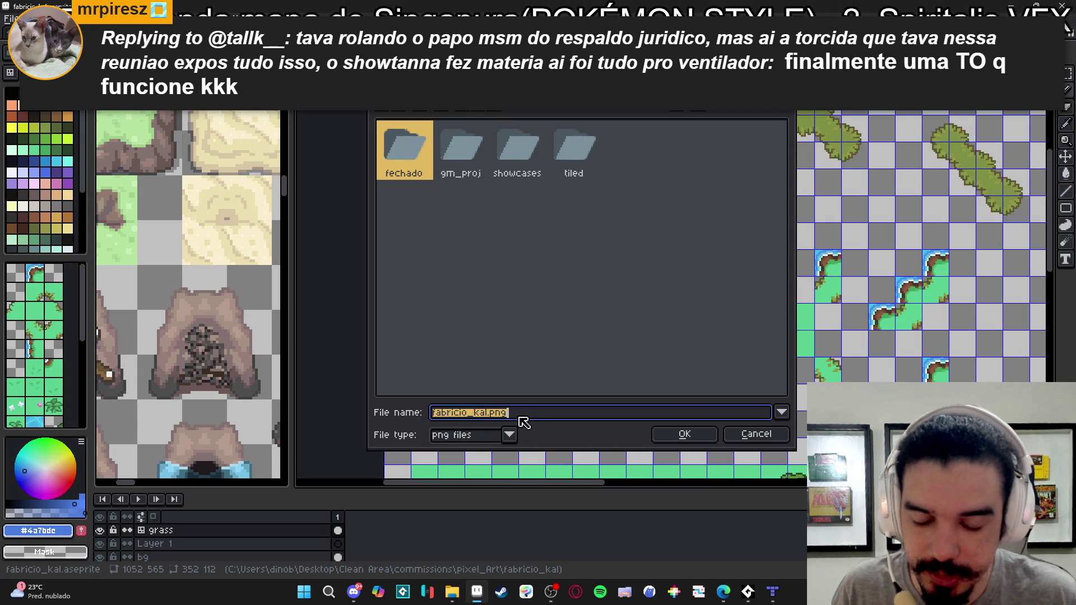
type("ref_2")
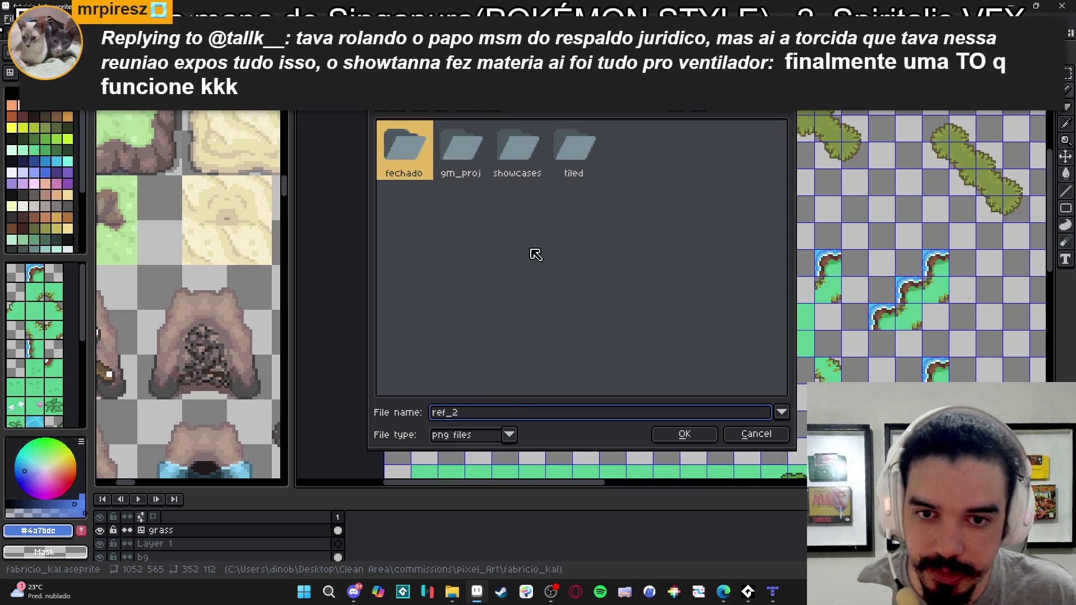
left_click(415, 108)
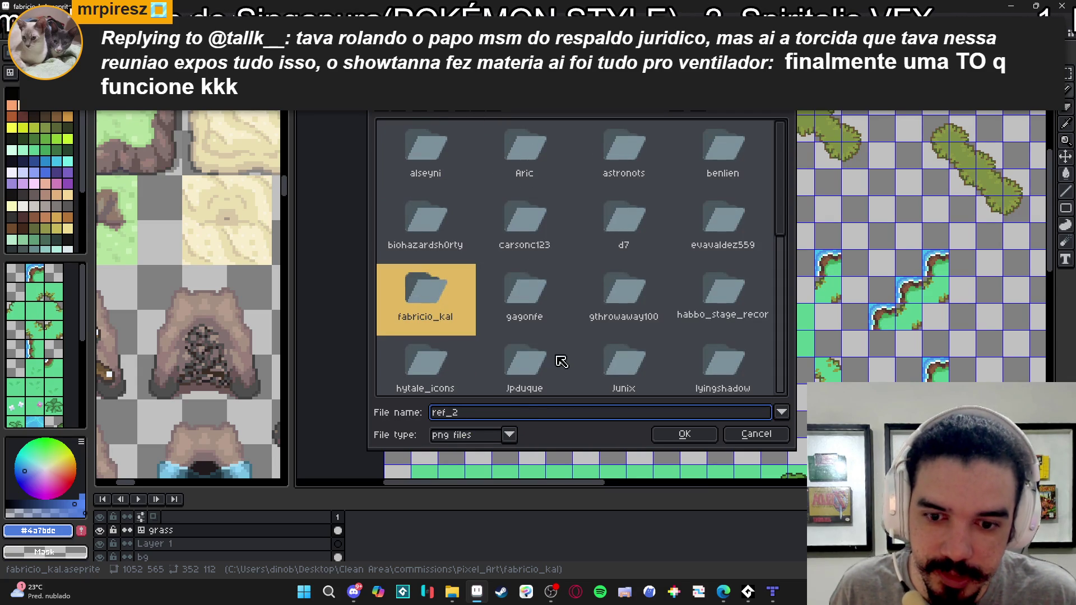
scroll(581, 233, "down", 1)
scroll(581, 234, "up", 2)
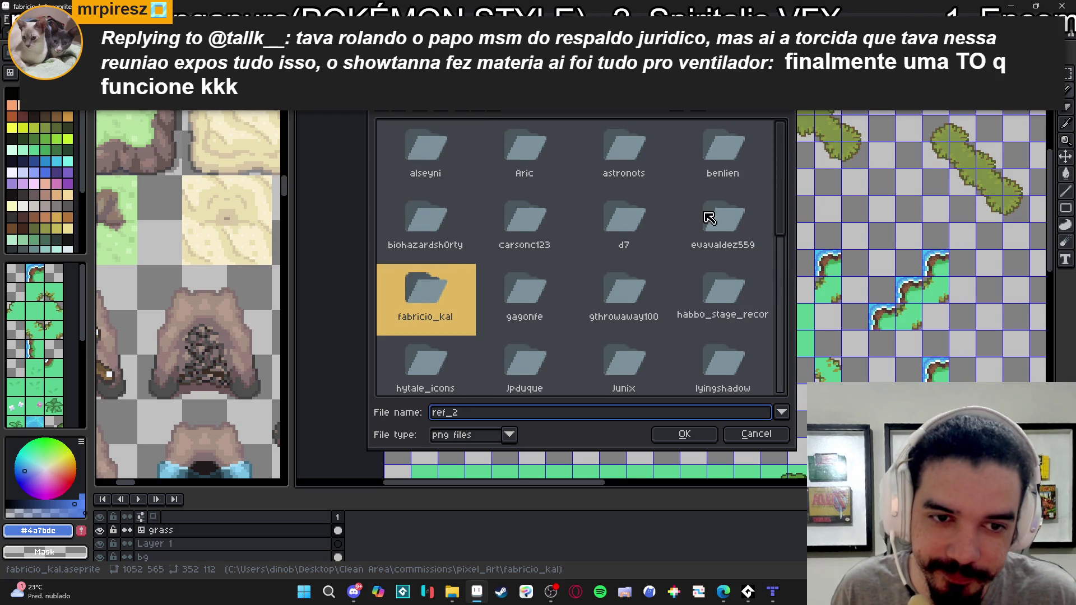
scroll(659, 269, "down", 3)
scroll(660, 270, "up", 1)
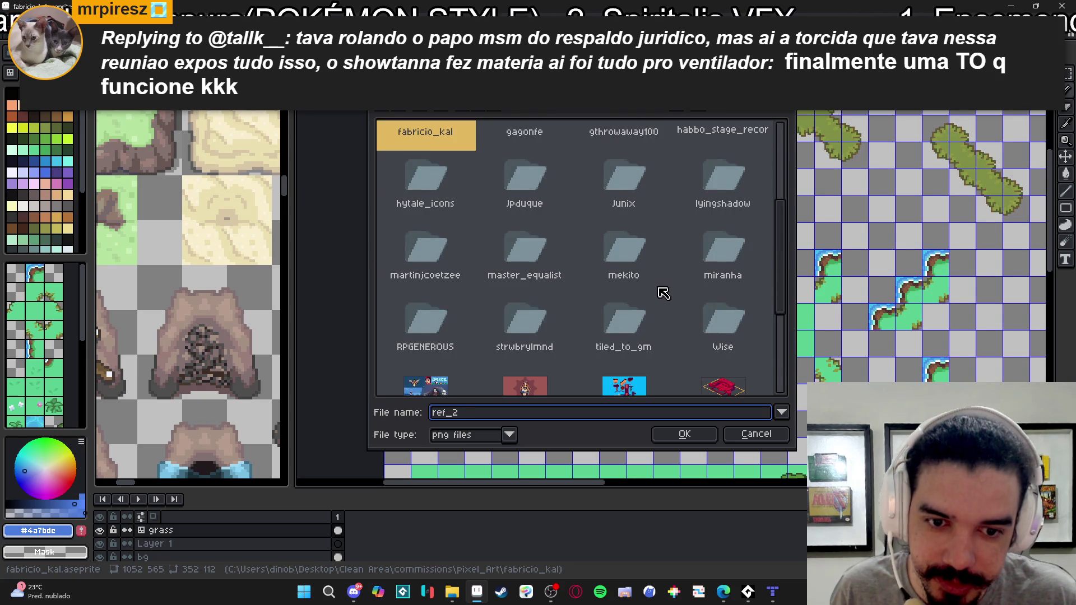
scroll(663, 293, "down", 2)
scroll(668, 289, "up", 5)
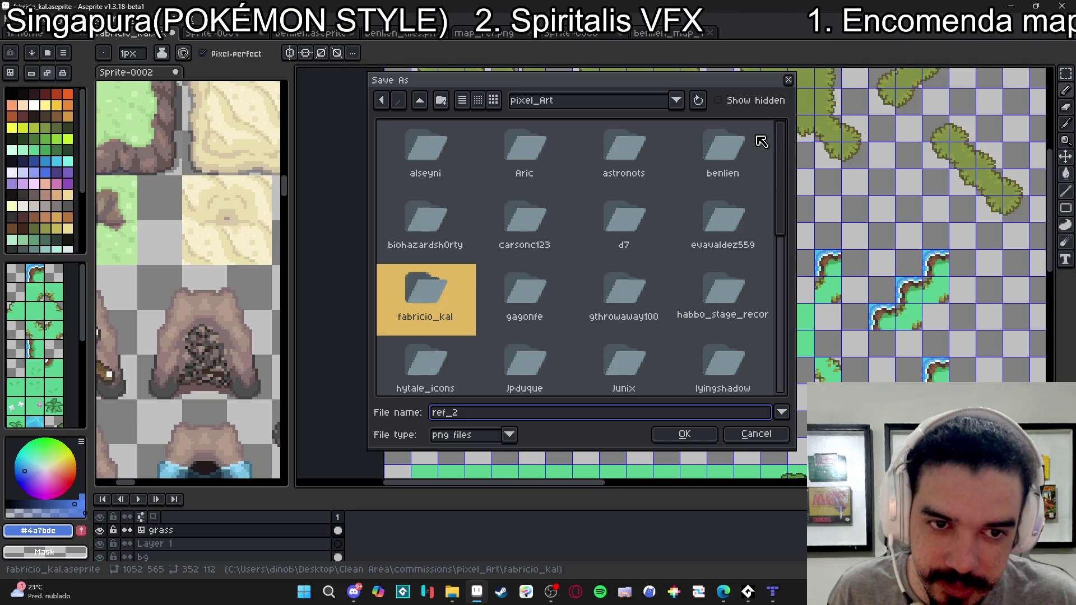
double_click(737, 144)
double_click(451, 173)
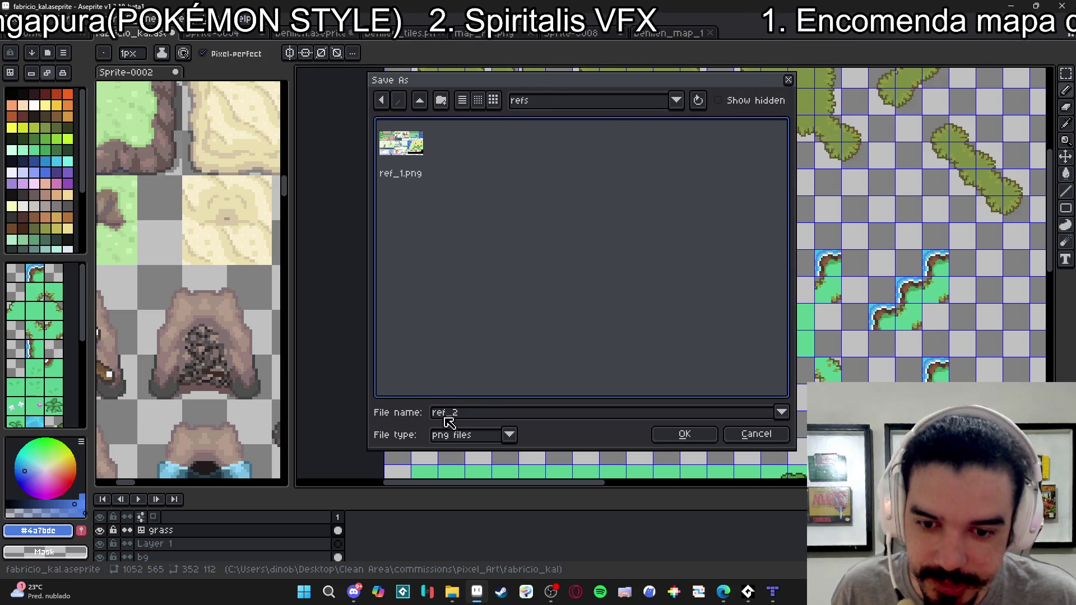
left_click(685, 434)
- Close Sprite-0002, ref_2.png, Sprite-0004 and benlien.aseprite, discarding unsaved changes
left_click(175, 72)
left_click(538, 320)
left_click(171, 34)
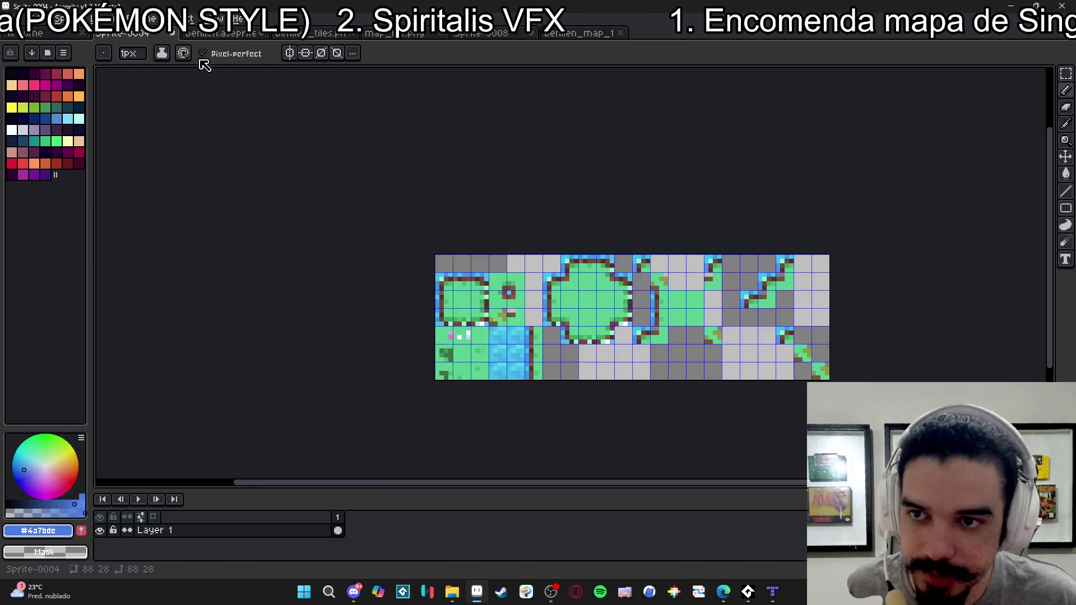
left_click(172, 34)
left_click(566, 327)
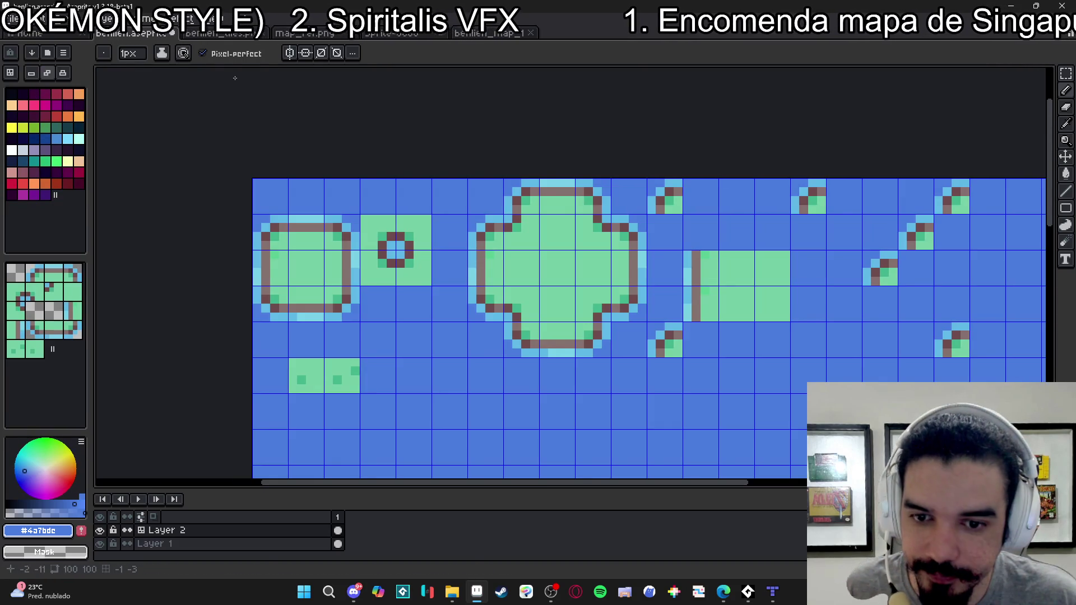
key("ctrl+w")
left_click(538, 322)
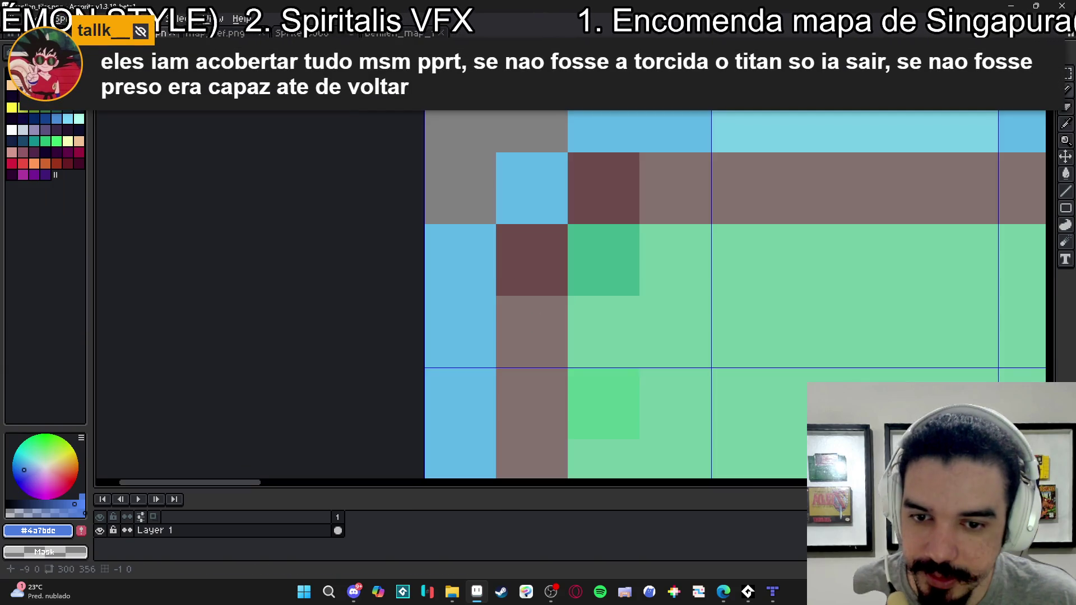
key("ctrl+w")
key("ctrl+w")
- Return to the benlien_map_1 document and zoom around the whole Singapore island map
left_click(213, 33)
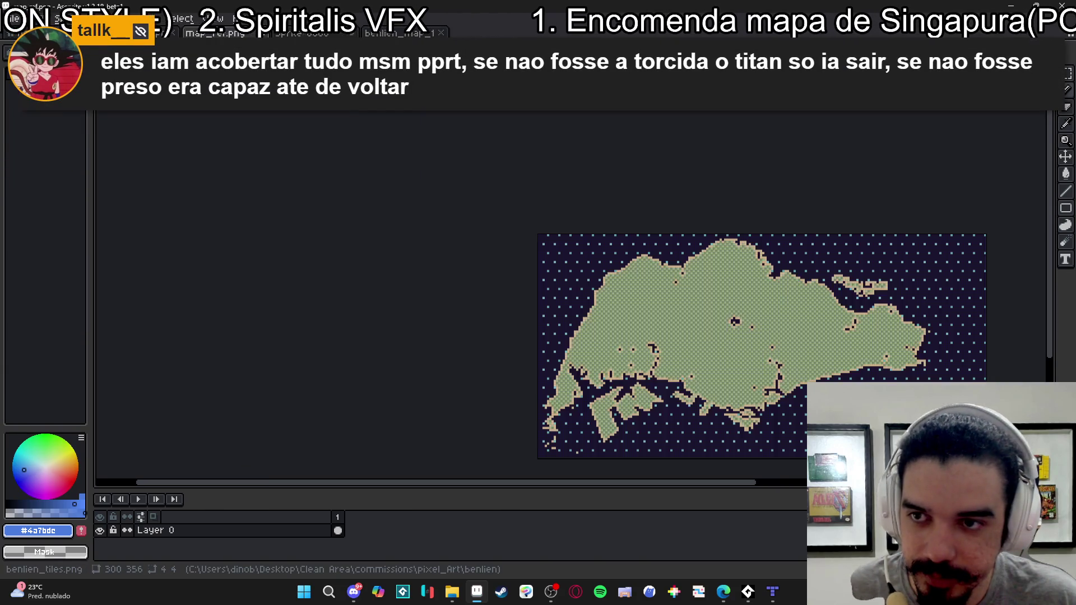
left_click(402, 34)
scroll(647, 265, "down", 1)
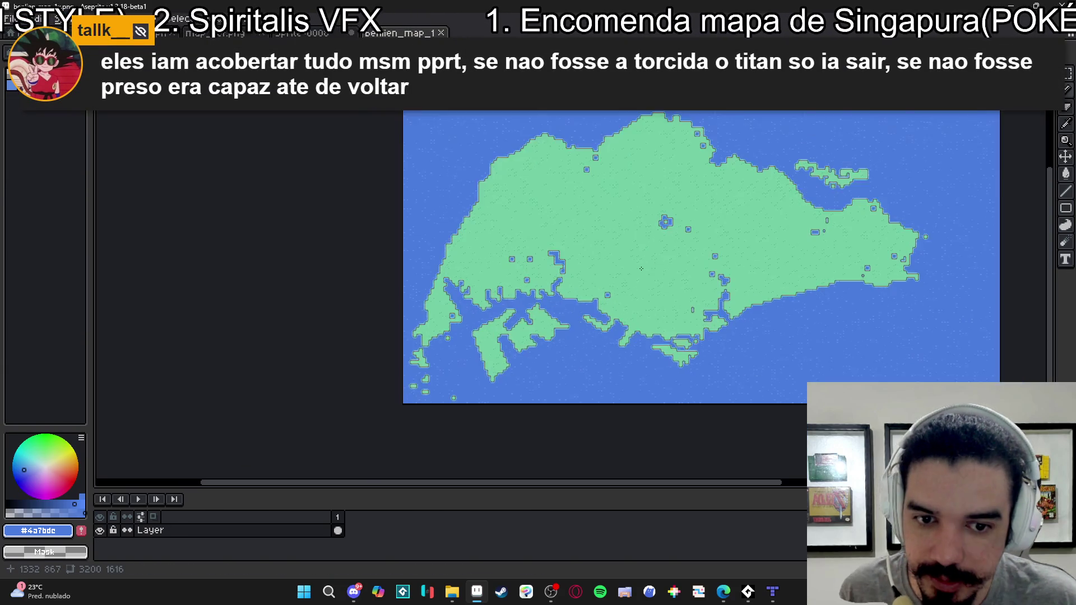
scroll(616, 280, "up", 4)
scroll(247, 274, "down", 4)
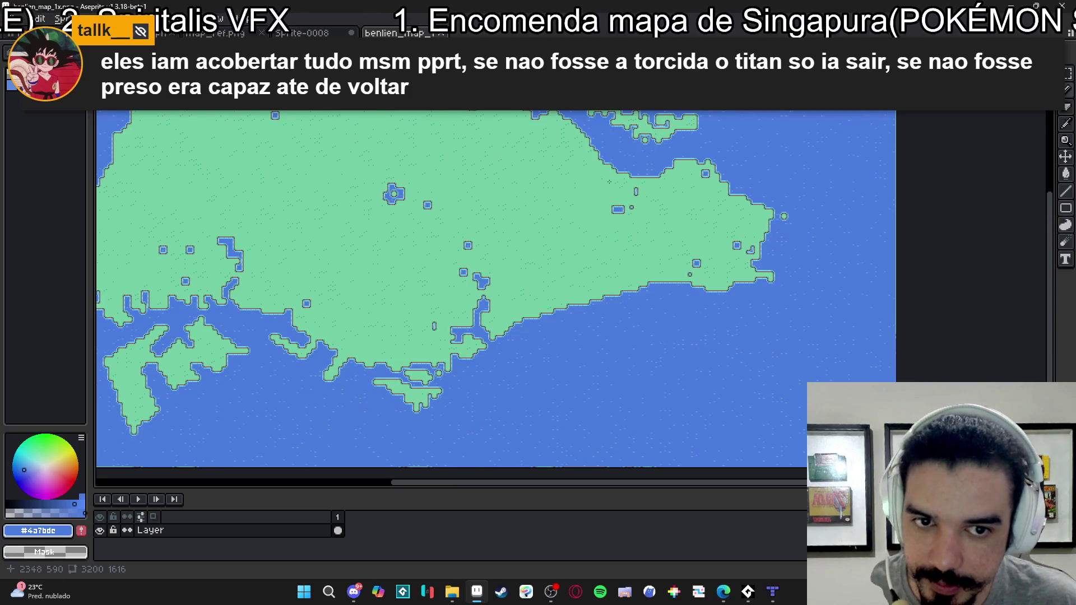
scroll(464, 257, "up", 3)
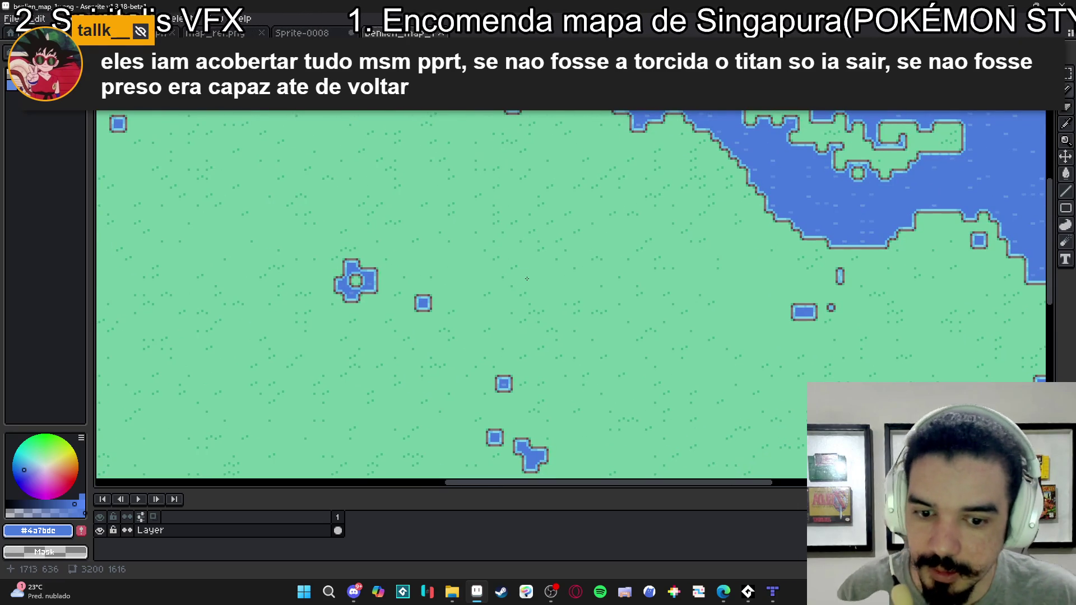
scroll(811, 145, "down", 3)
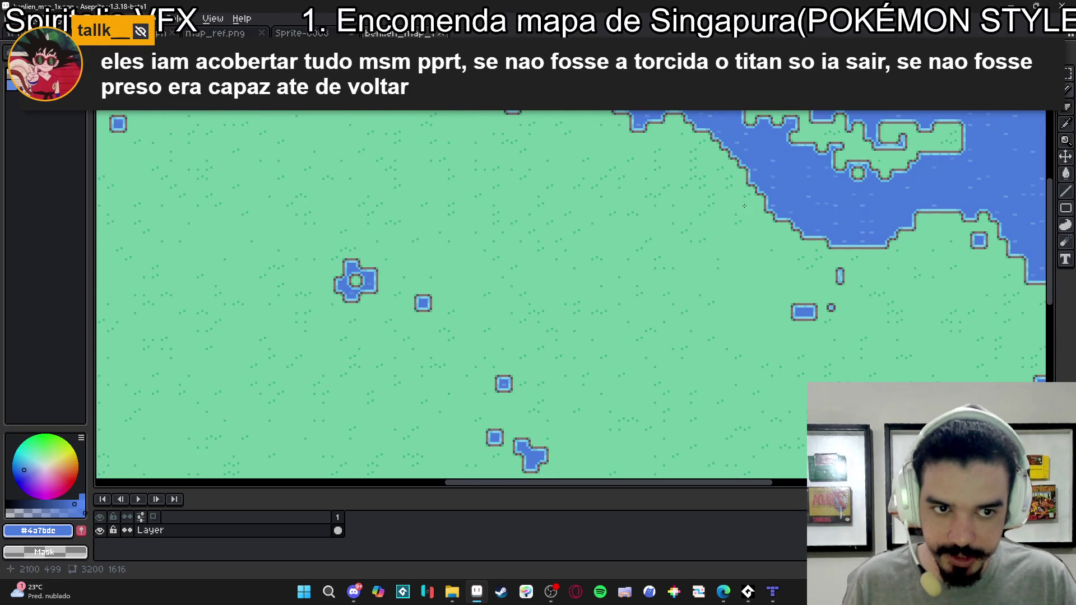
scroll(649, 144, "up", 2)
scroll(648, 144, "down", 2)
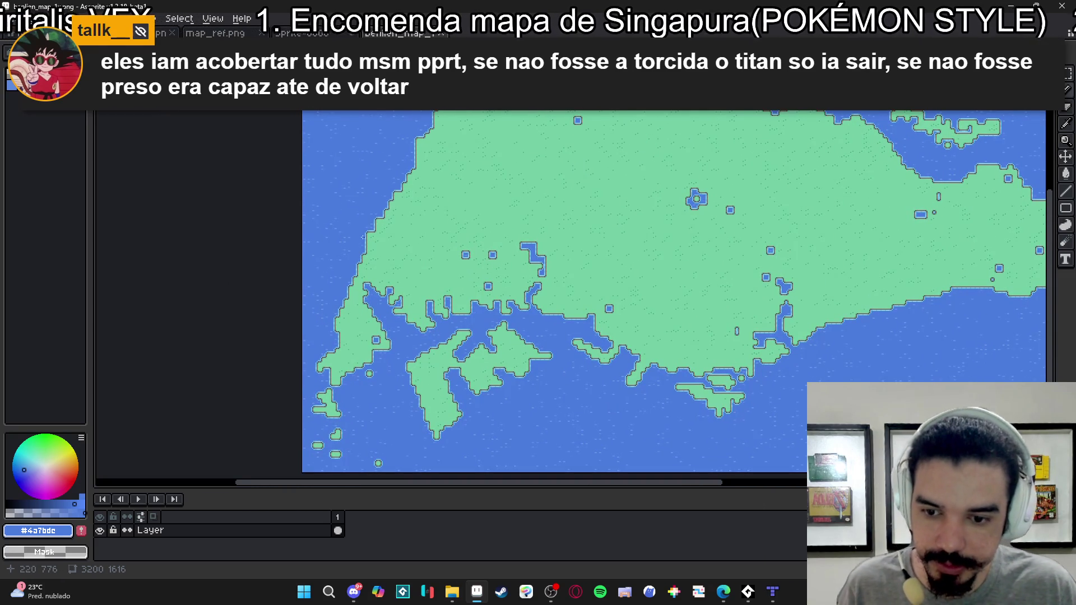
scroll(478, 180, "up", 2)
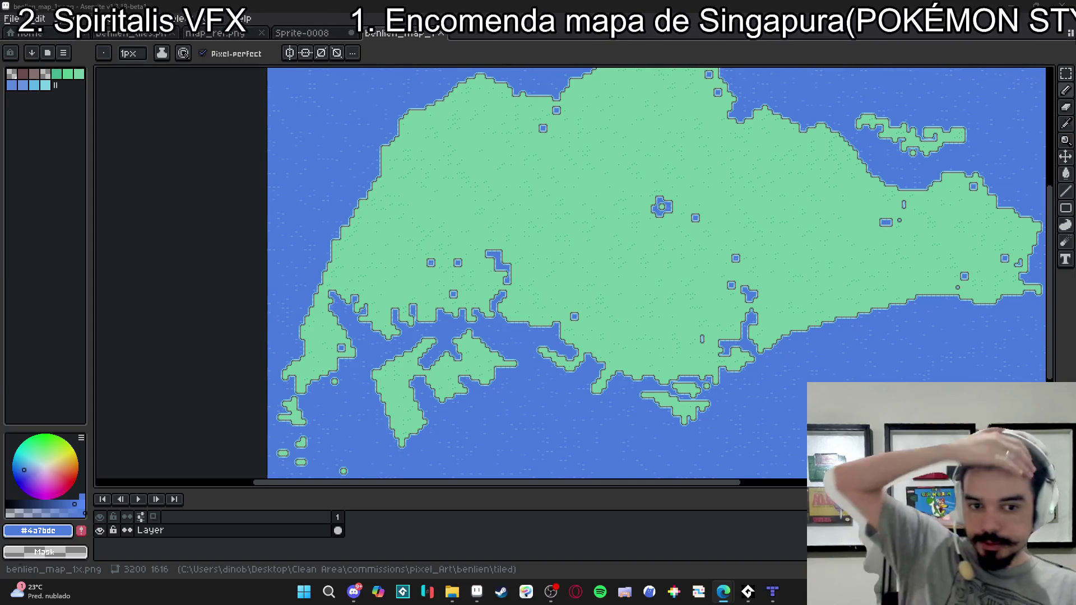
- Close the Sprite-0008 document without saving after briefly checking the Tiled window
left_click(303, 34)
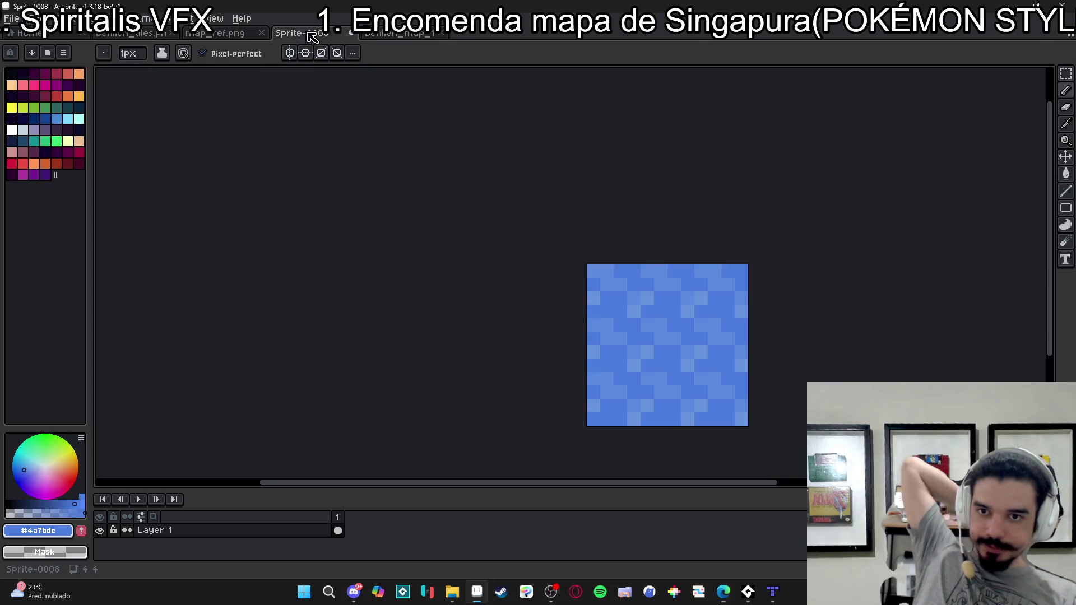
left_click(1020, 5)
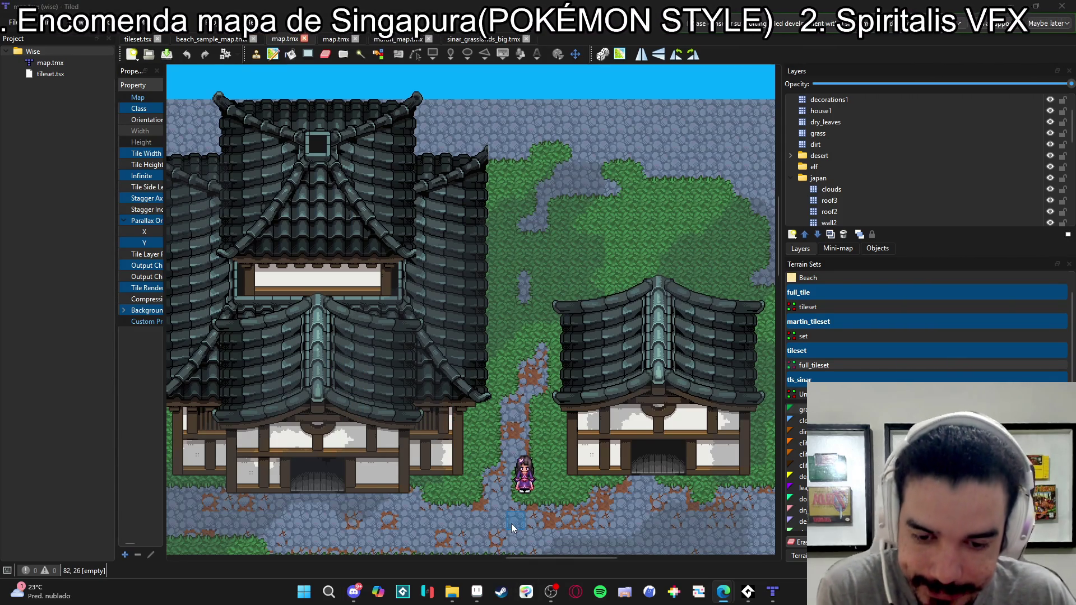
left_click(477, 591)
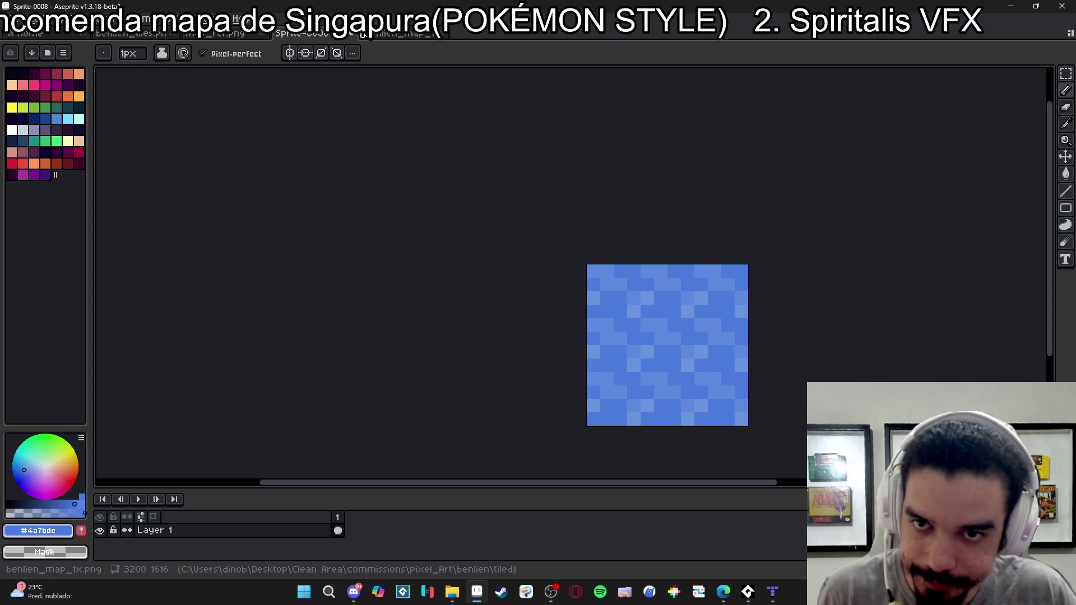
key("ctrl+w")
left_click(548, 321)
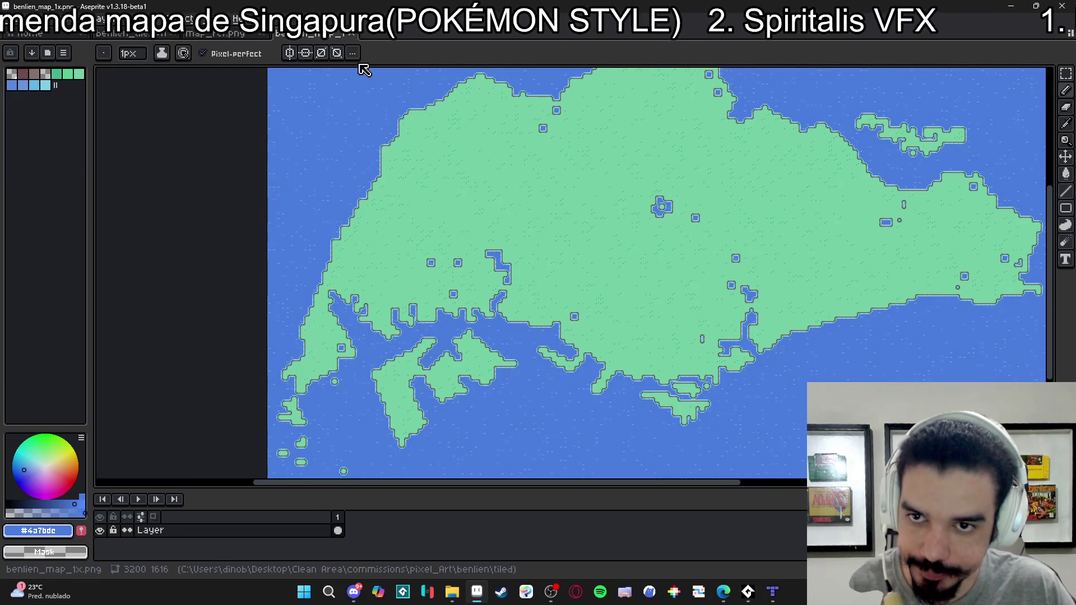
- Pan and zoom across the benlien_tiles.png tile grid, then move to File Explorer
left_click(352, 35)
left_click(275, 35)
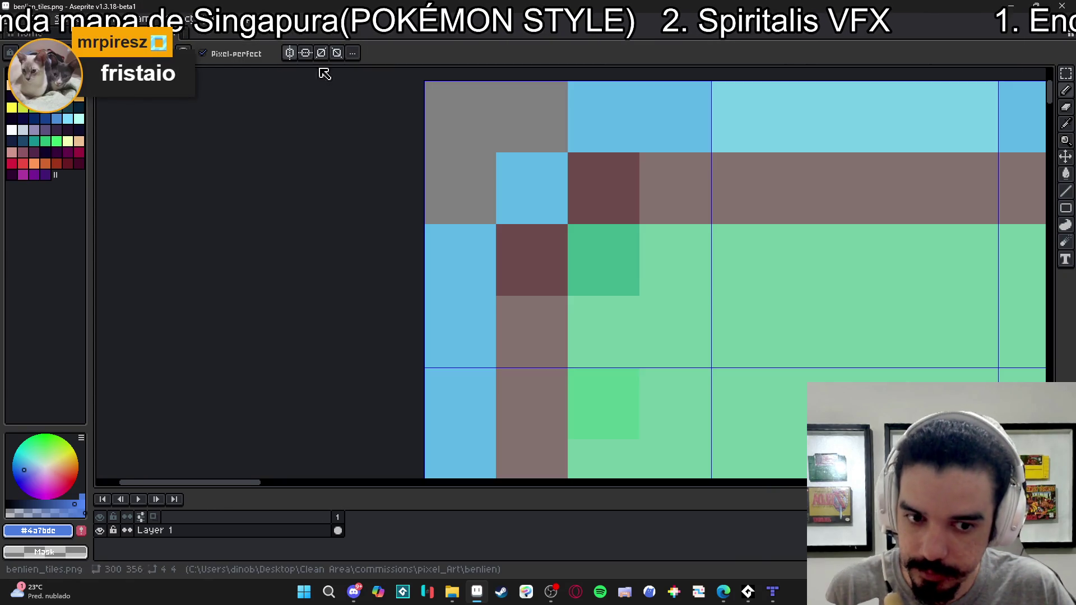
left_click_drag(430, 365, 325, 363)
scroll(325, 363, "down", 5)
left_click_drag(415, 316, 336, 317)
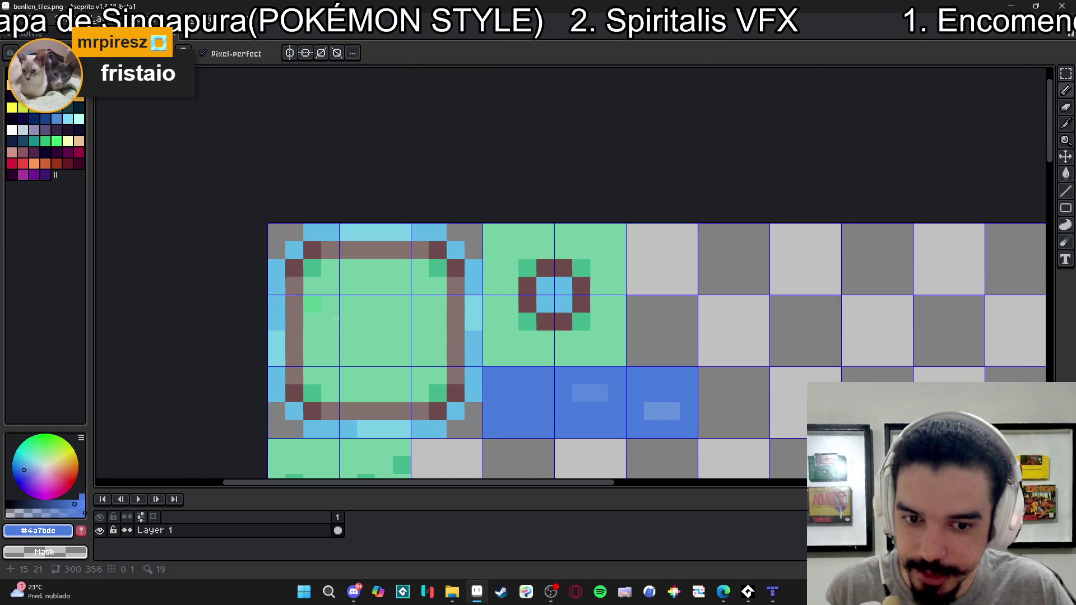
scroll(227, 195, "down", 1)
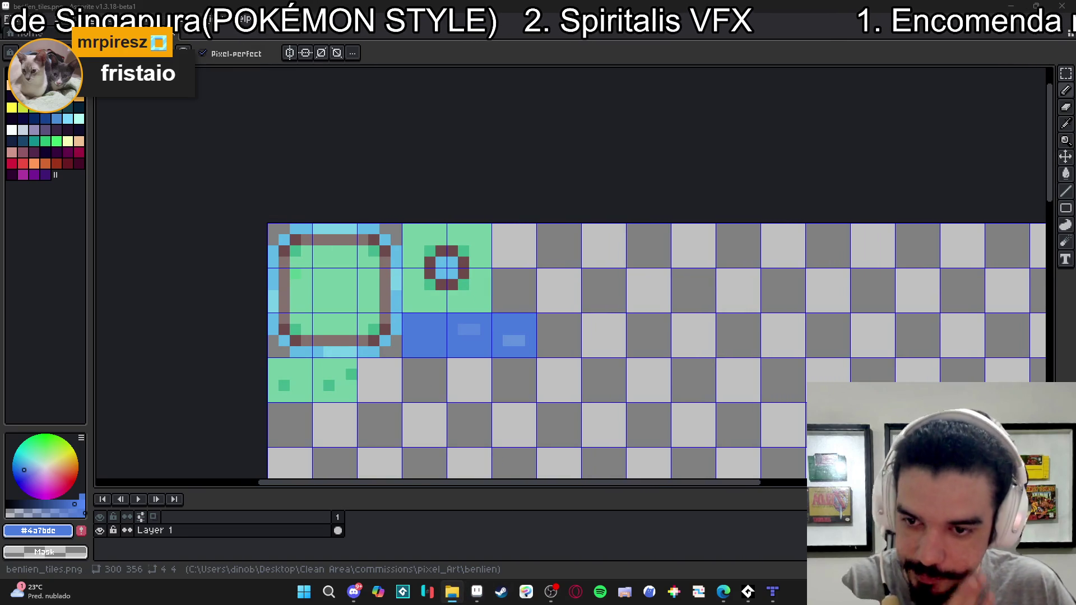
key("alt+Tab")
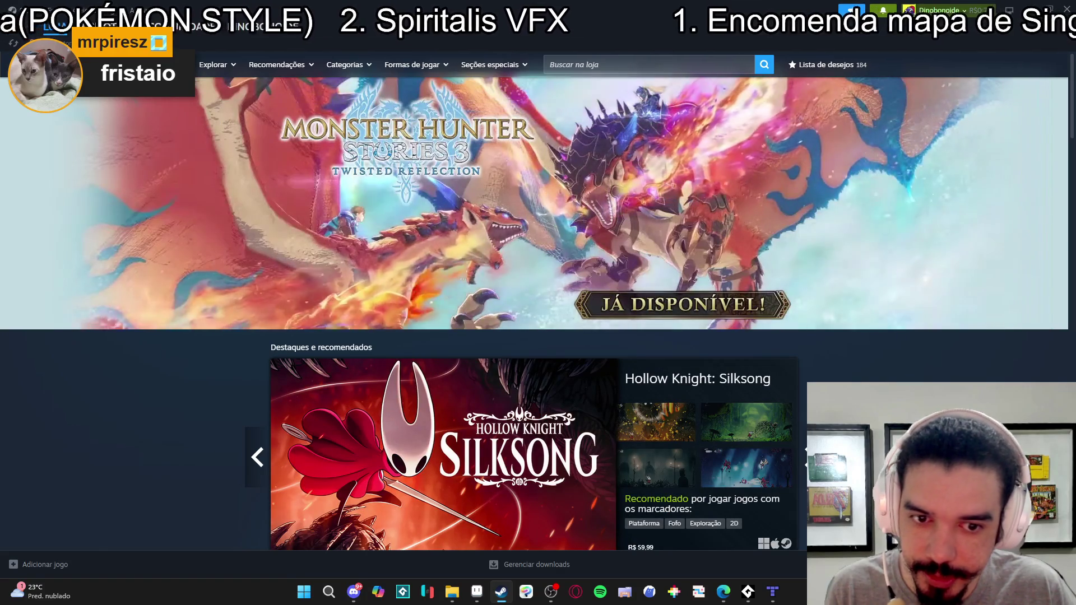
- Find GameMaker in the Steam library with the search 'game', launch it, and switch to its window
left_click(431, 154)
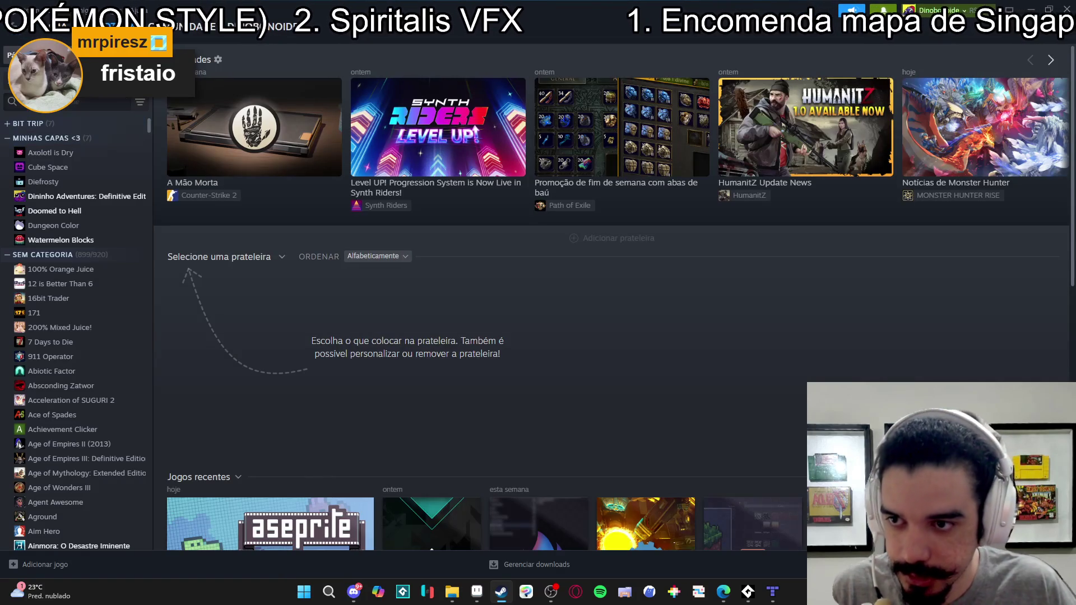
type("game")
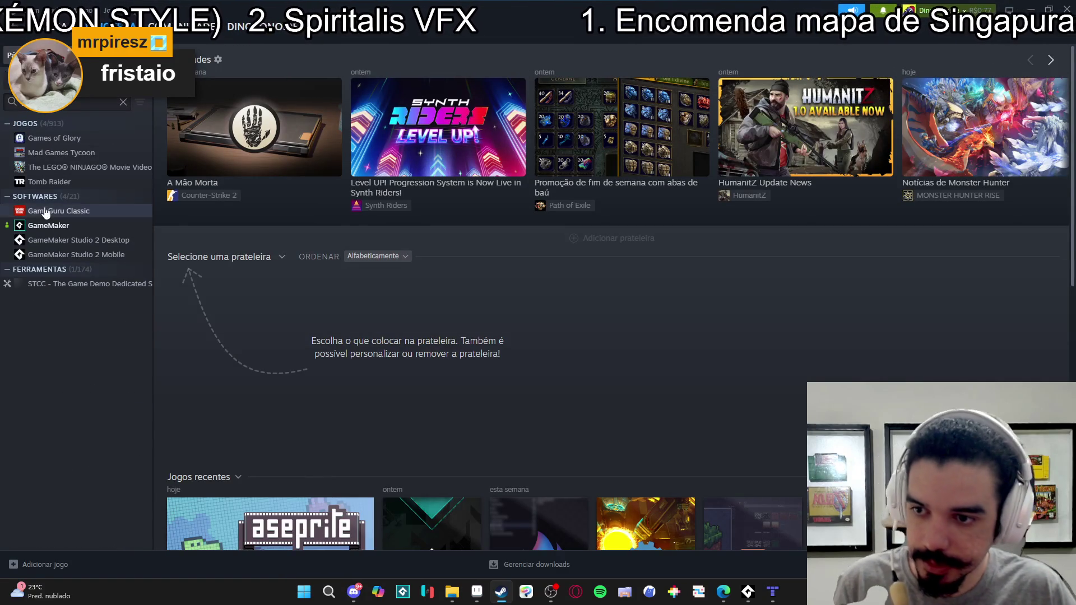
left_click(59, 227)
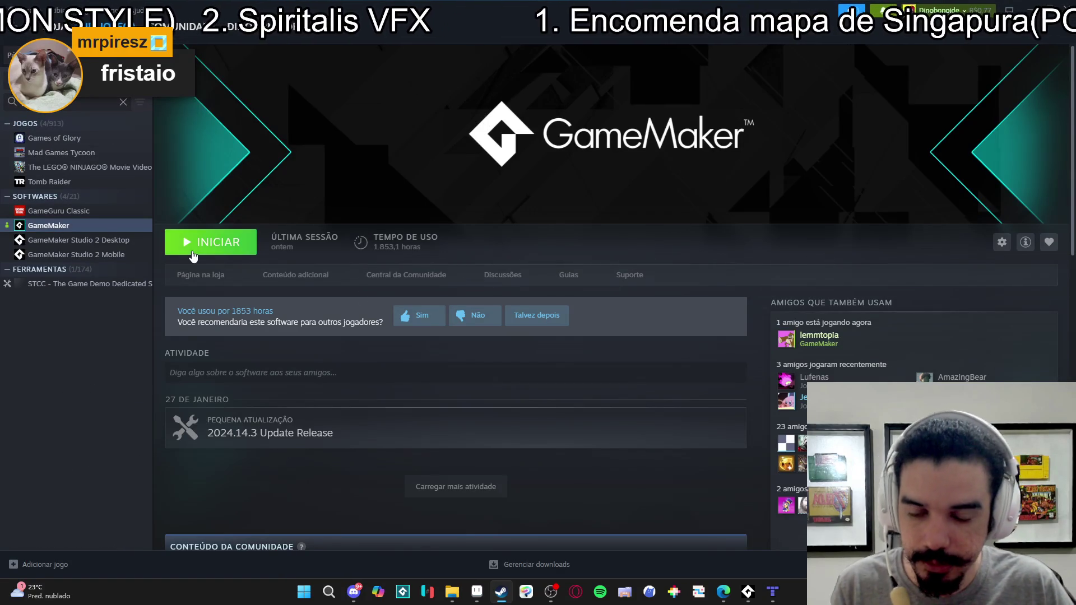
left_click(193, 257)
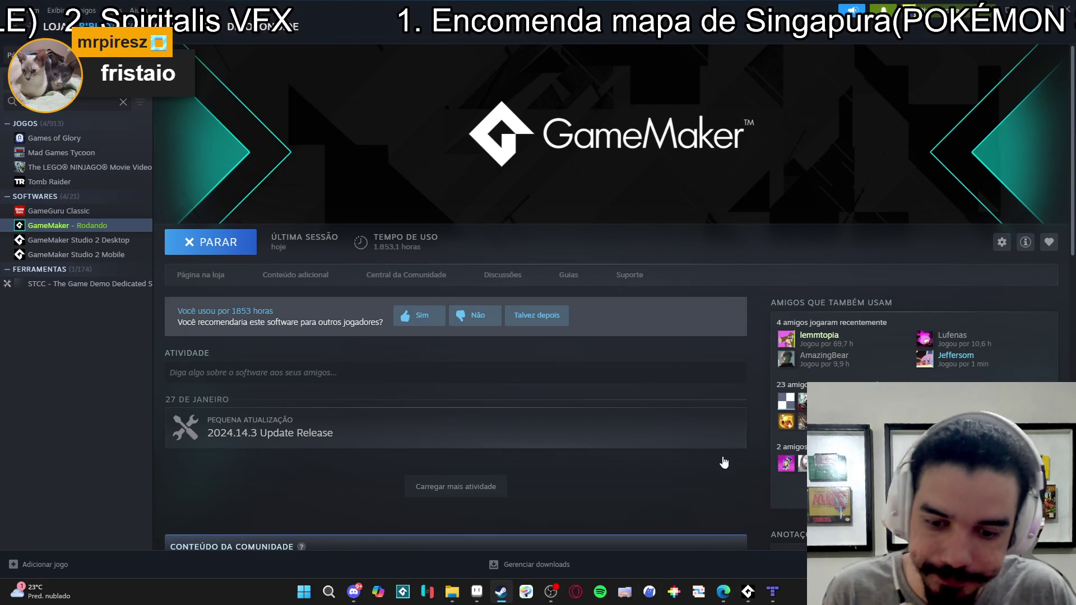
left_click(354, 592)
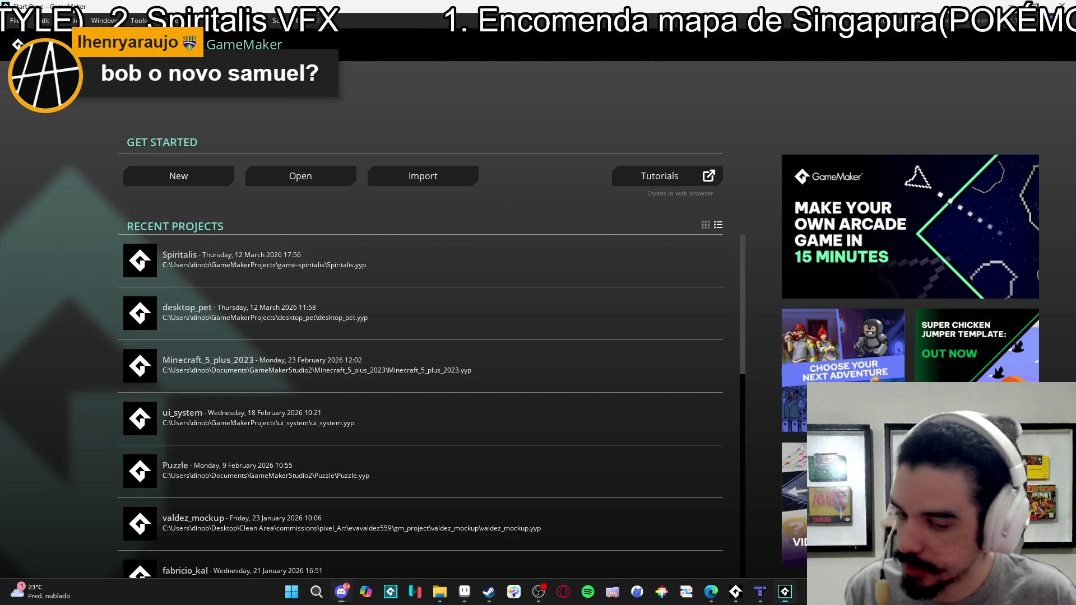
- Open Spiritalis and expand Sequences > Battle > Party > Abilities > samuel to view its sequences
left_click(310, 247)
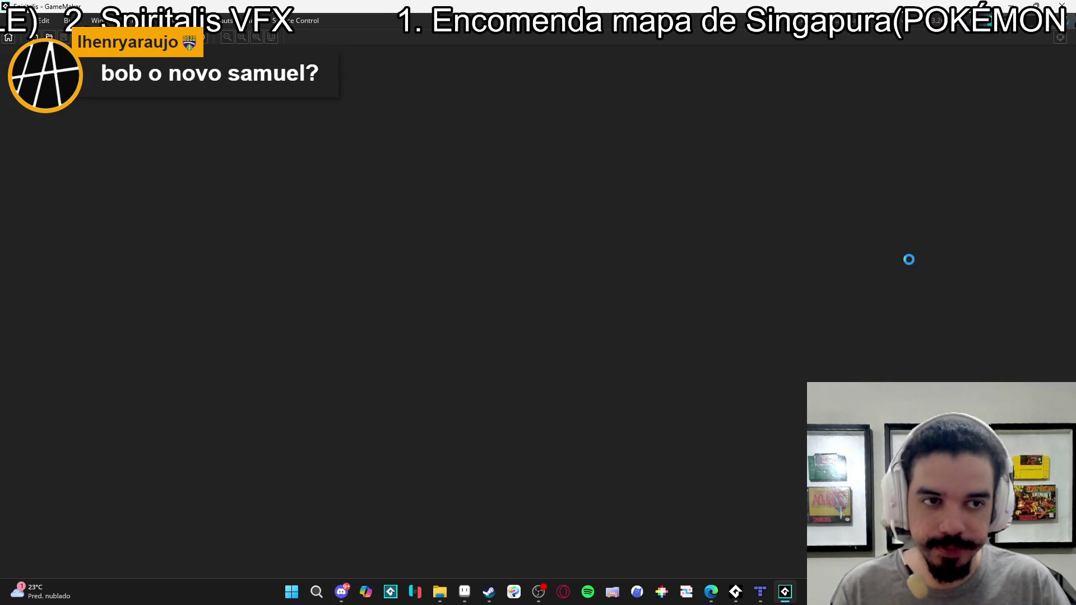
mouse_move(446, 599)
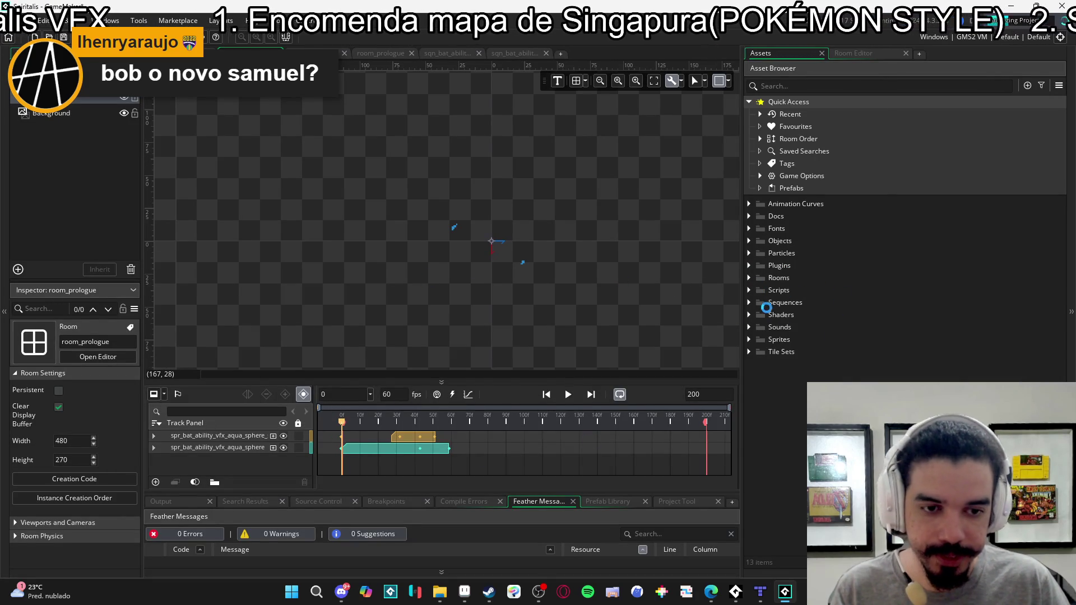
left_click(749, 303)
left_click(761, 315)
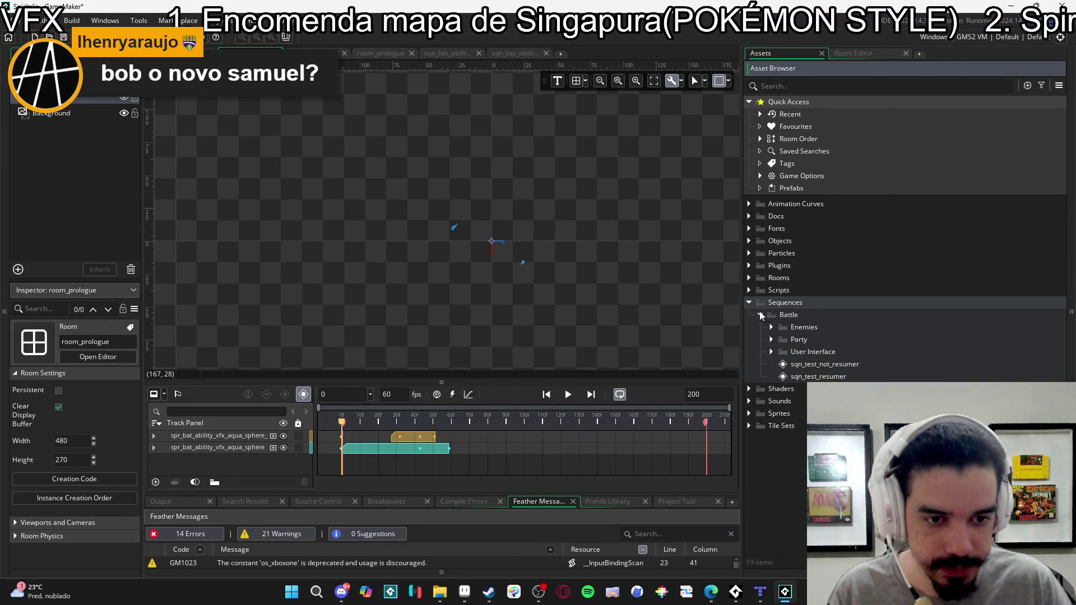
left_click(772, 340)
left_click(783, 352)
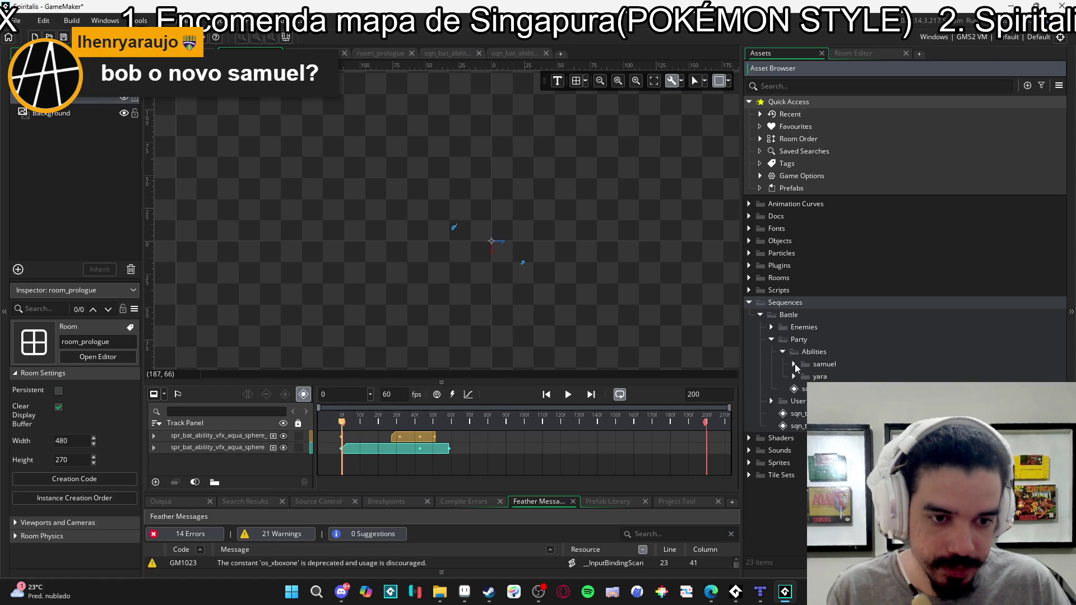
left_click(793, 364)
left_click(830, 377)
left_click(830, 414)
- Create sequence sqn_bat_ability_0_blade_beam in samuel, then view Steam's GameMaker Studio 2 Desktop page
right_click(846, 365)
mouse_move(896, 367)
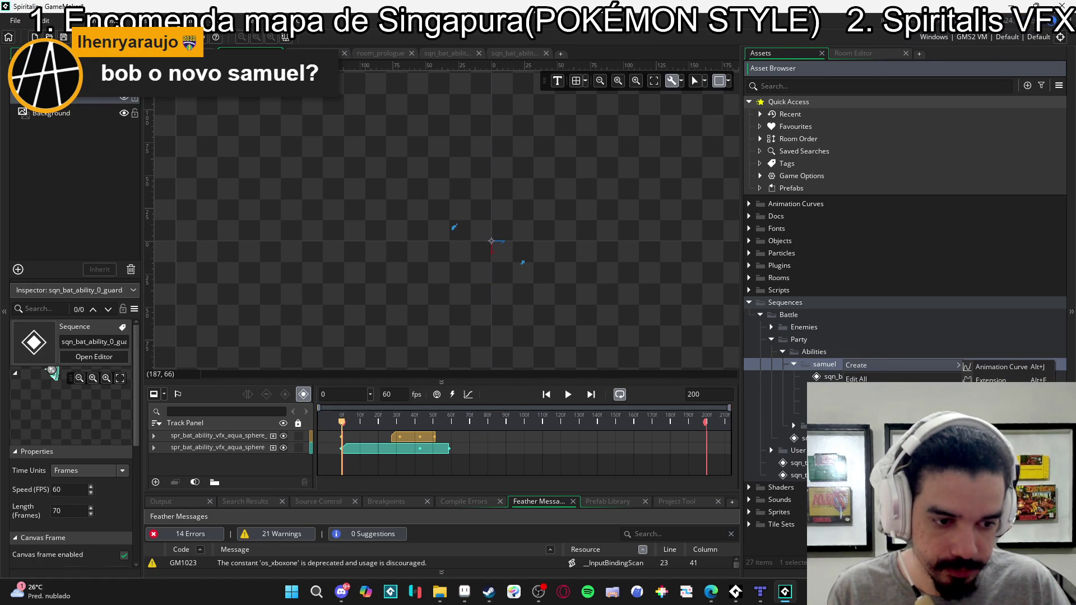
left_click(1003, 487)
type("sqn_bat_ability_0_blade_beam")
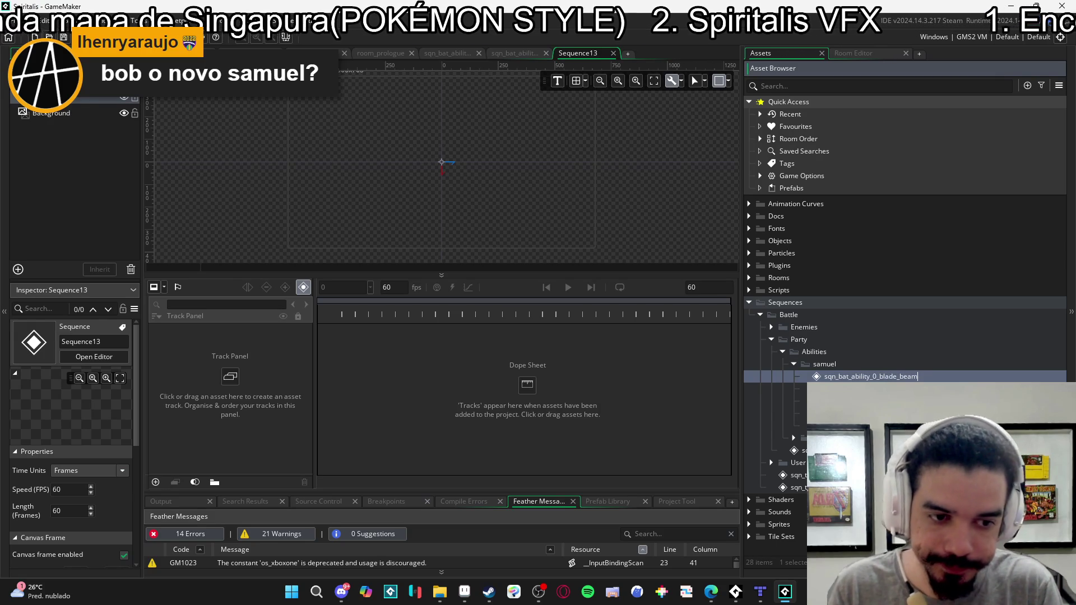
key("Return")
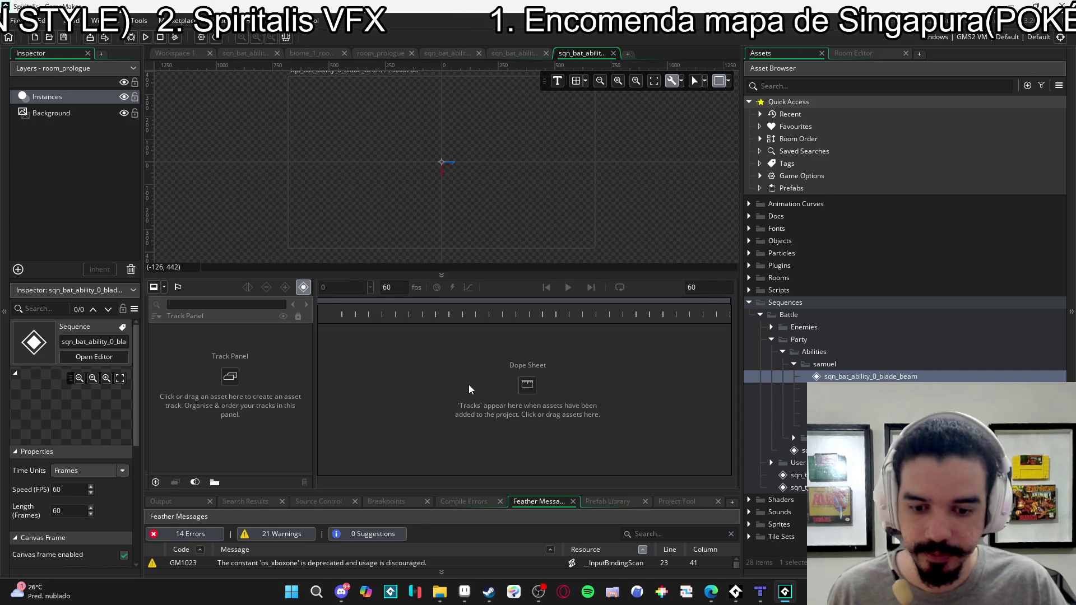
left_click(489, 591)
left_click(140, 241)
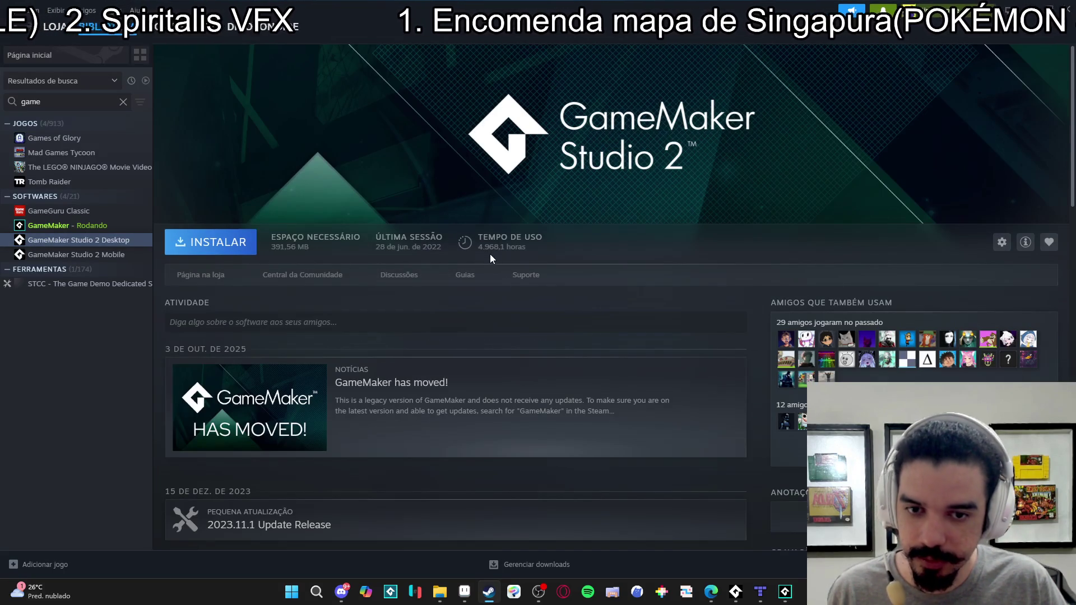
- Check the GameMaker Mobile and GameMaker library pages, then enlarge the sequence canvas and timeline area
left_click(82, 254)
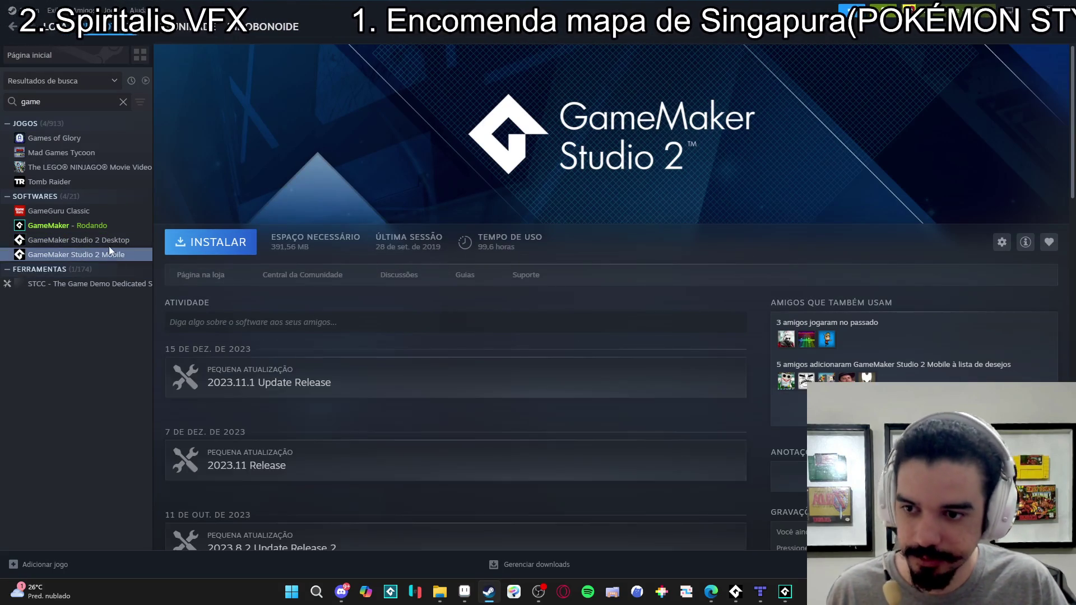
left_click(97, 229)
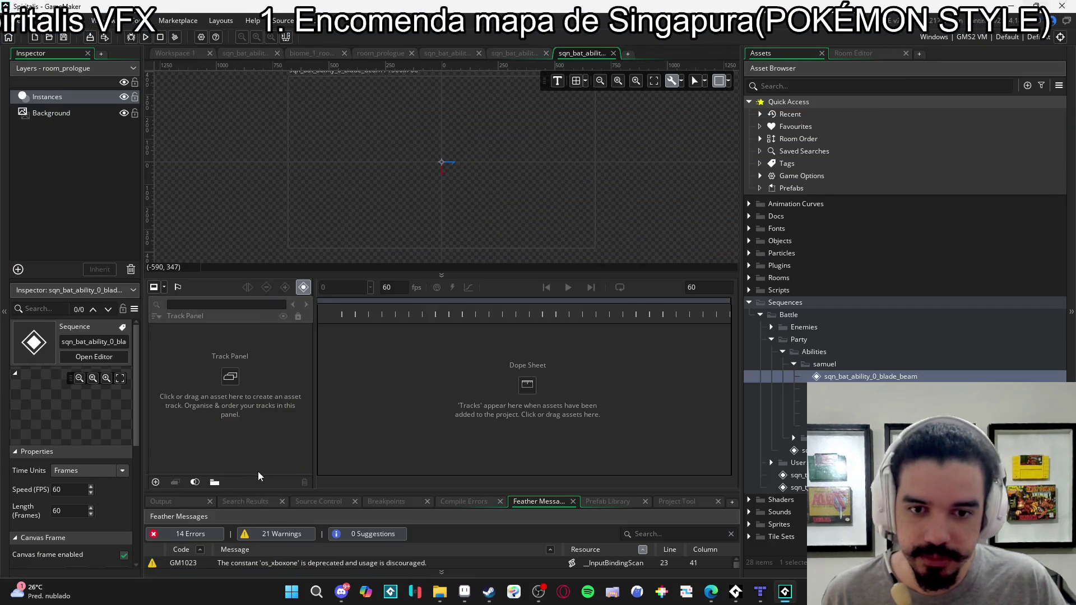
left_click_drag(584, 273, 591, 324)
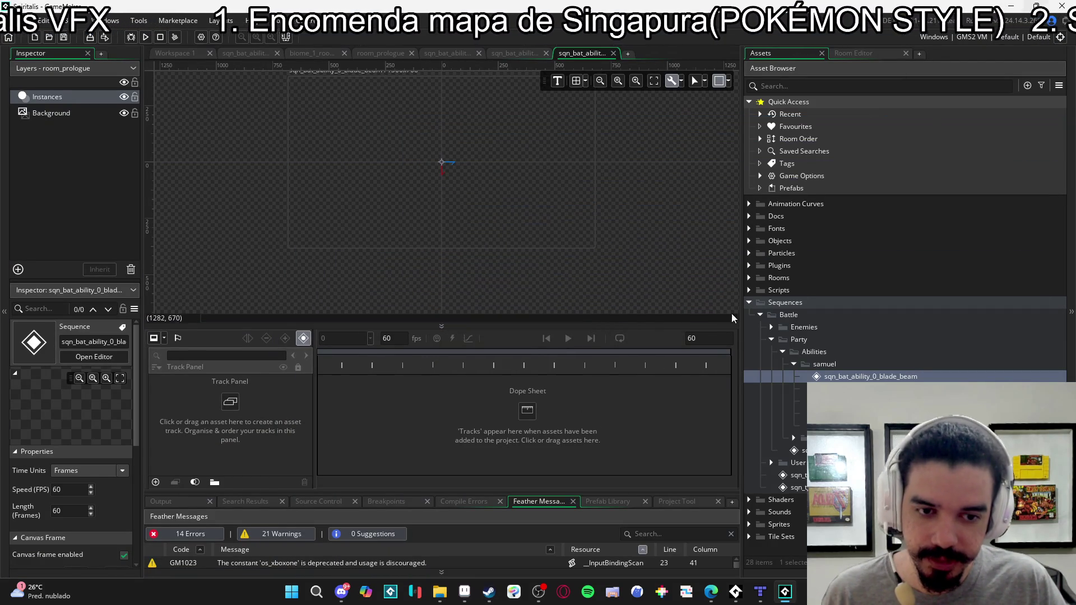
left_click_drag(739, 312, 845, 312)
- Look up Aseprite in the Steam library with 'aseprite', then minimize Steam
key("alt+Tab")
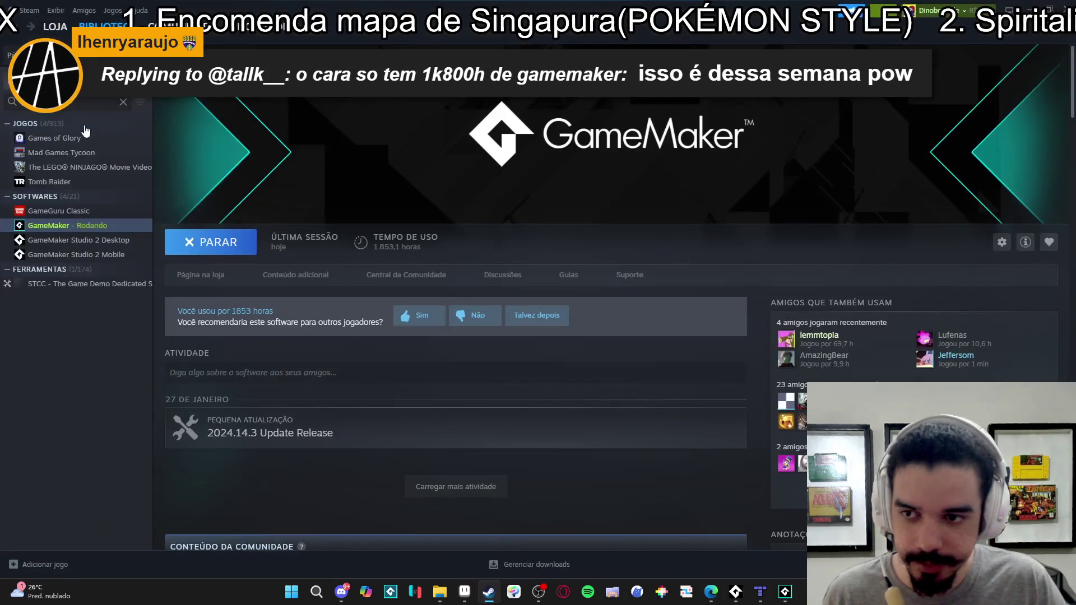
type("aseprite")
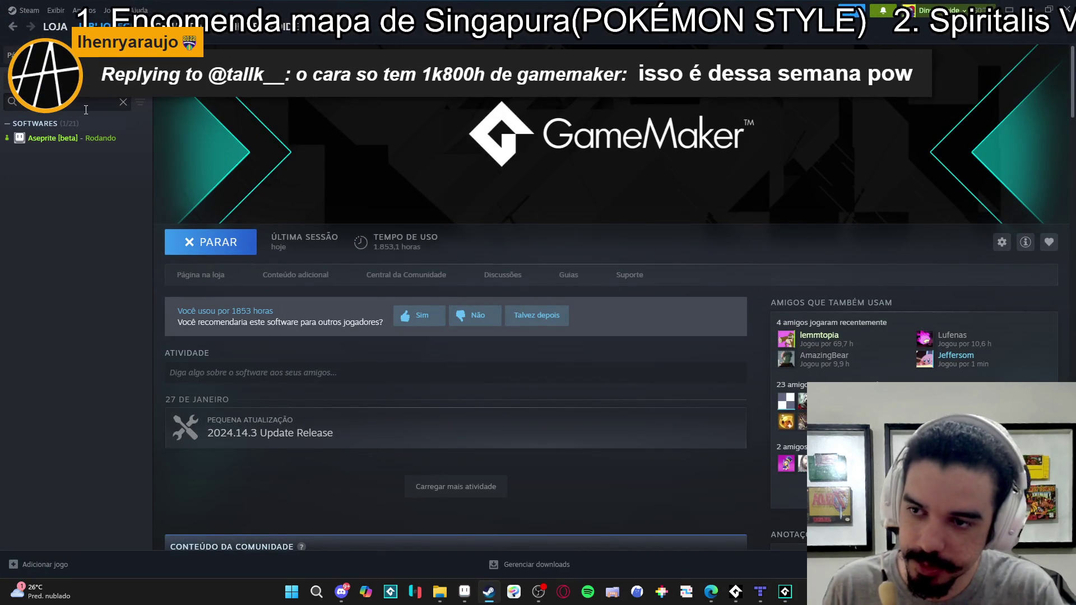
left_click(84, 138)
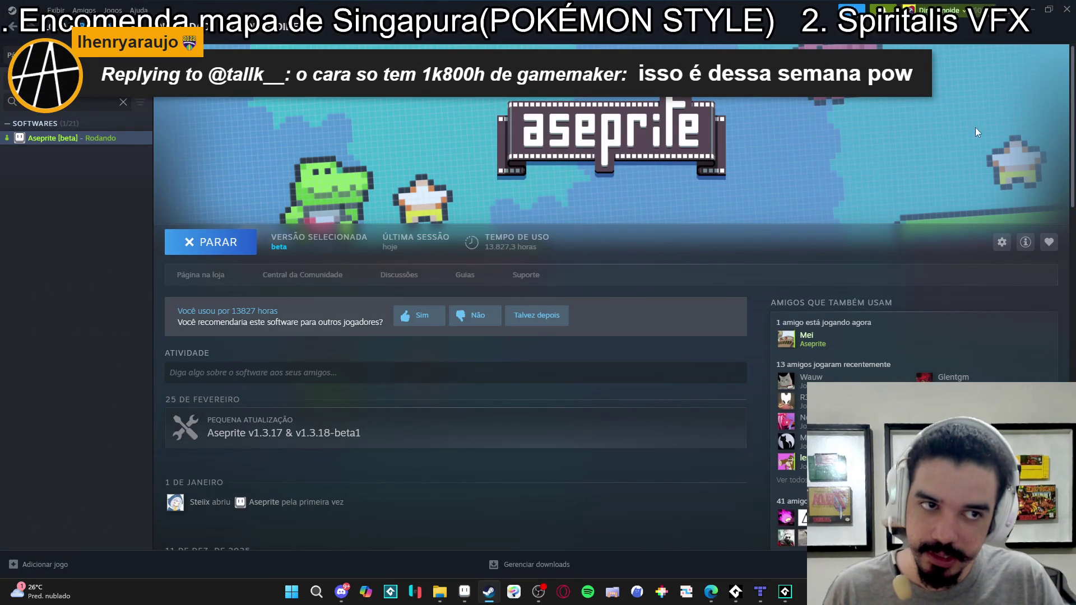
left_click(1036, 7)
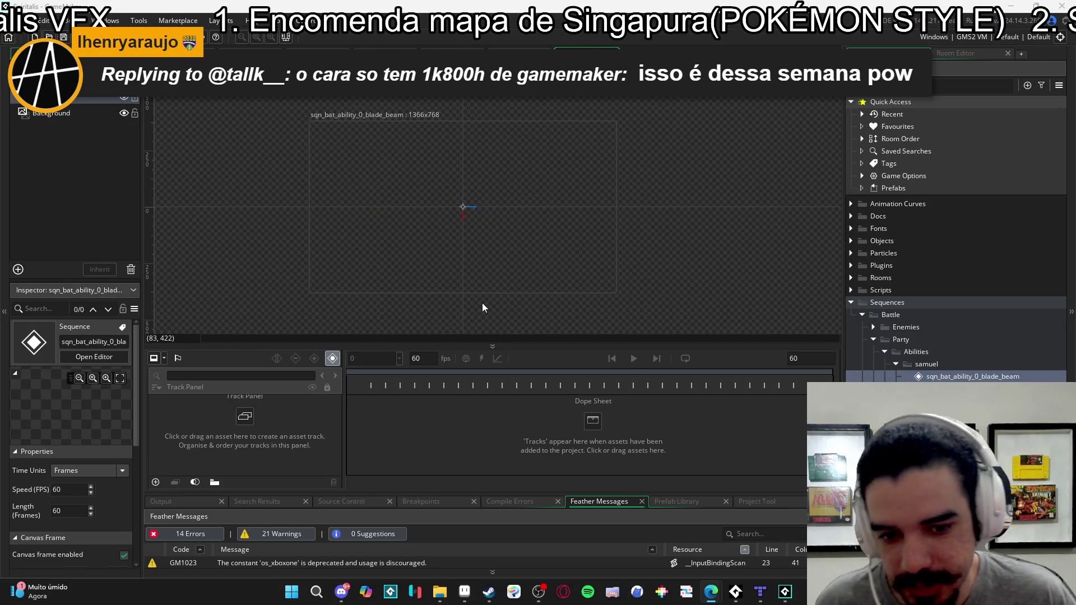
scroll(490, 240, "up", 2)
scroll(479, 248, "down", 2)
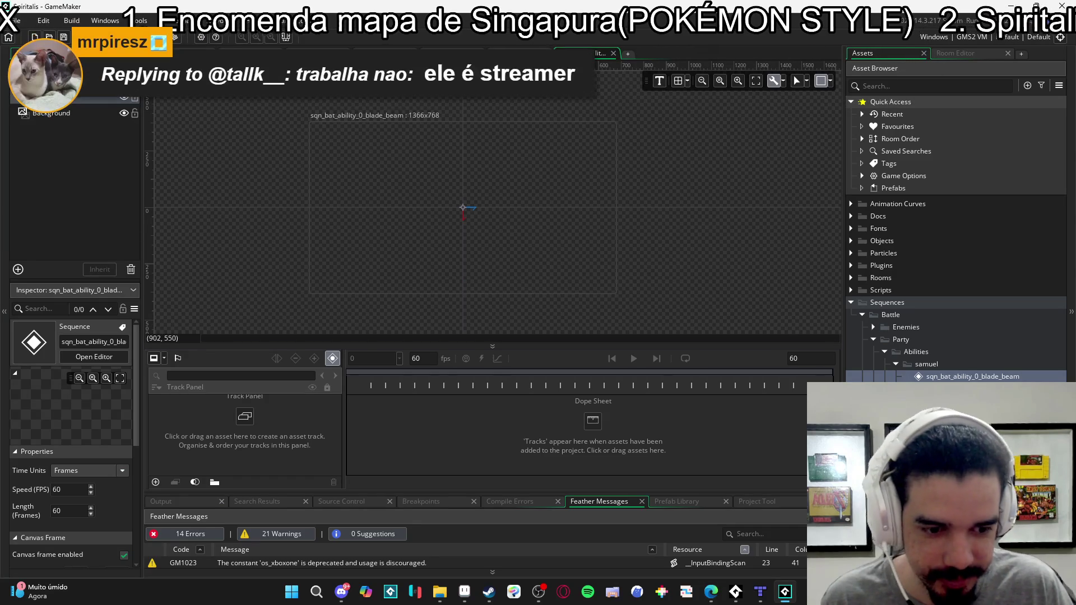
scroll(953, 235, "down", 2)
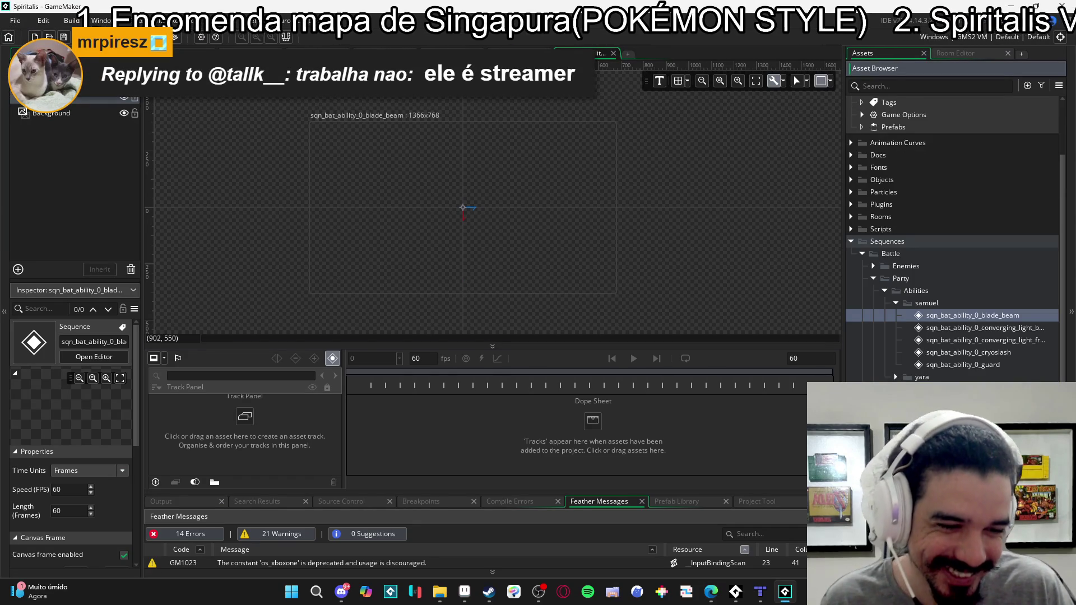
scroll(953, 235, "down", 2)
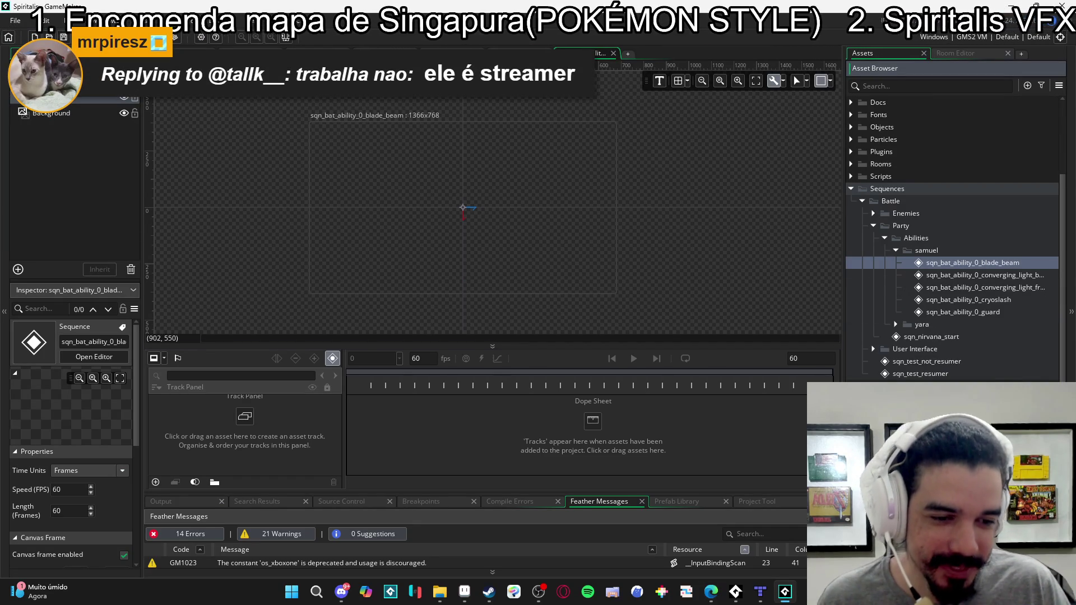
scroll(953, 235, "down", 2)
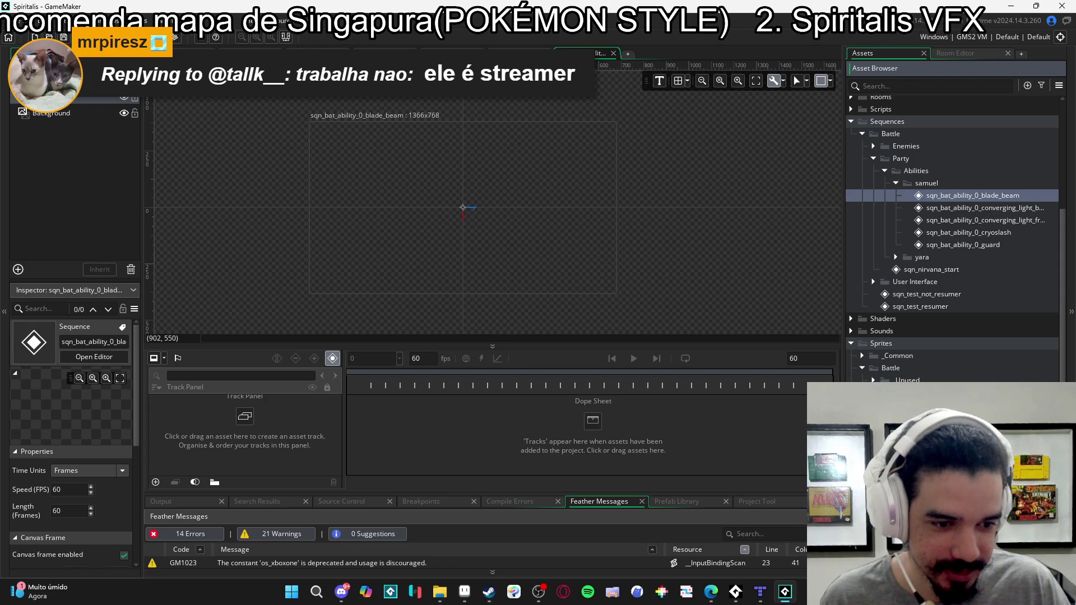
right_click(938, 259)
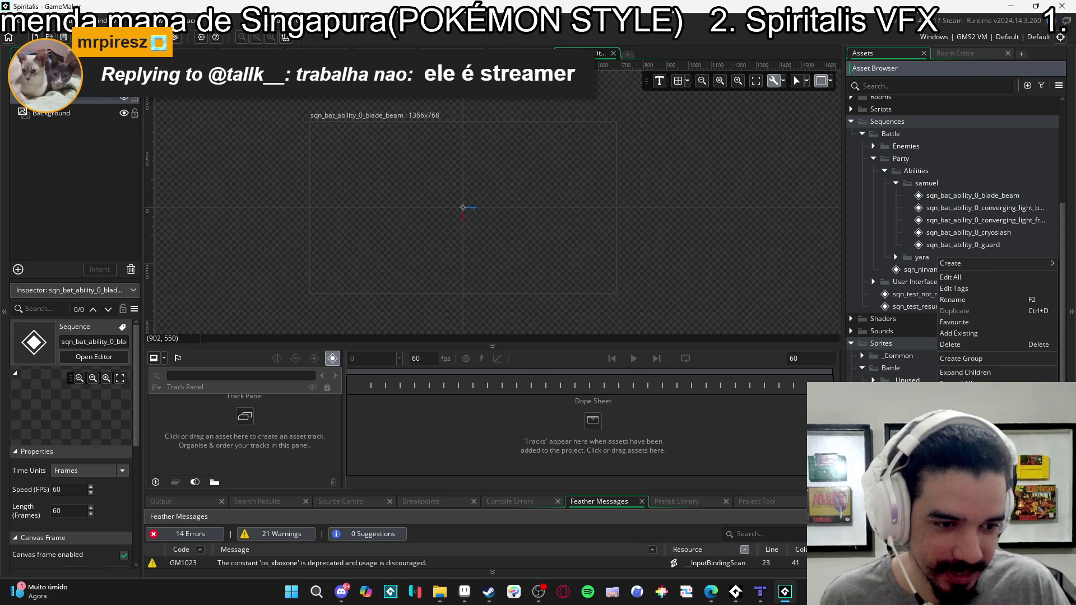
left_click(992, 366)
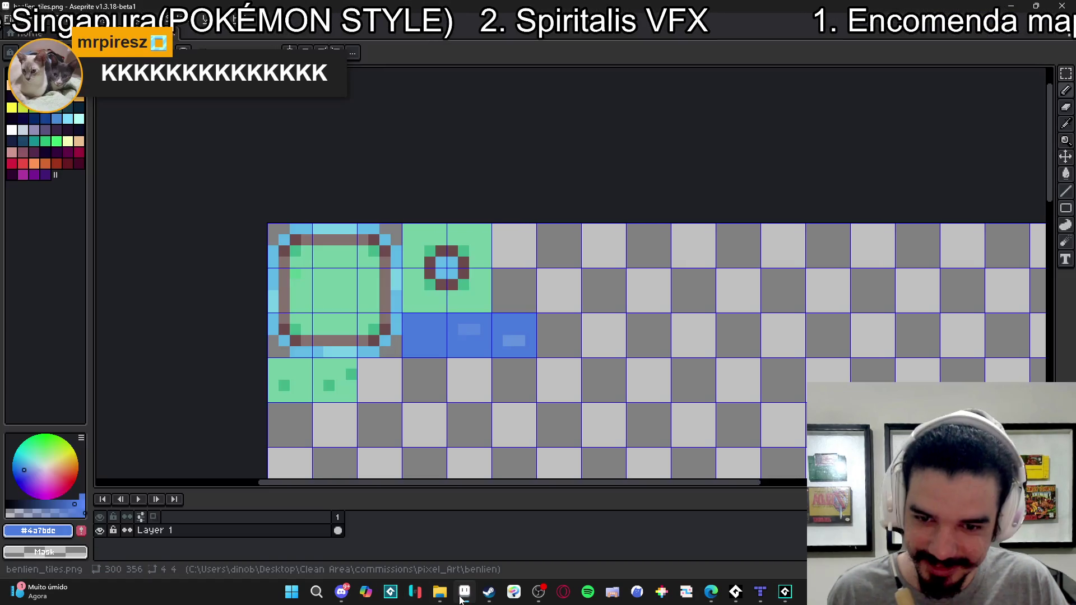
- Switch to File Explorer and go up from benlien to the pixel_Art folder
left_click(439, 594)
left_click(435, 33)
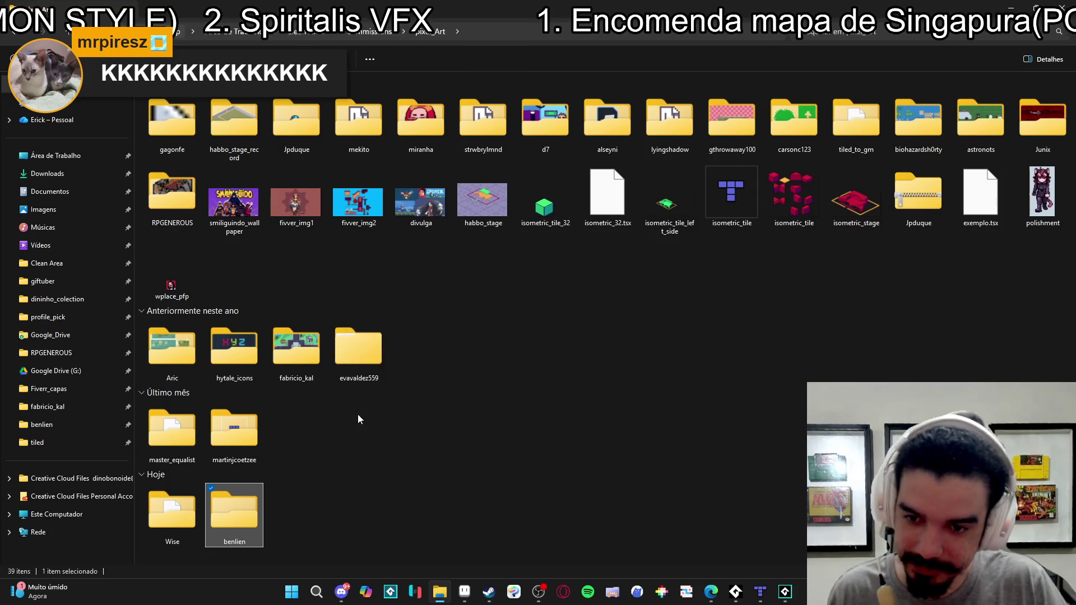
double_click(260, 495)
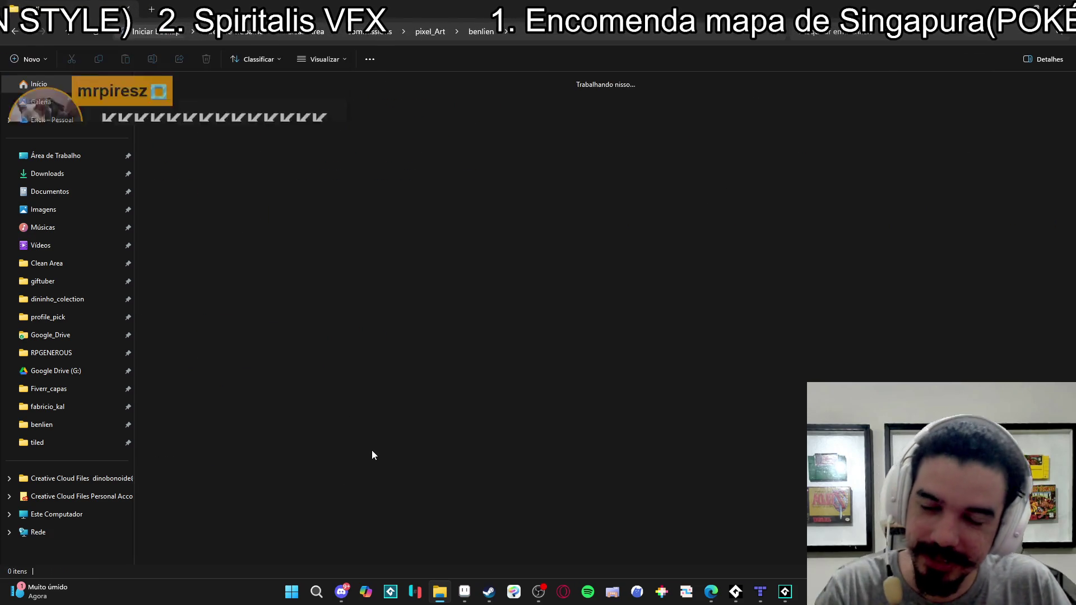
key("alt+Left")
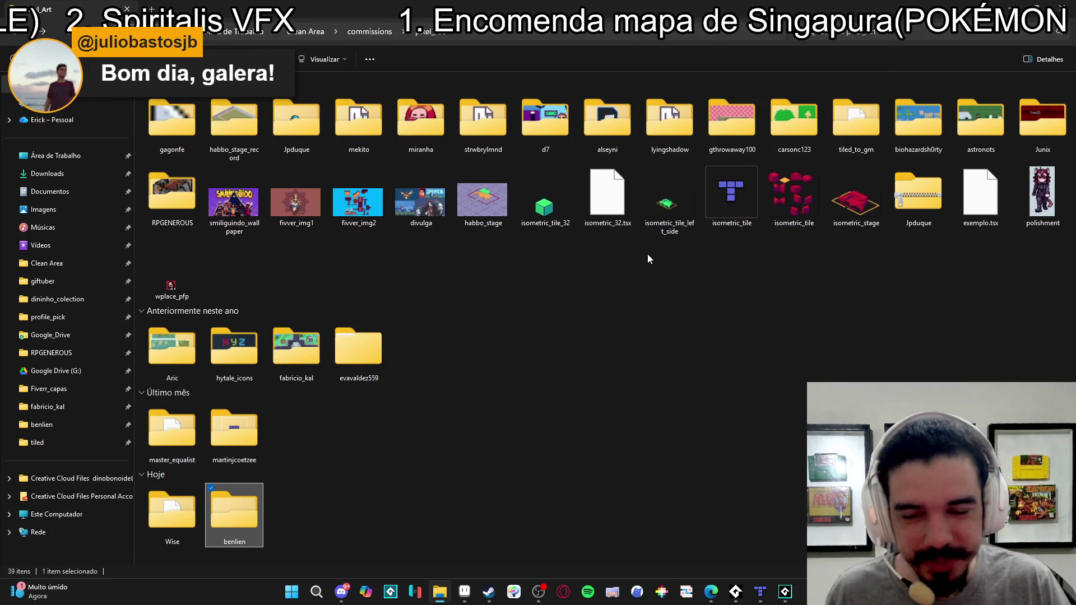
left_click(203, 288)
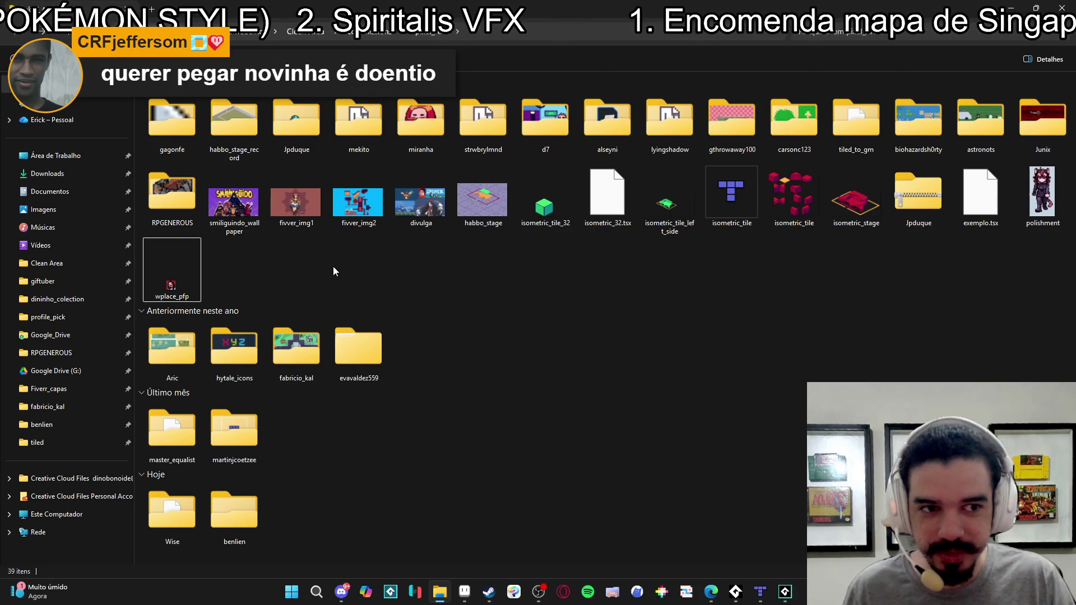
key("super+Down")
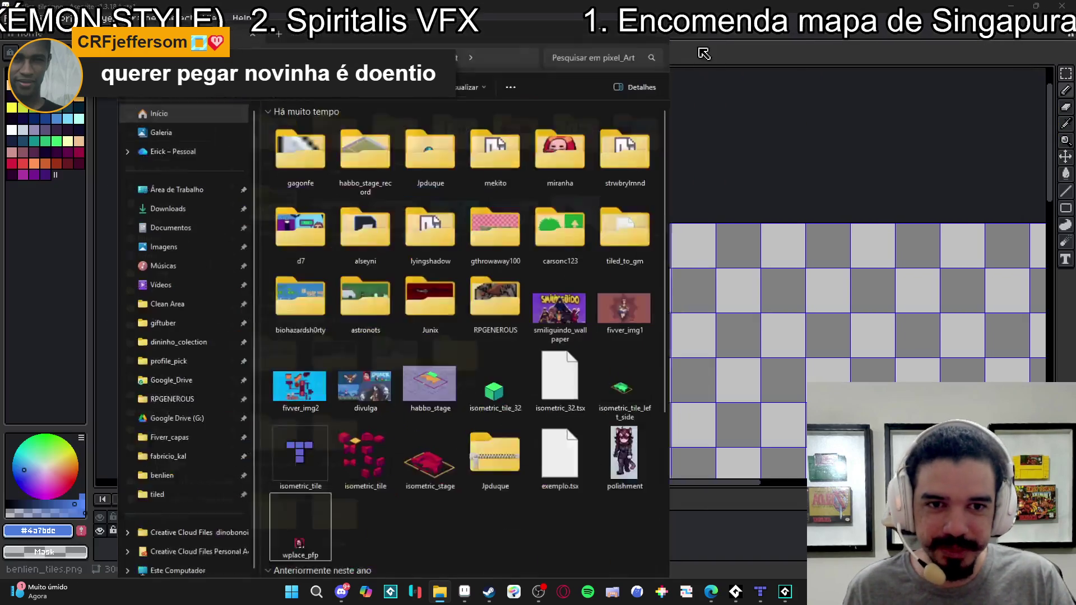
double_click(497, 37)
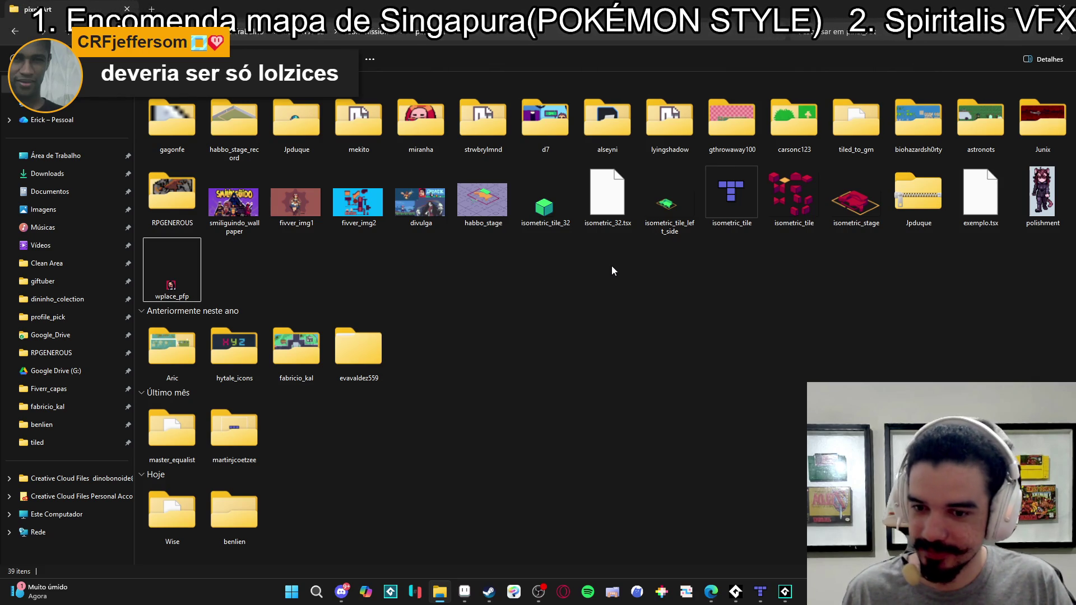
left_click(151, 340)
double_click(150, 340)
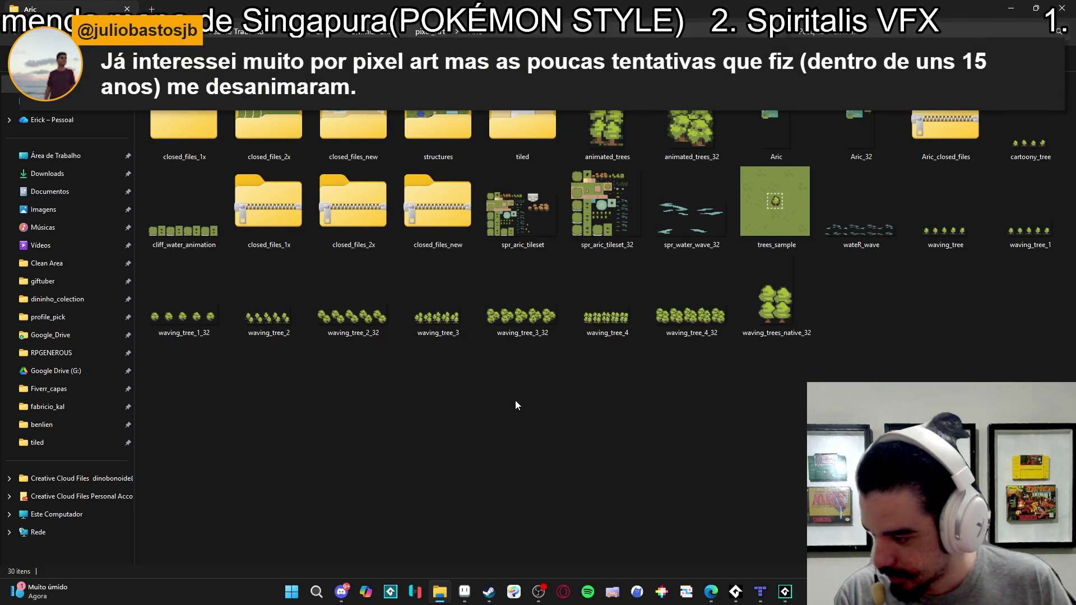
key("alt+Left")
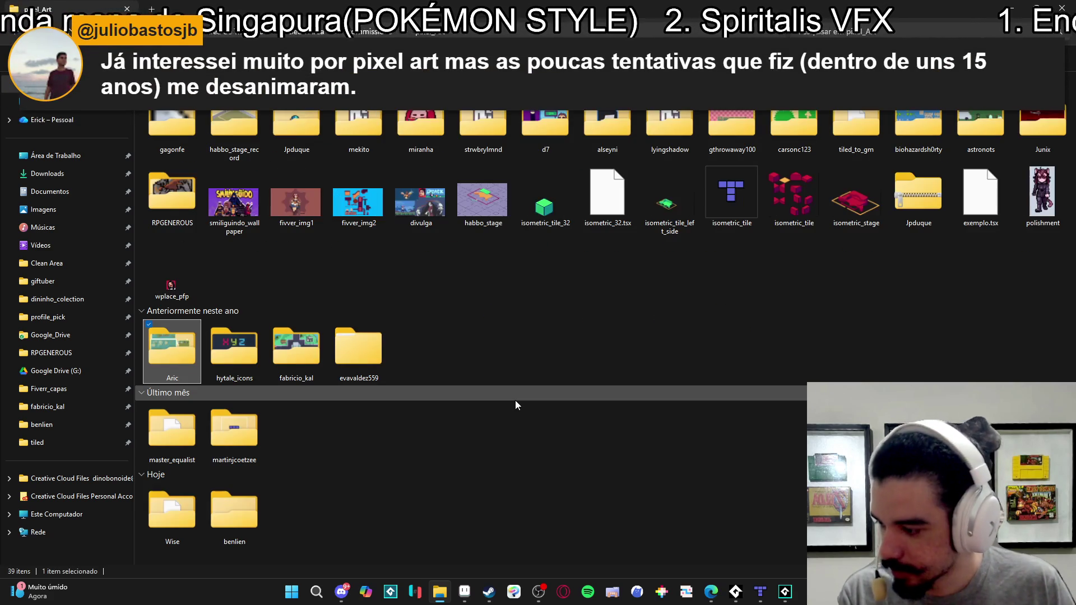
key("Right")
key("Right")
key("Right")
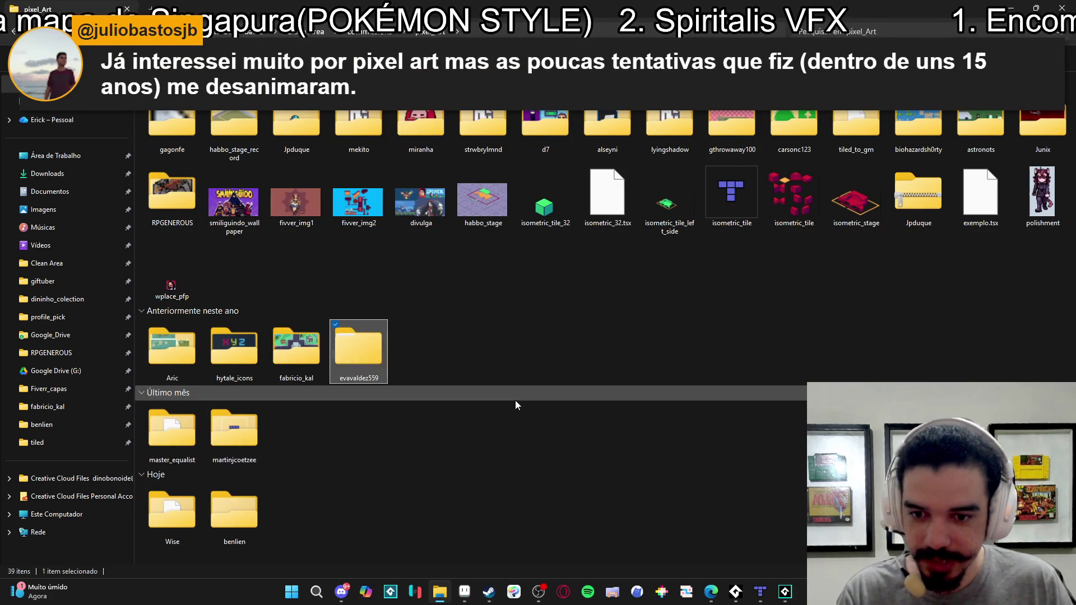
key("Up")
key("Up")
key("Up")
key("Right")
key("Right")
key("Right")
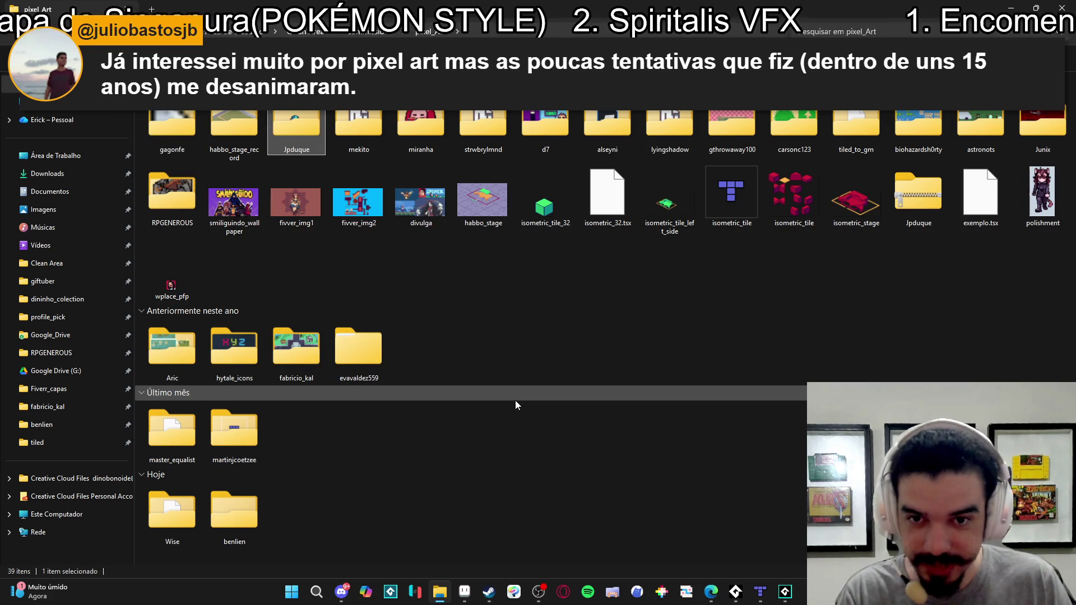
key("Right")
key("Right")
key("Down")
key("Up")
key("Right")
key("Right")
key("Right")
key("Down")
key("Up")
key("Left")
key("Left")
key("Left")
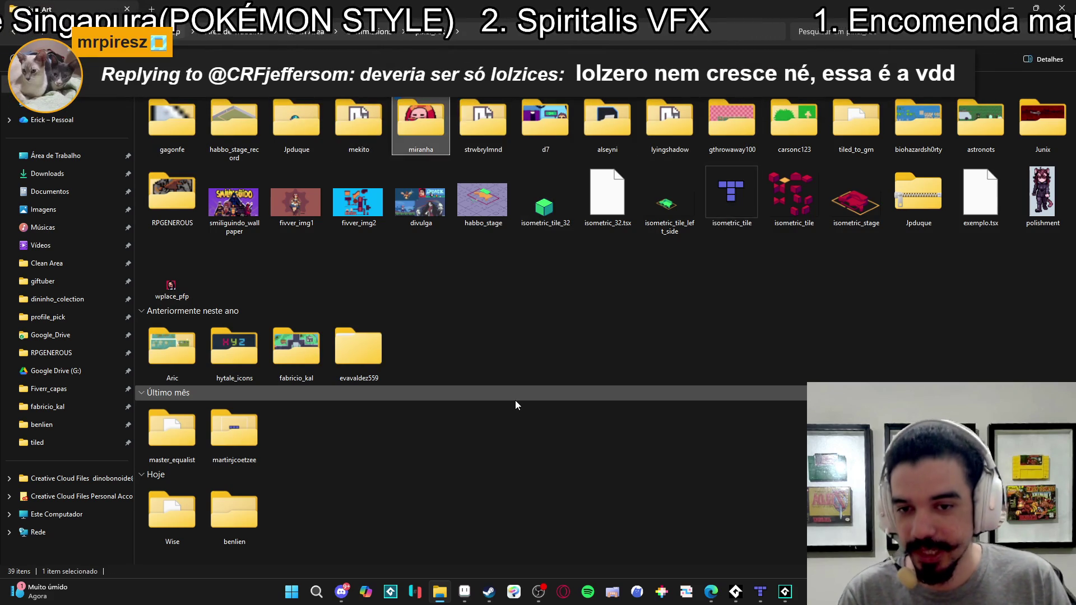
key("Down")
key("Left")
key("Left")
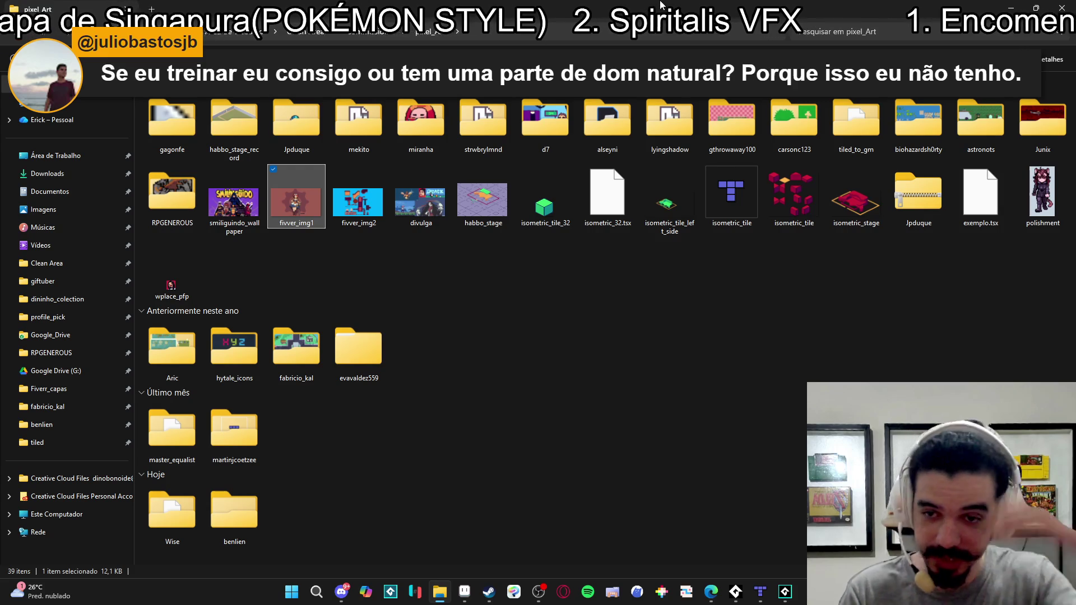
key("Left")
type("me")
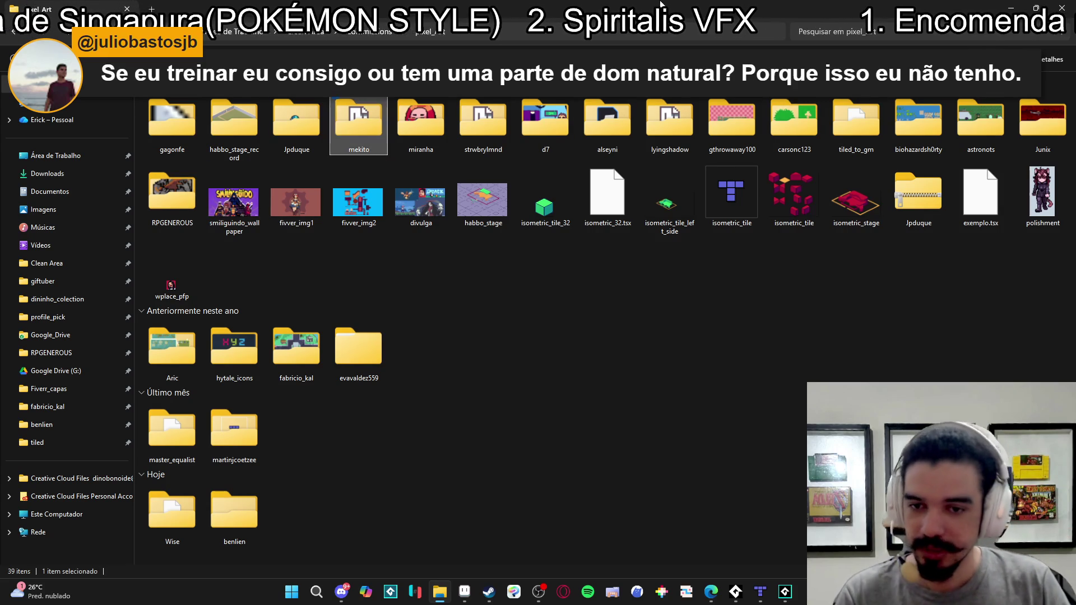
key("Down")
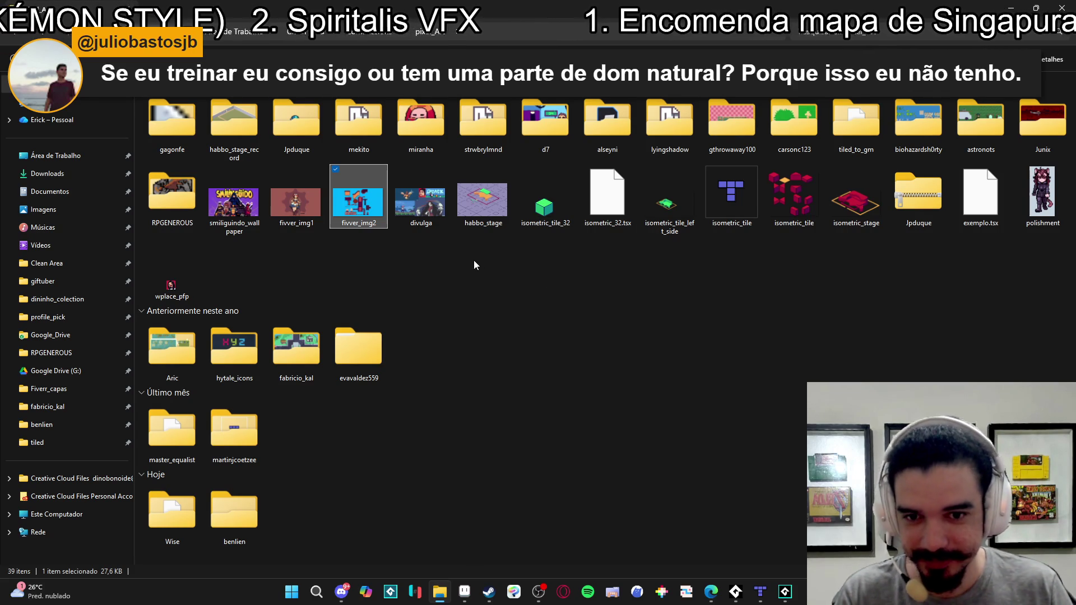
key("Right")
key("Right")
key("Right")
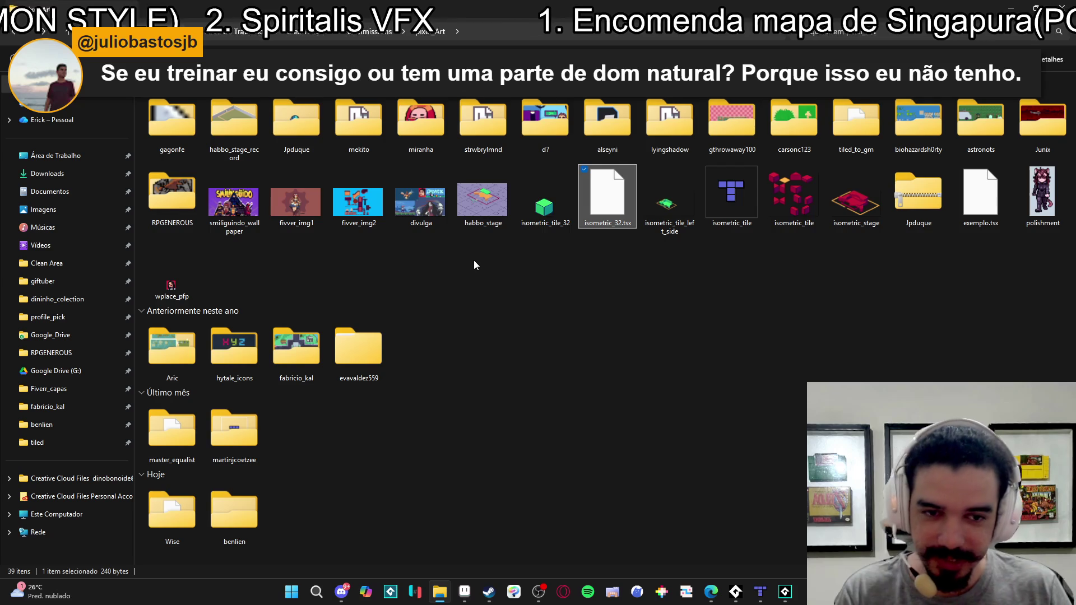
key("Left")
key("Up")
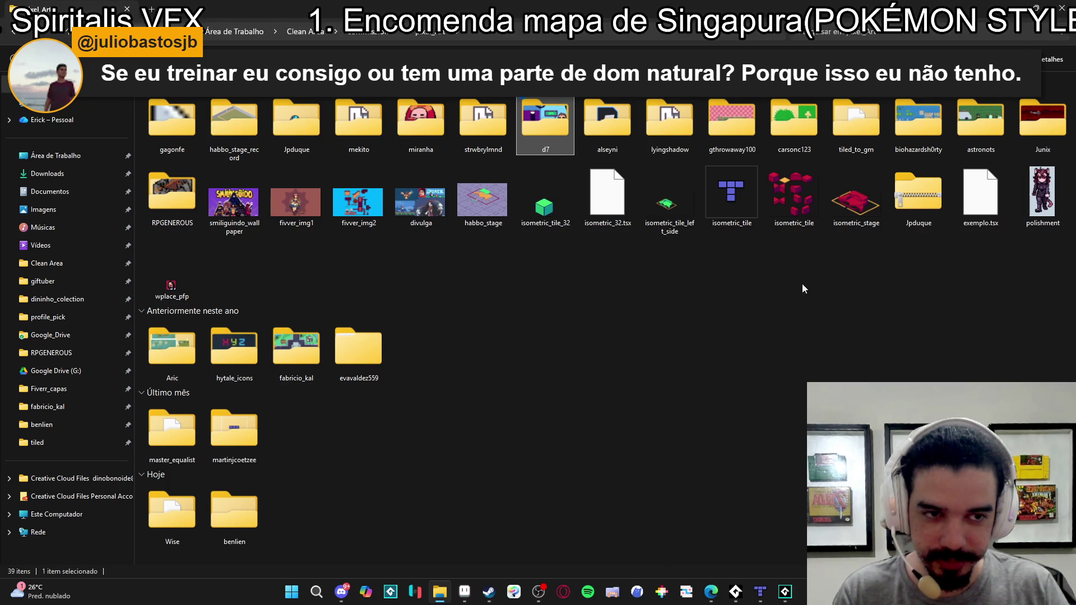
key("Down")
key("Down")
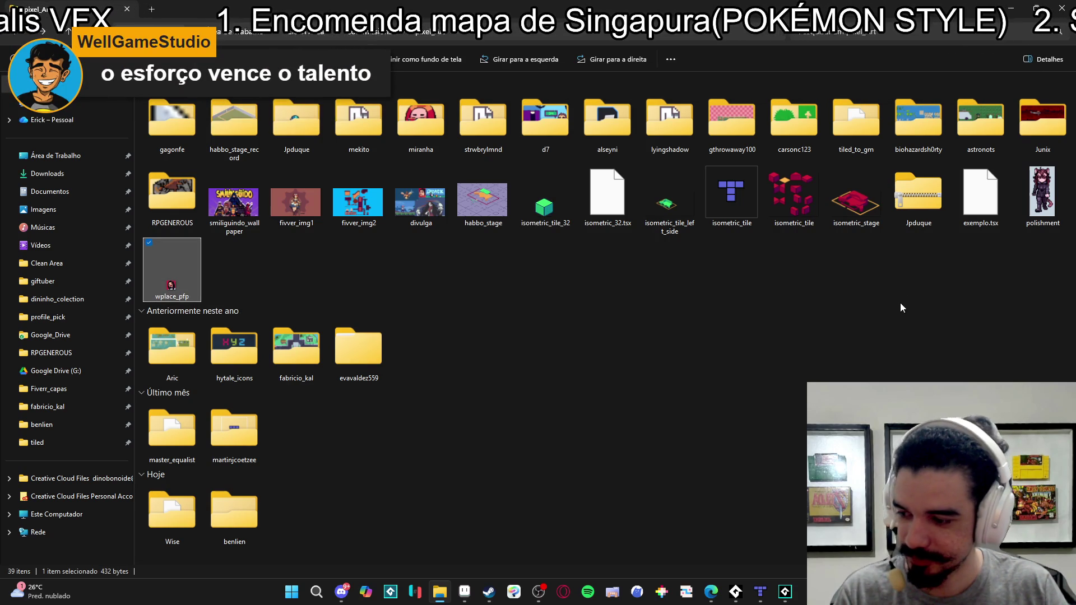
key("Up")
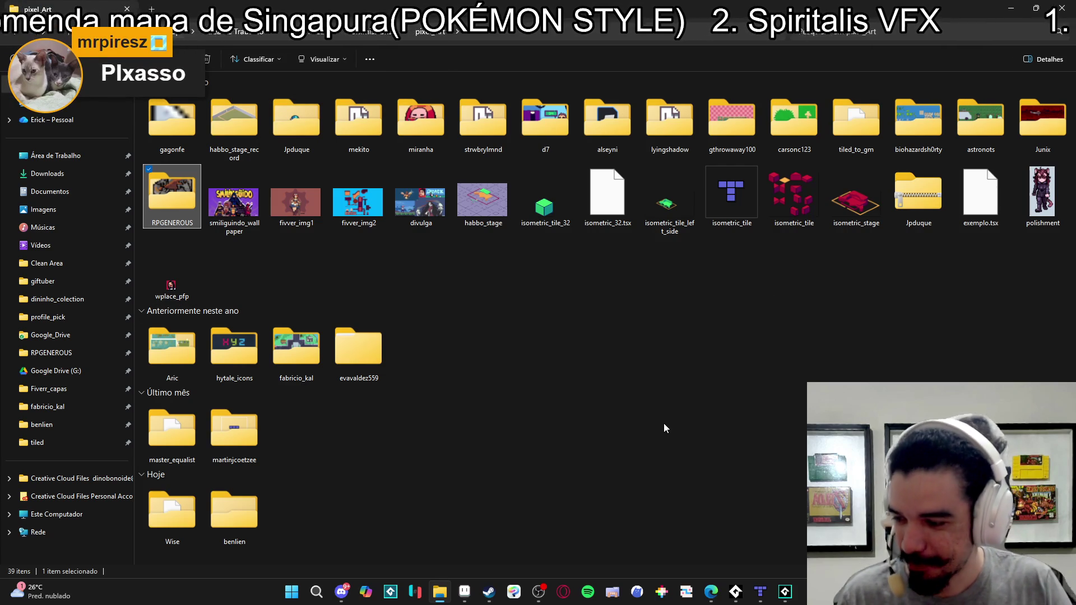
mouse_move(466, 596)
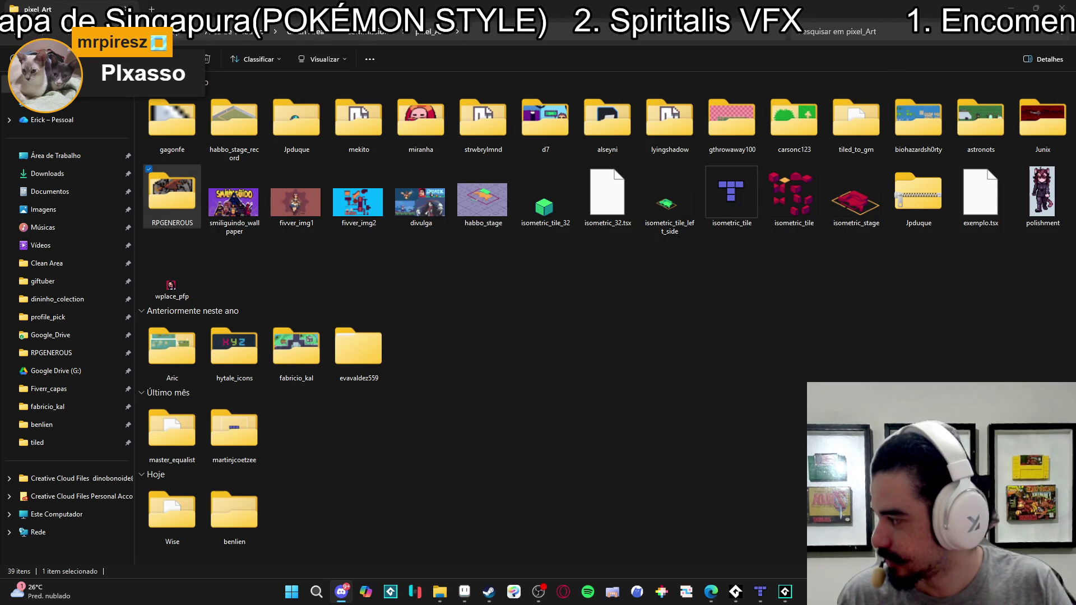
left_click(341, 592)
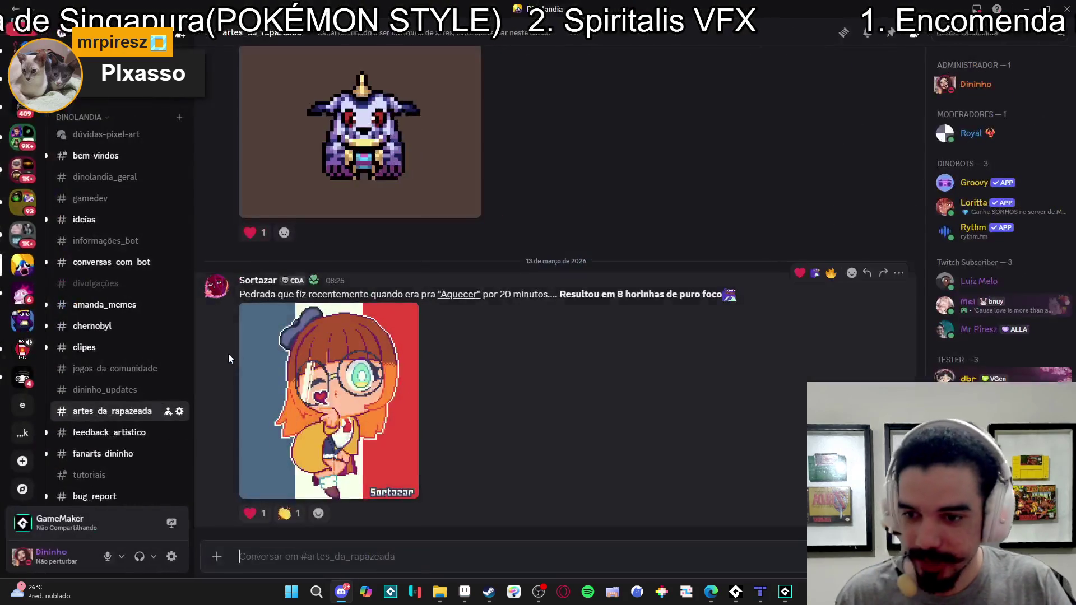
left_click(109, 432)
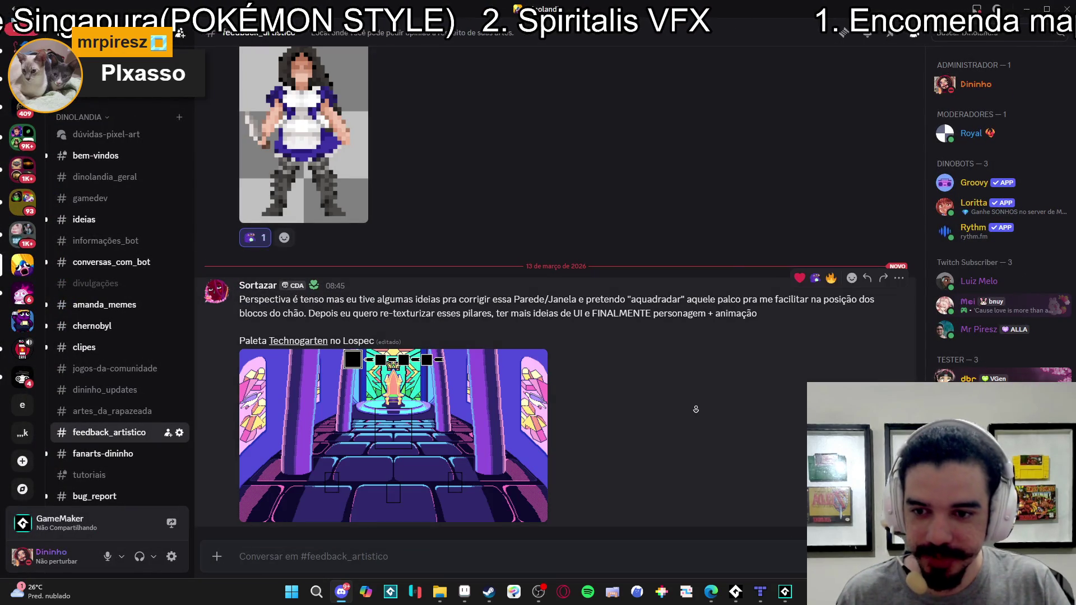
scroll(591, 195, "up", 6)
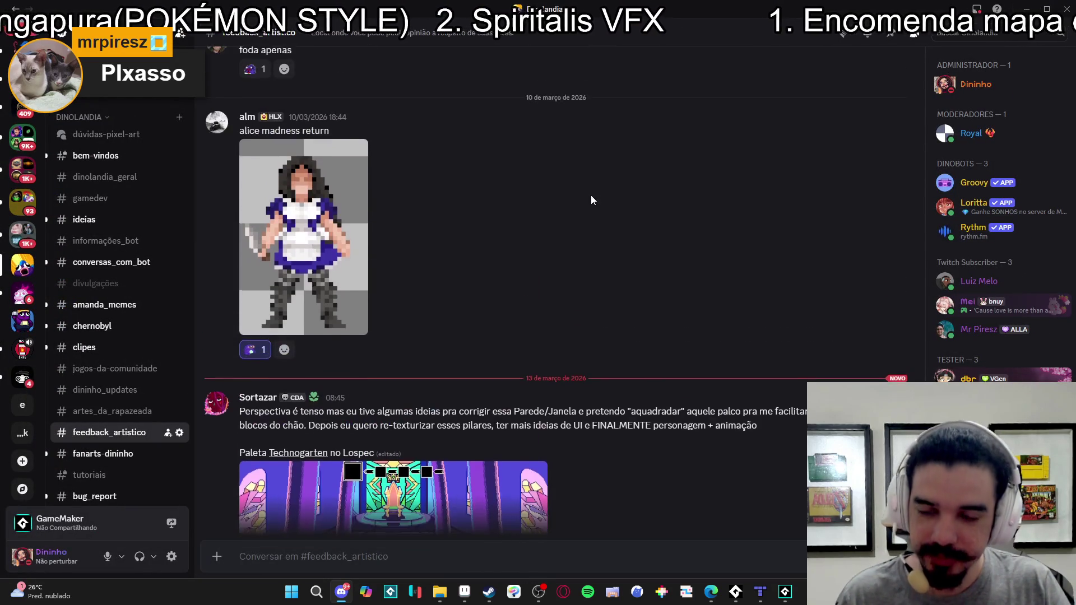
scroll(581, 230, "up", 20)
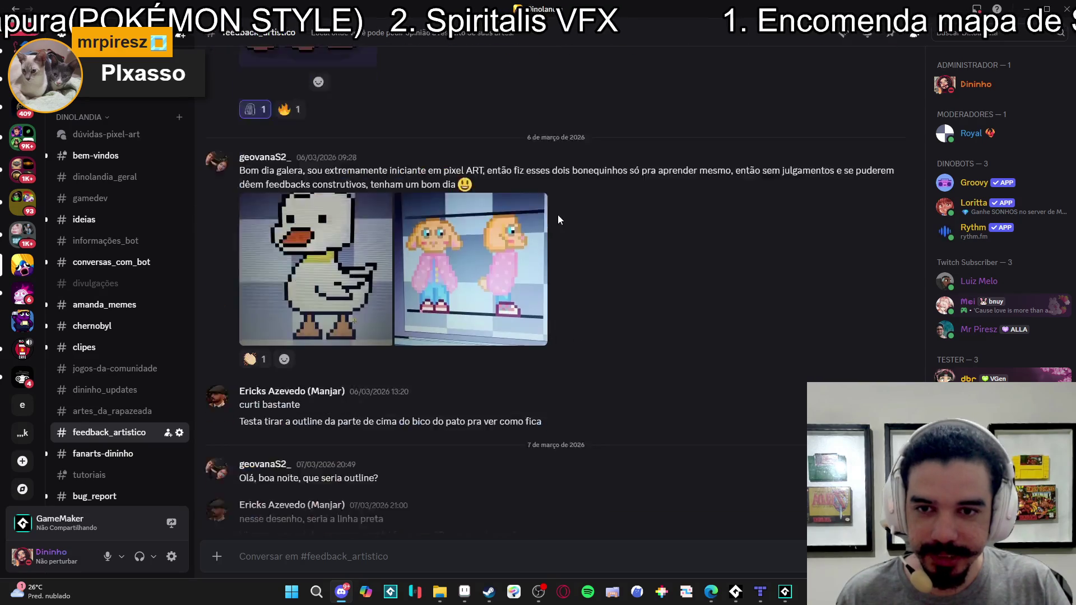
scroll(564, 250, "up", 20)
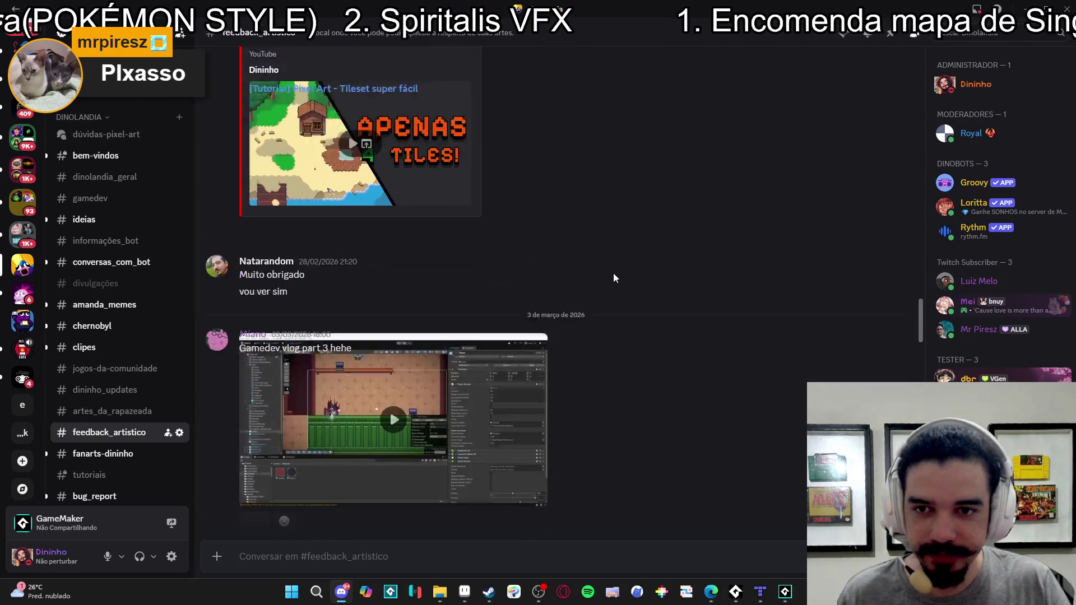
scroll(650, 282, "up", 6)
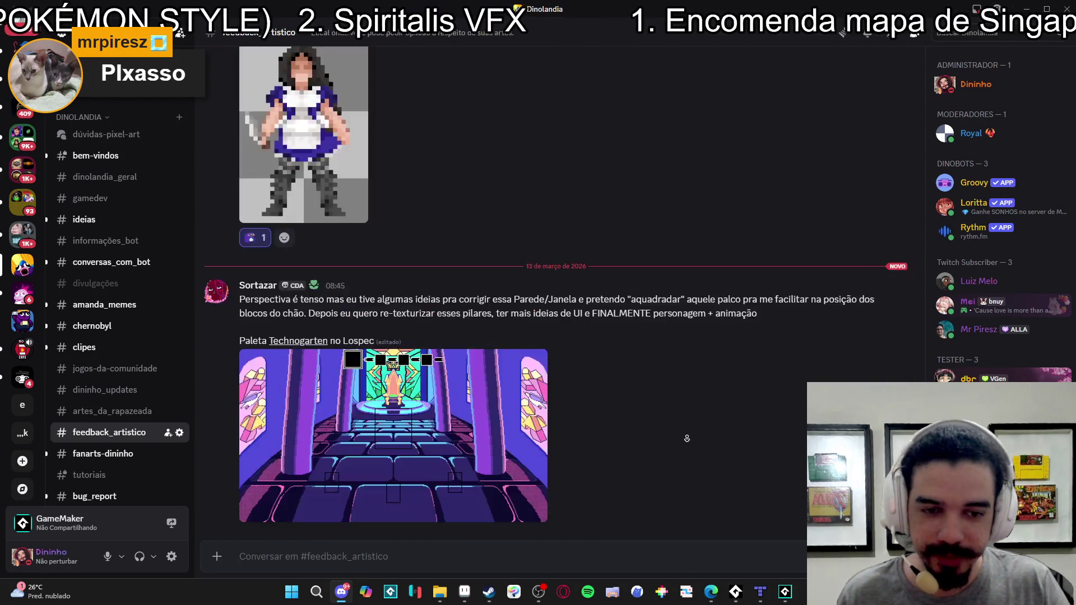
left_click(1030, 5)
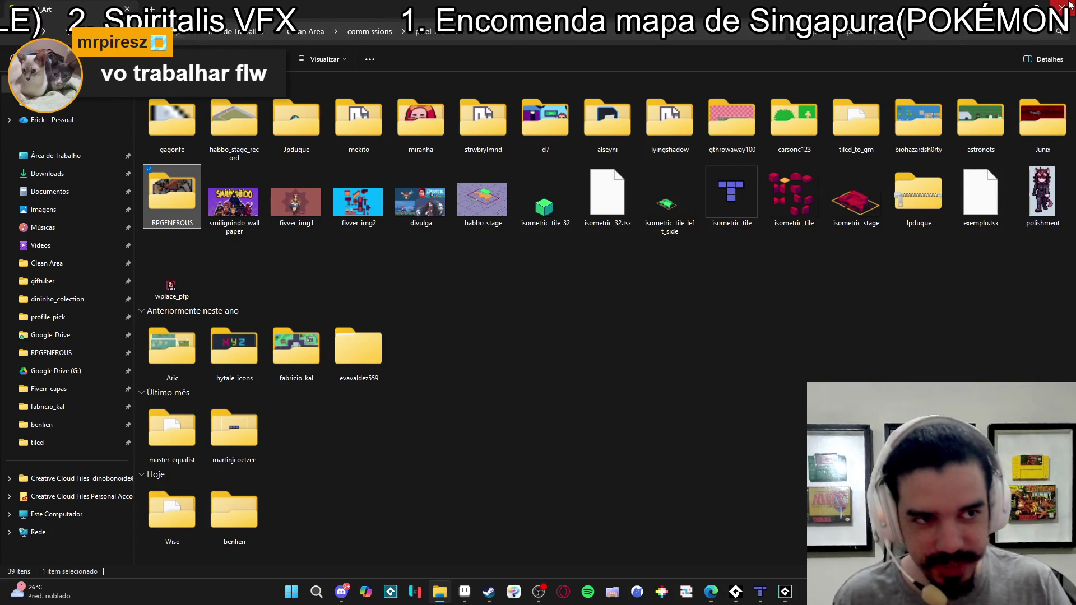
- Change the sequence canvas frame from 1366 × 768 to 480 × 270, then return to File Explorer
left_click(1000, 6)
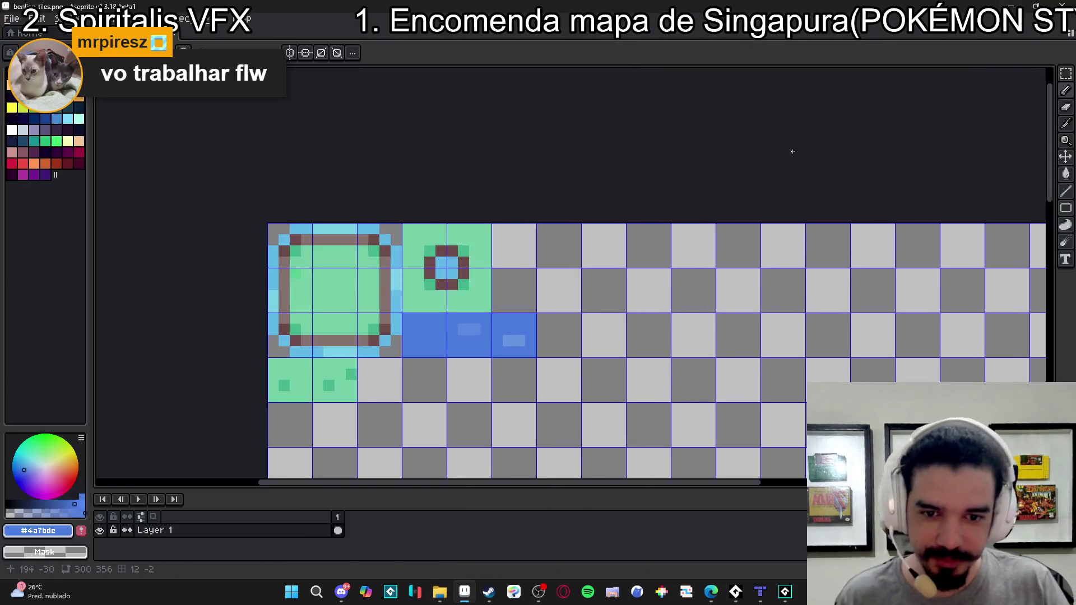
left_click(785, 592)
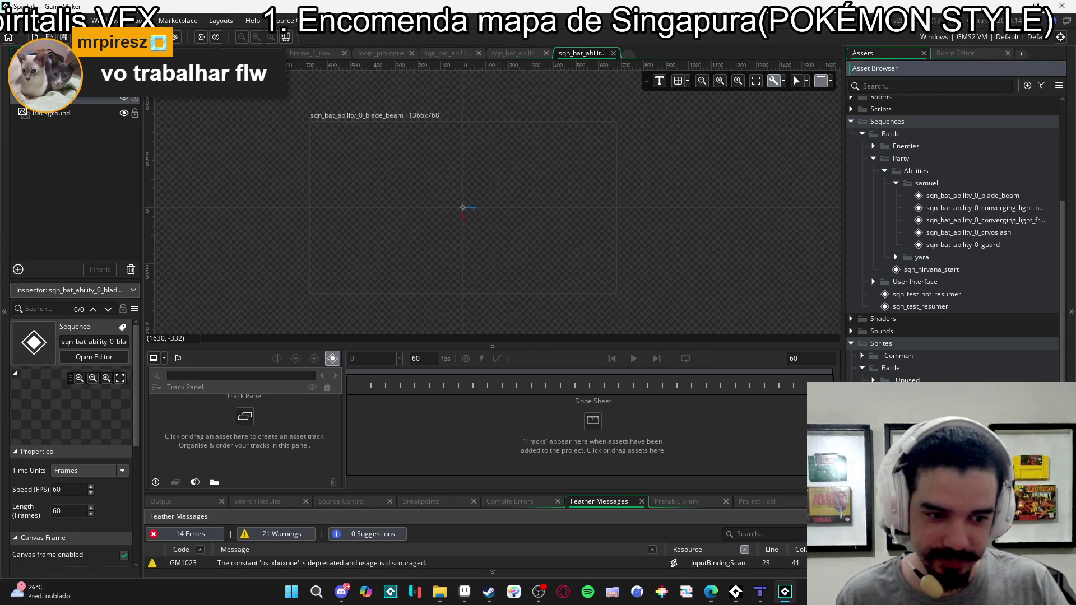
left_click(828, 82)
double_click(875, 112)
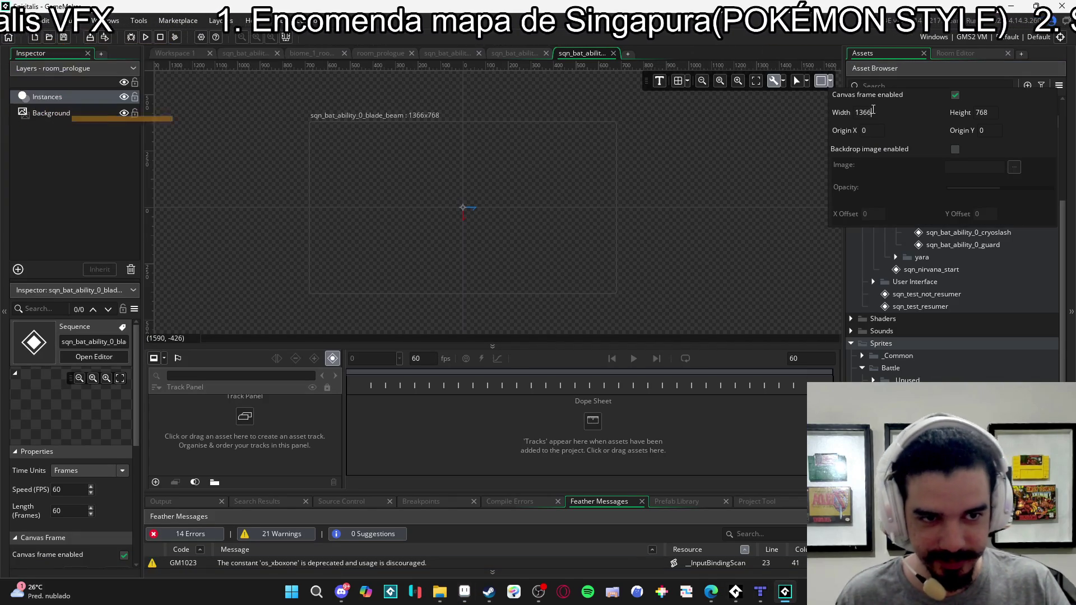
type("480")
key("Tab")
type("270")
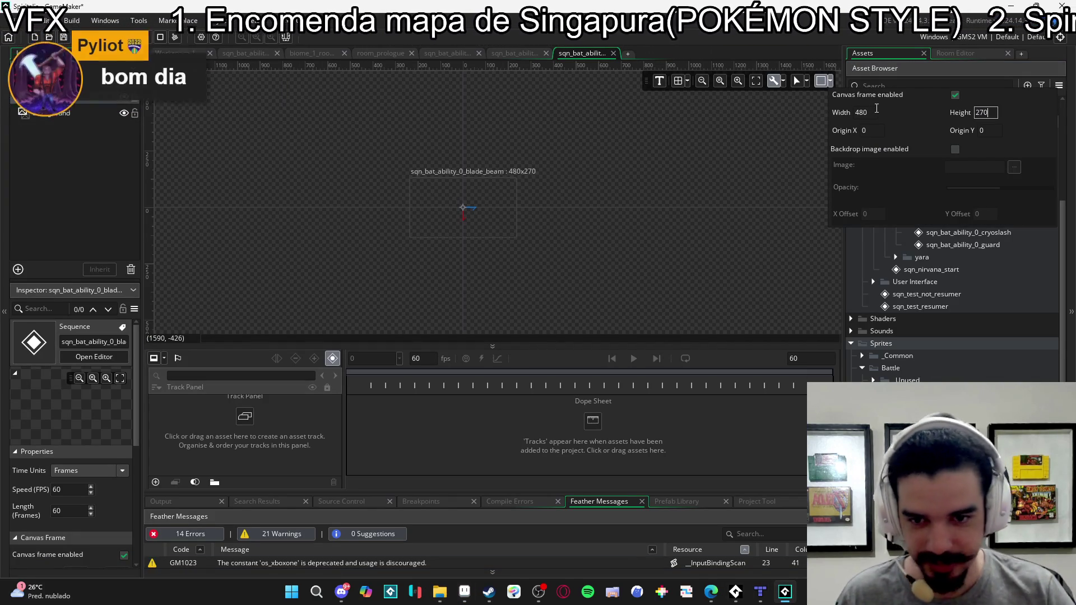
scroll(456, 210, "up", 3)
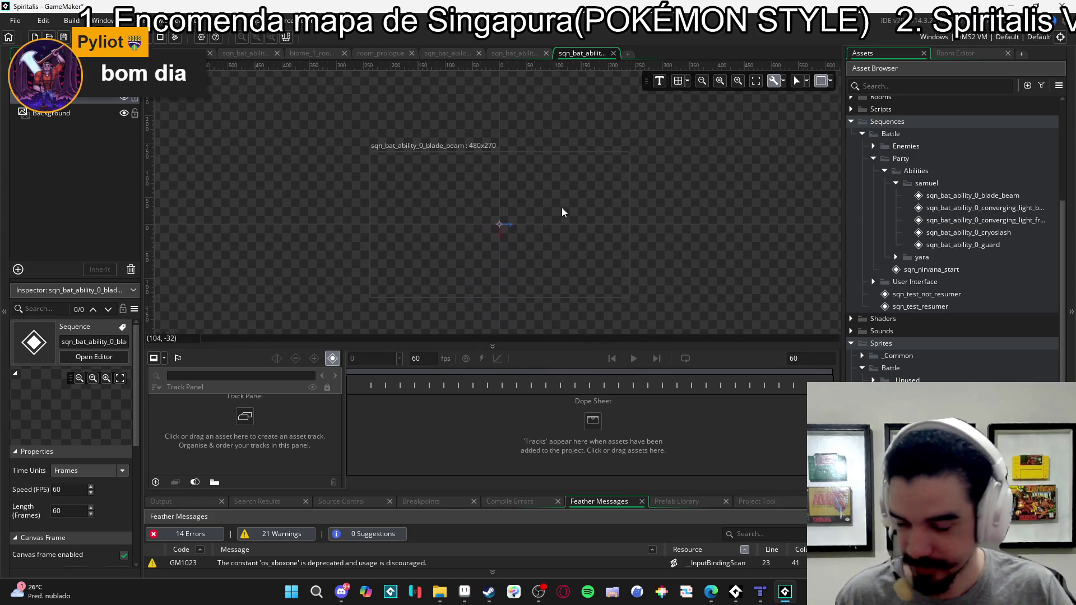
scroll(505, 223, "left", 2)
scroll(563, 246, "down", 1)
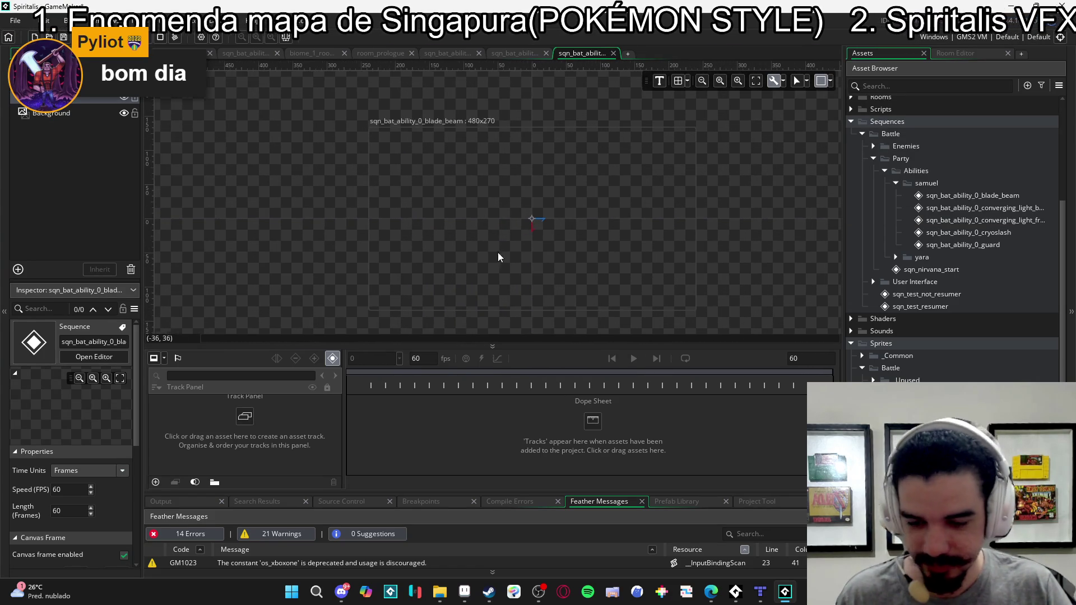
left_click(439, 592)
left_click(576, 296)
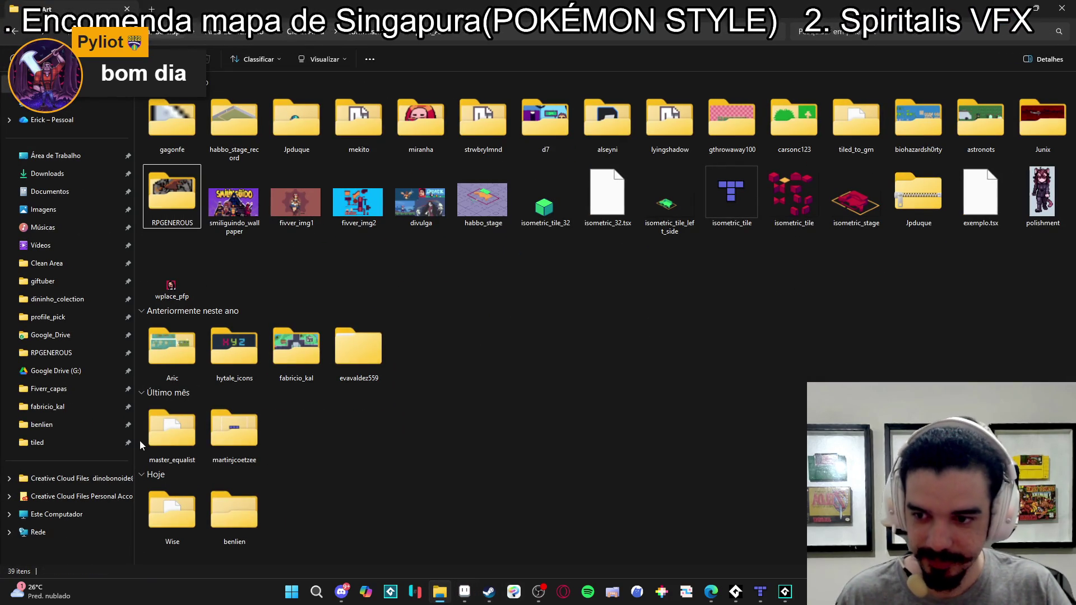
- Go to RPGENEROUS > vfx > character_spells > Bob > blade_beam and preview 'main character - blade beam vdino.gif'
left_click(53, 351)
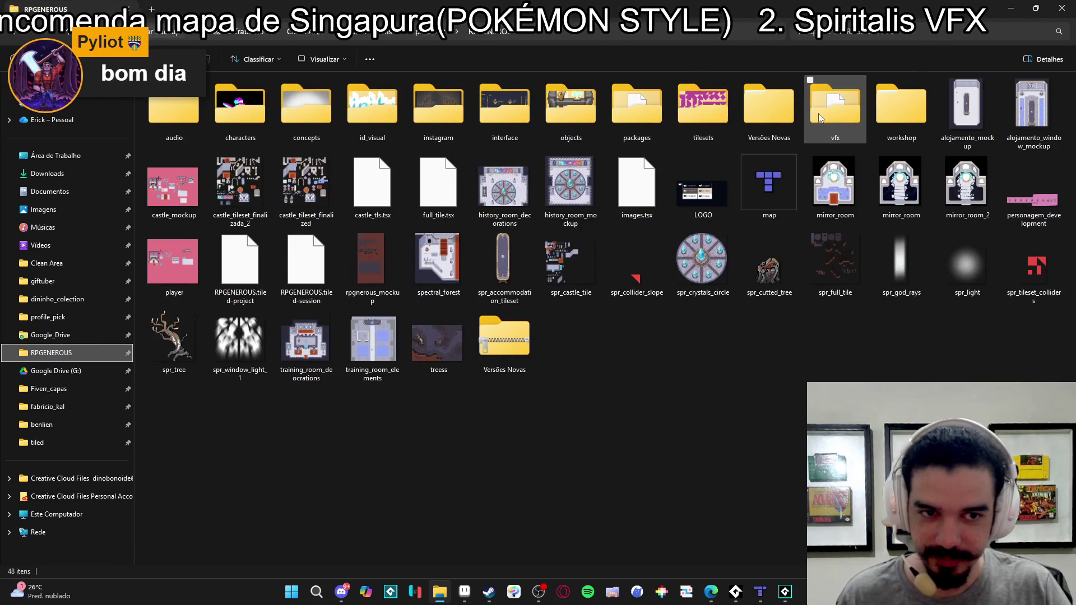
double_click(776, 115)
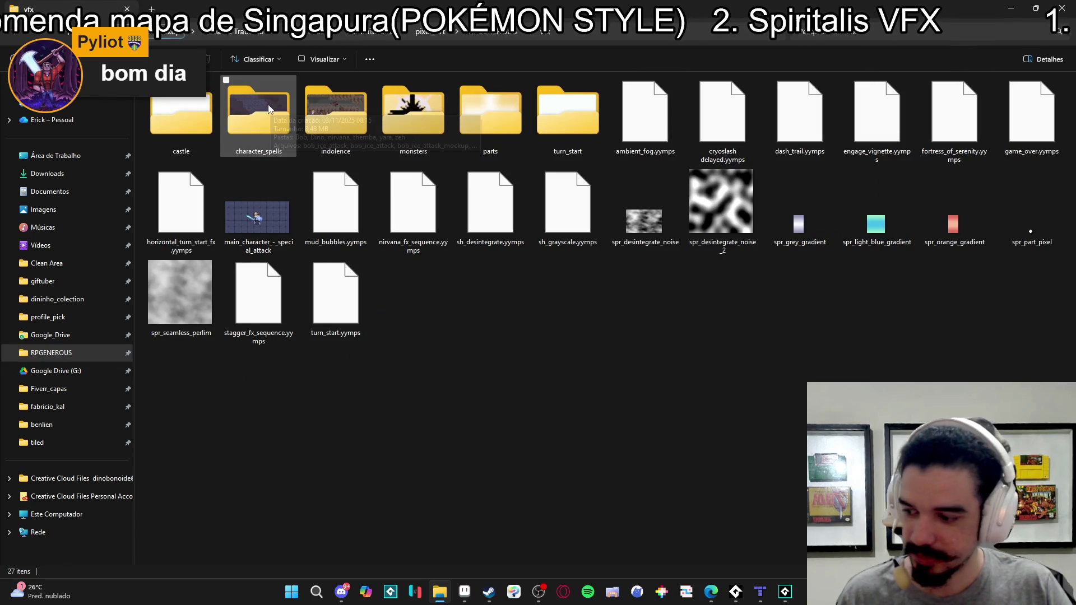
double_click(273, 113)
key("b")
key("Return")
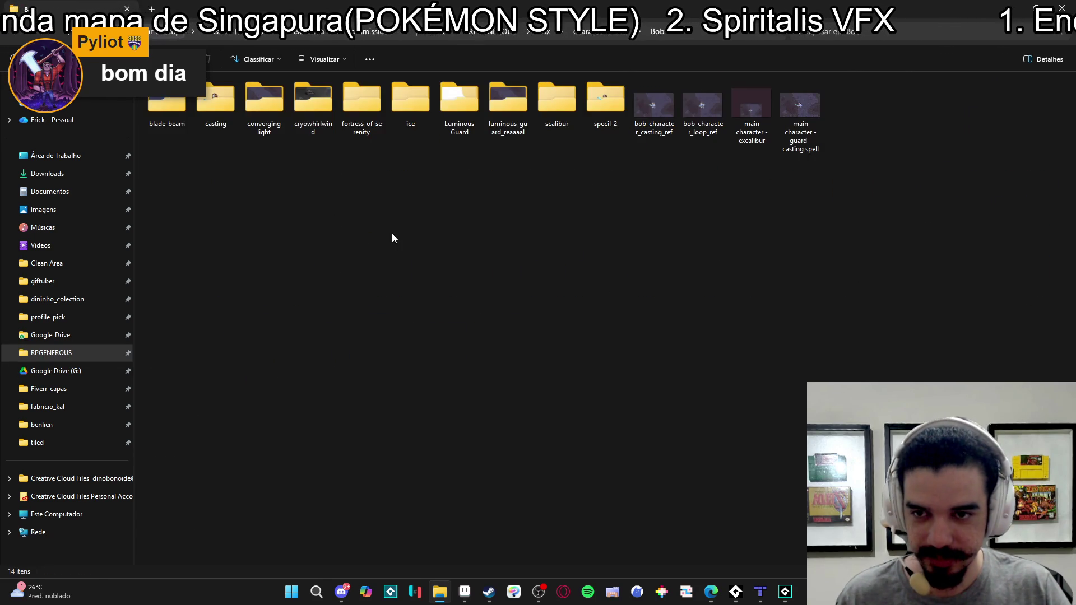
left_click(171, 109)
double_click(171, 109)
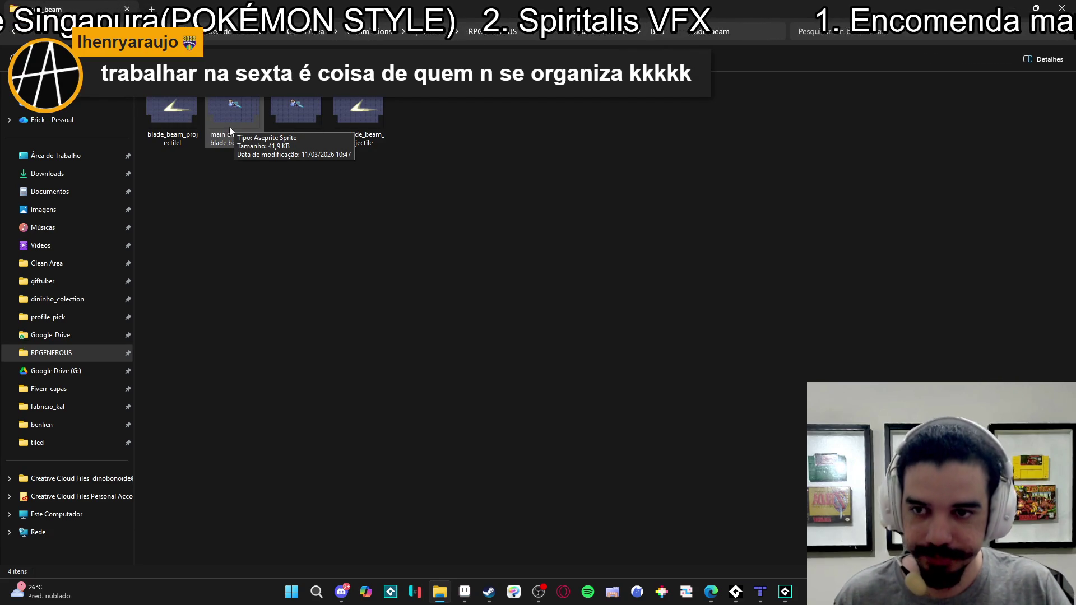
left_click(236, 121)
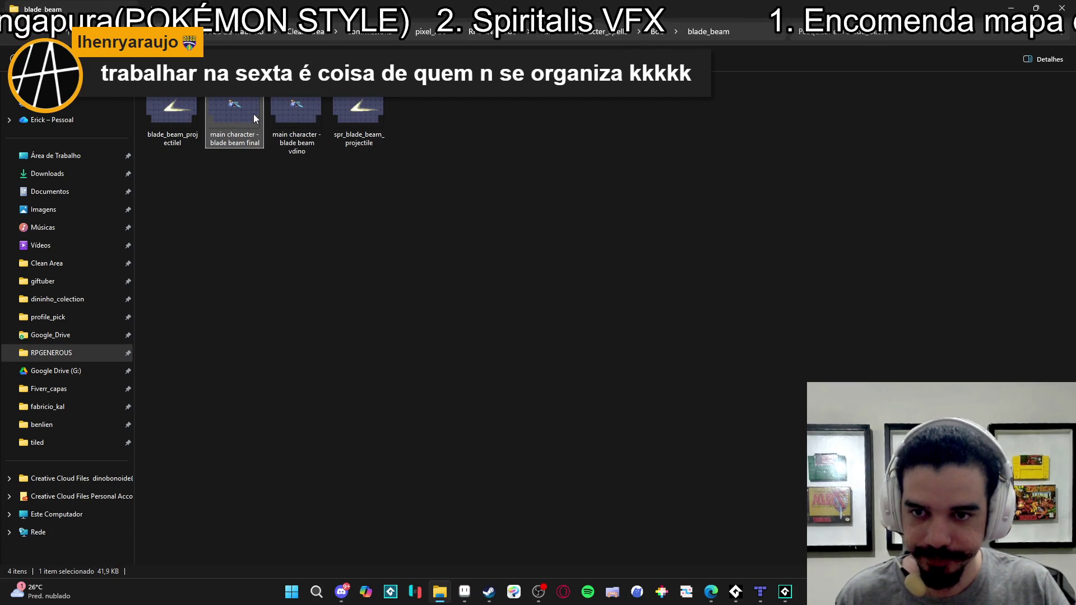
left_click(276, 116)
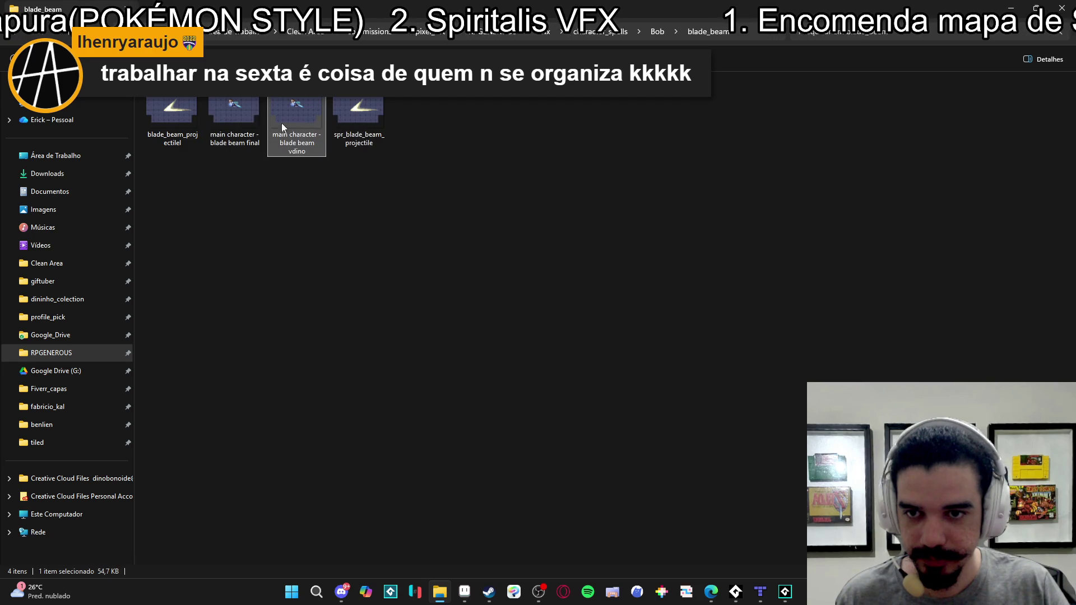
double_click(293, 132)
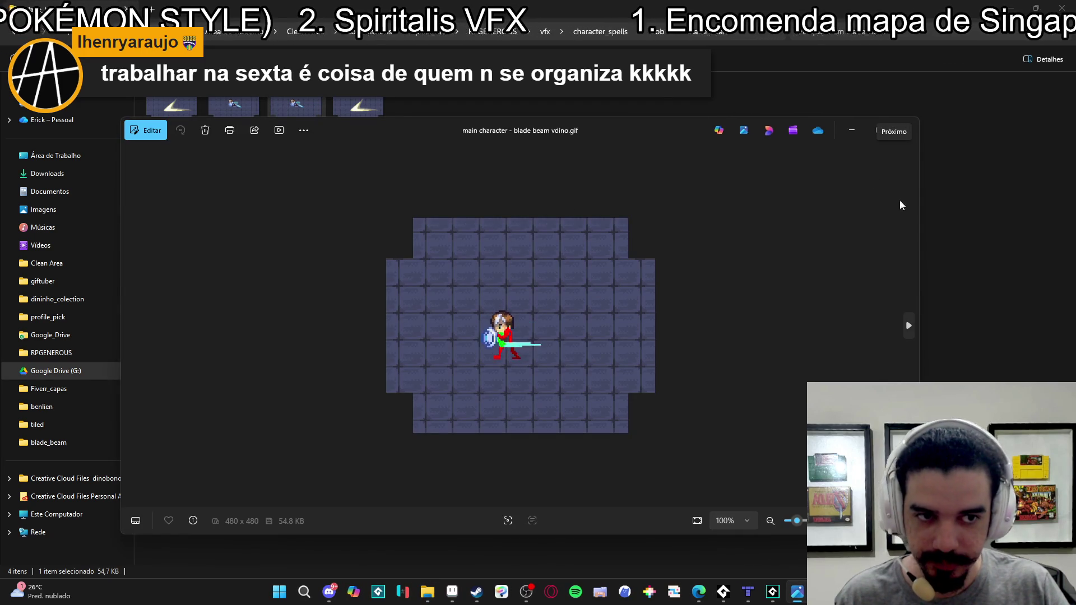
- Close the image viewer and the blade beam final document, then bring back the blade_beam folder
key("Right")
left_click(905, 130)
key("alt+Tab")
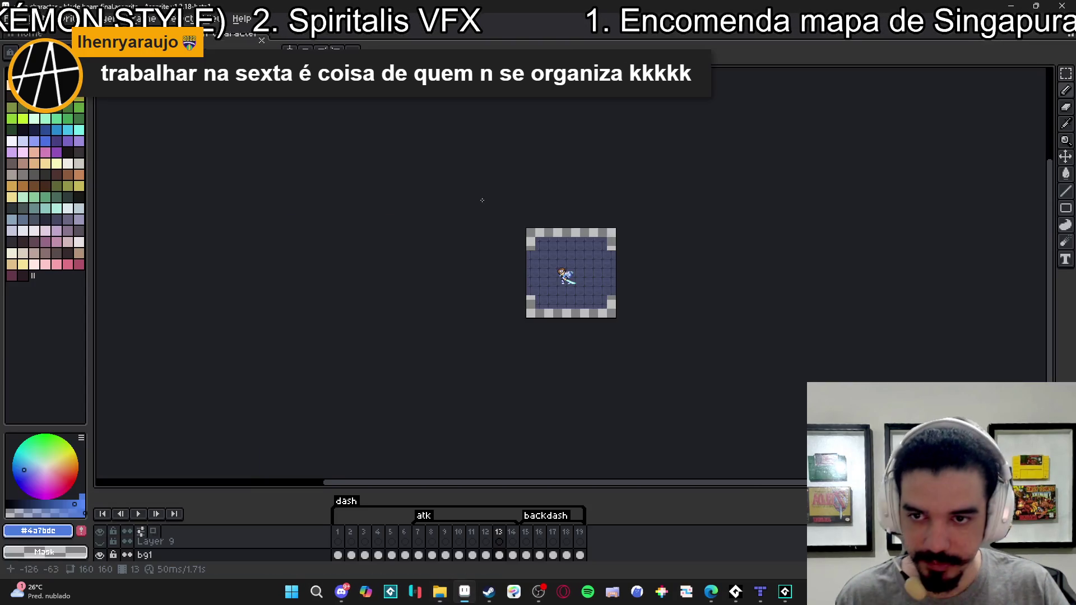
scroll(640, 224, "up", 3)
left_click(139, 514)
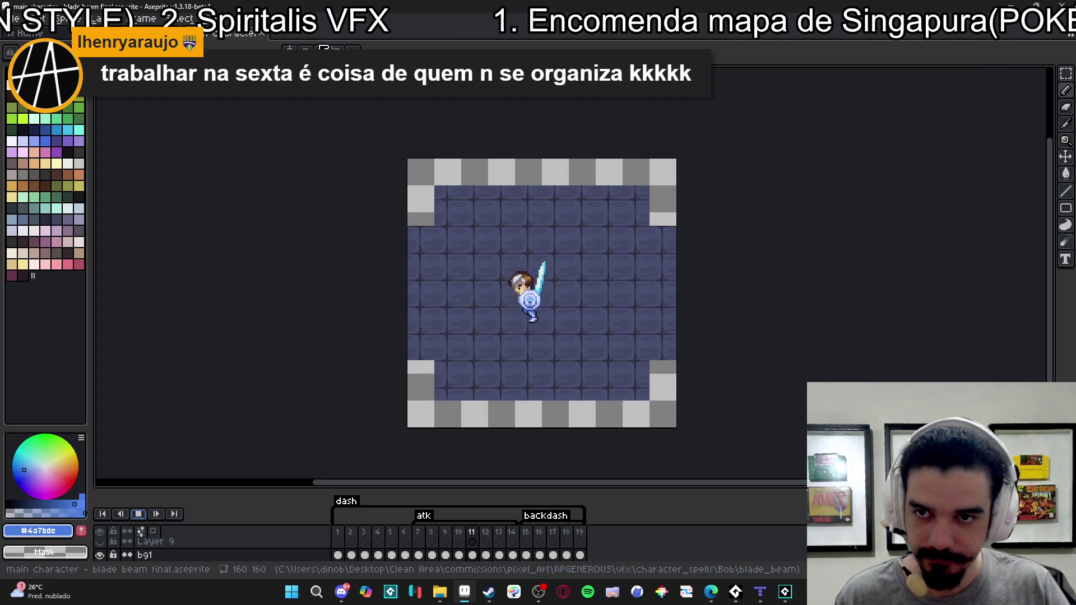
left_click(267, 37)
key("alt+Tab")
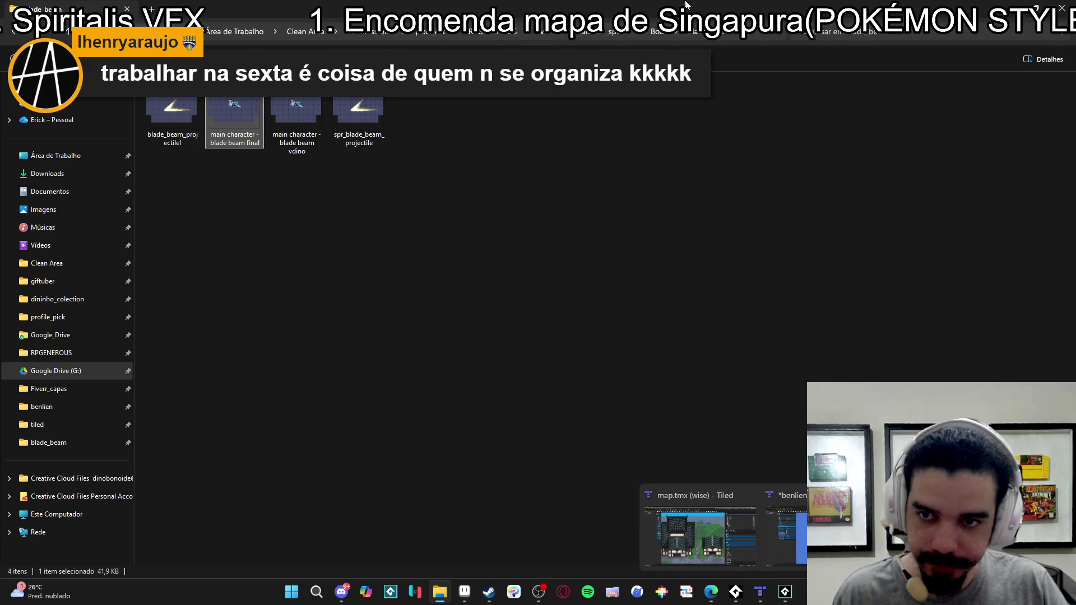
- Open room_prologue in GameMaker with the Assets browser shown, declining to add files as Included Files
left_click(736, 592)
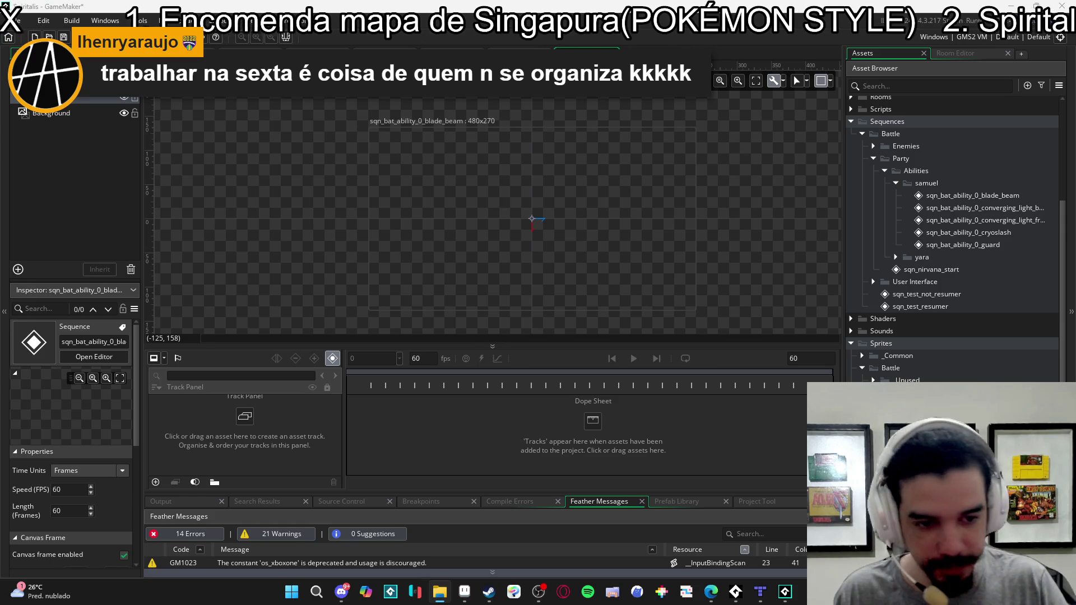
left_click(385, 51)
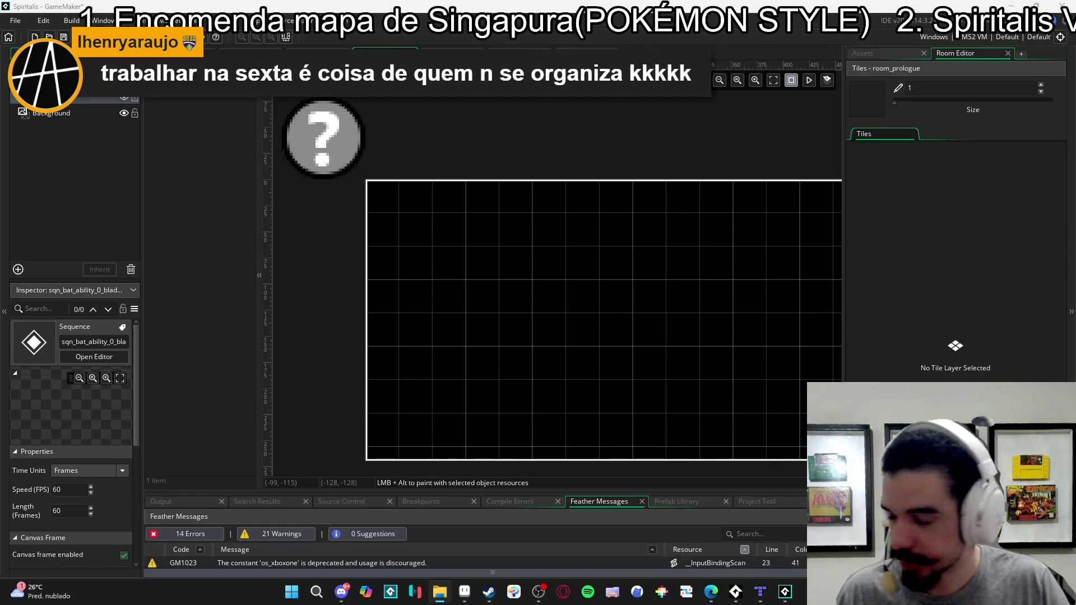
left_click(882, 52)
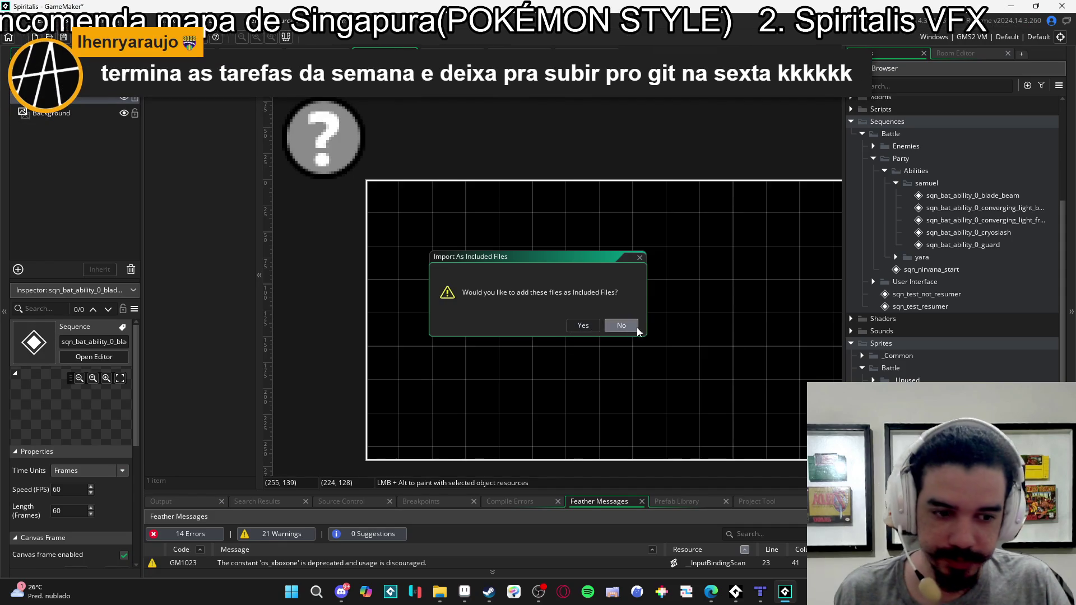
left_click(623, 326)
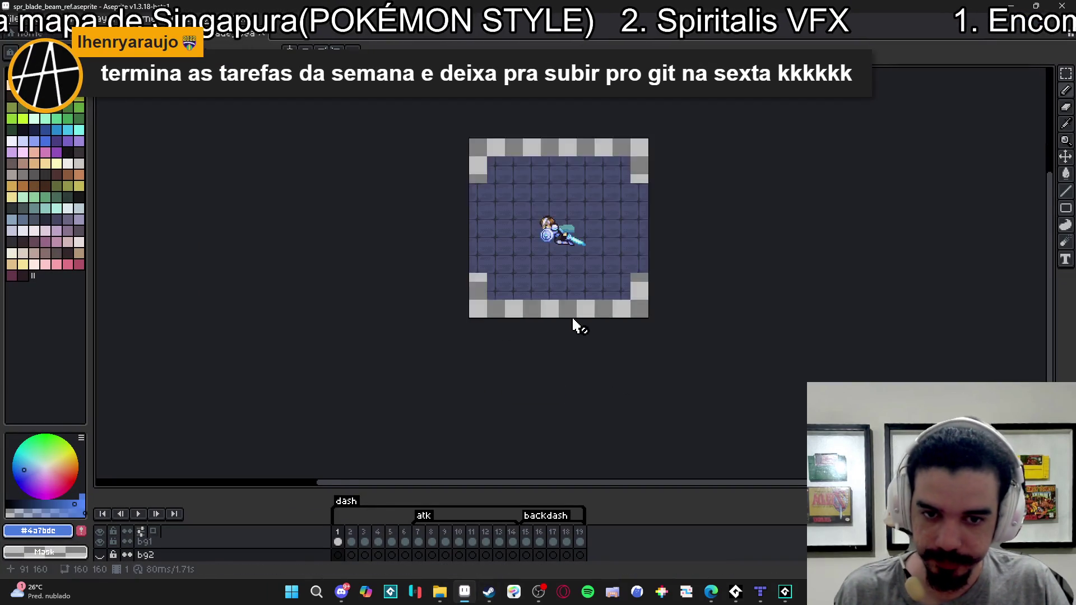
- Save the reference animation in GIF format as spr_blade_beam_ref.gif, then return to GameMaker's blade beam sequence
left_click(10, 17)
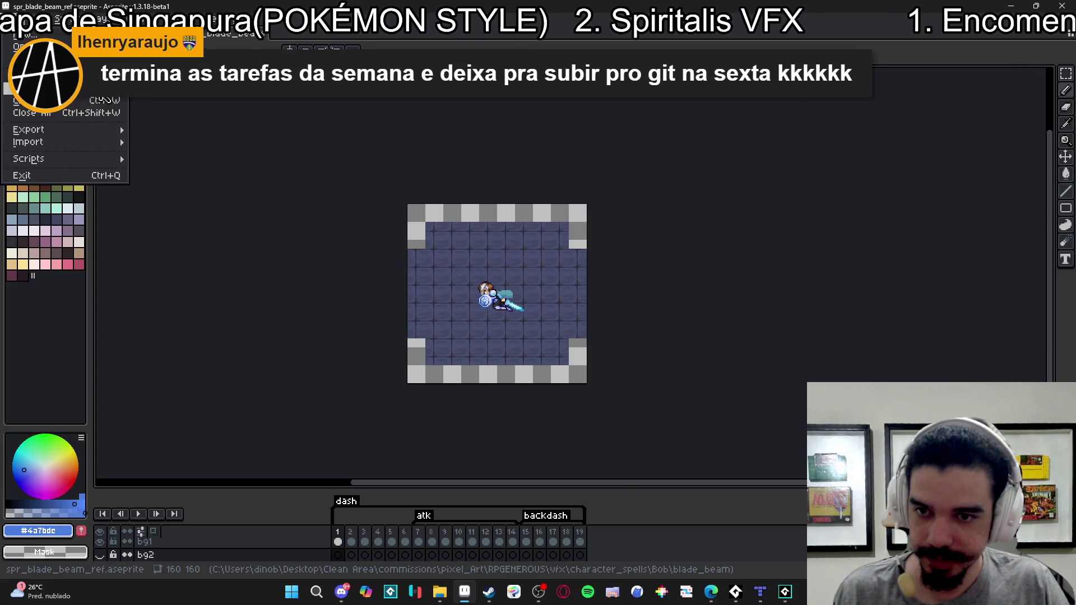
left_click(34, 84)
left_click(508, 435)
left_click(457, 306)
left_click(684, 440)
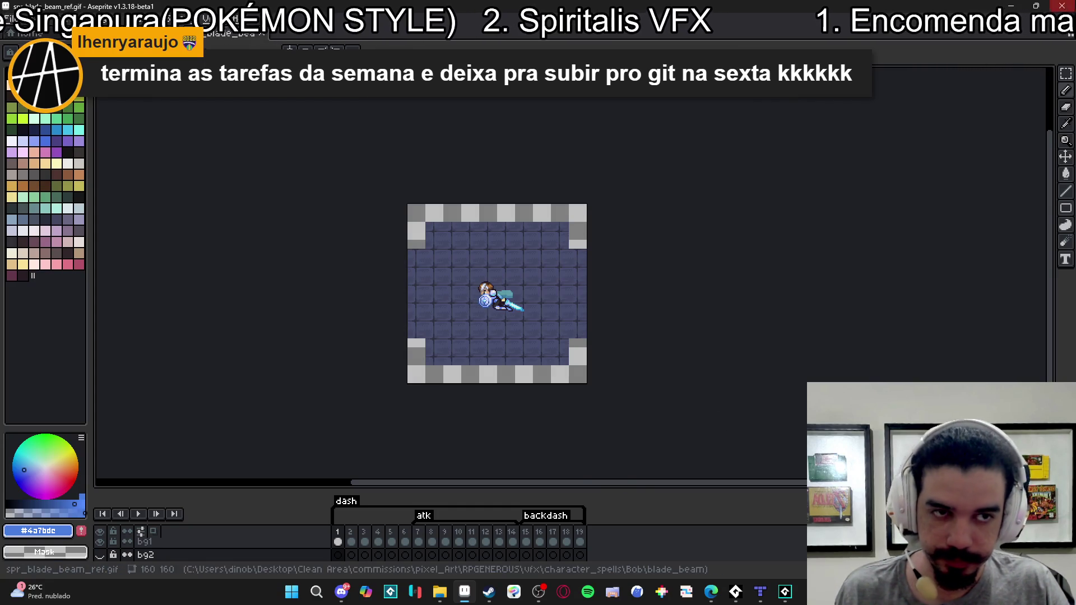
key("alt+Tab")
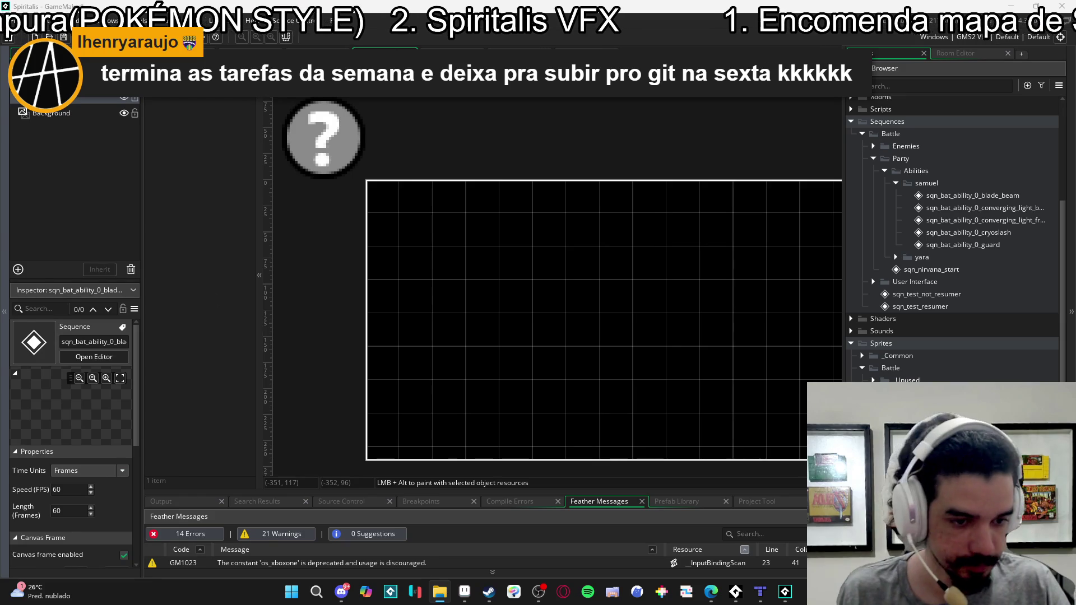
key("ctrl+Tab")
key("ctrl+Tab")
key("ctrl+Tab")
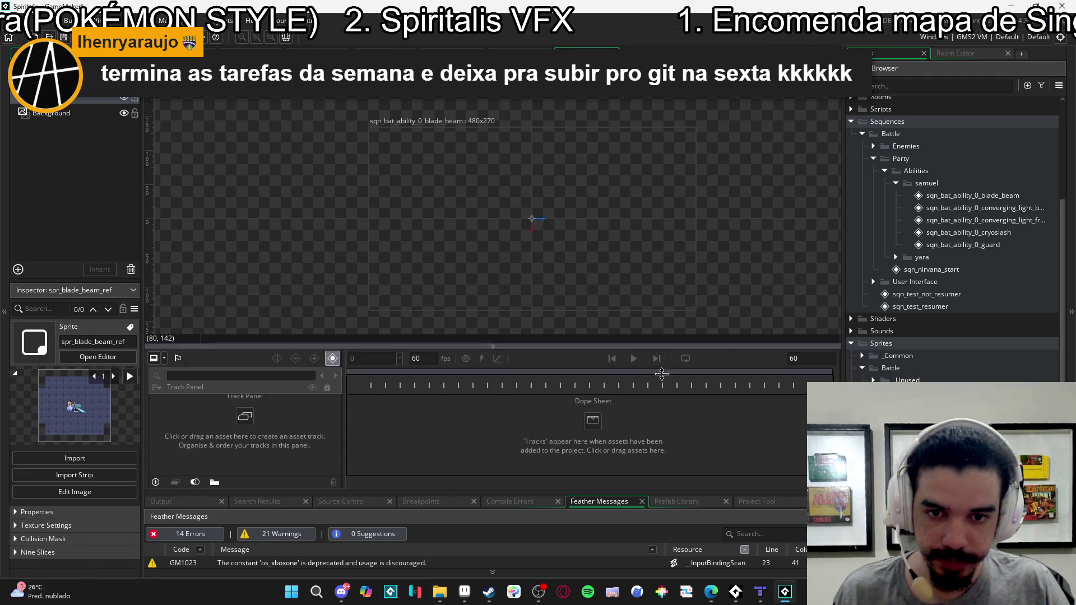
- Drop spr_blade_beam_ref into the blade beam sequence, preview it, and set the sequence length to 120 frames
left_click_drag(514, 203, 524, 219)
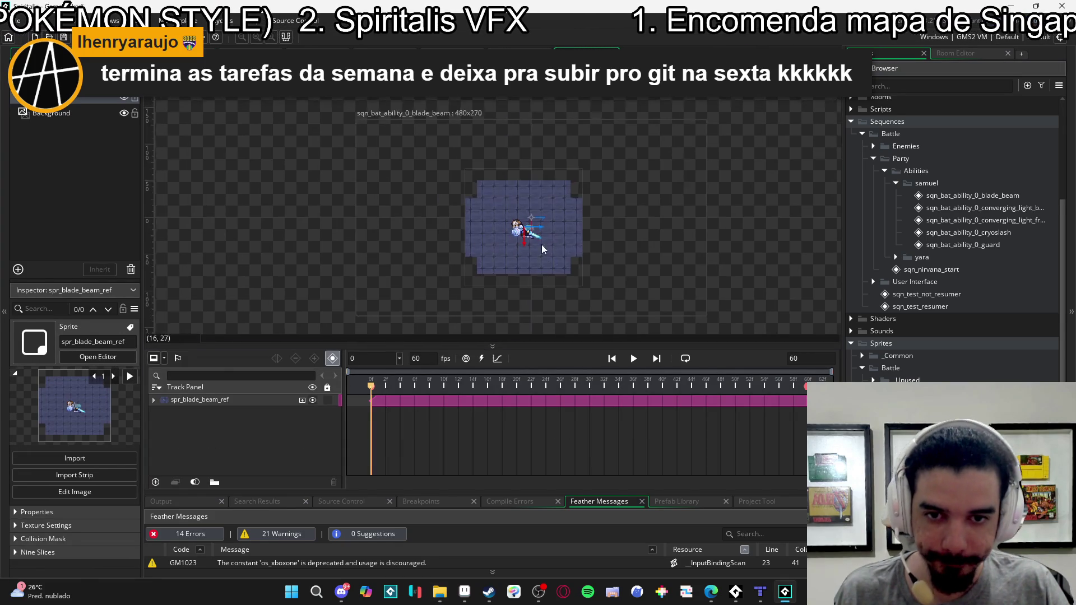
scroll(544, 237, "up", 2)
left_click(636, 360)
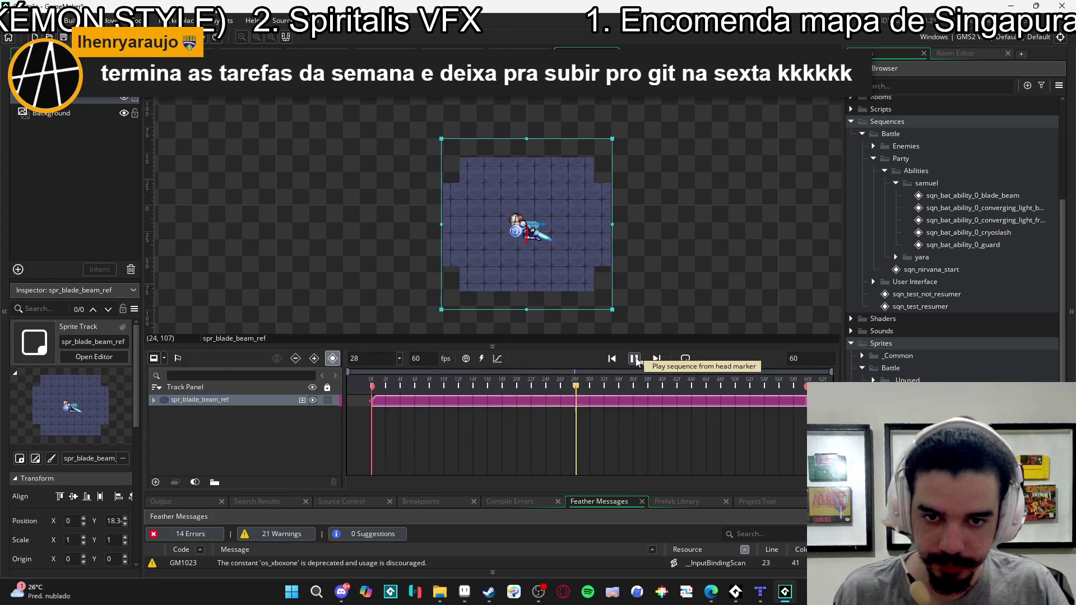
left_click(635, 359)
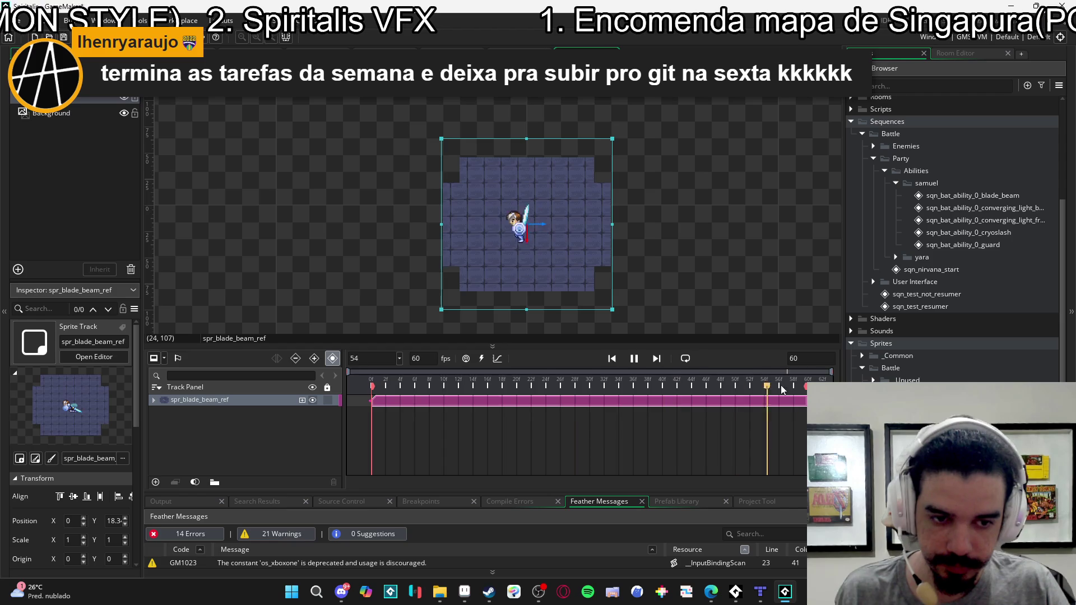
type("120")
key("Return")
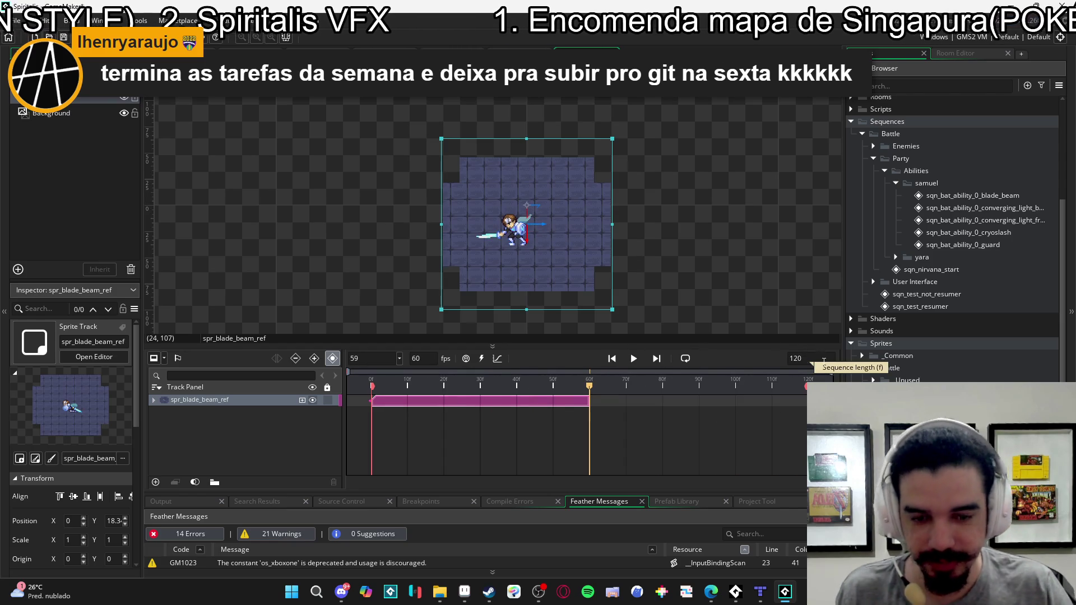
- Stretch the sprite clip across the timeline, then end the clip and playback range at frame 94
left_click_drag(590, 403, 801, 404)
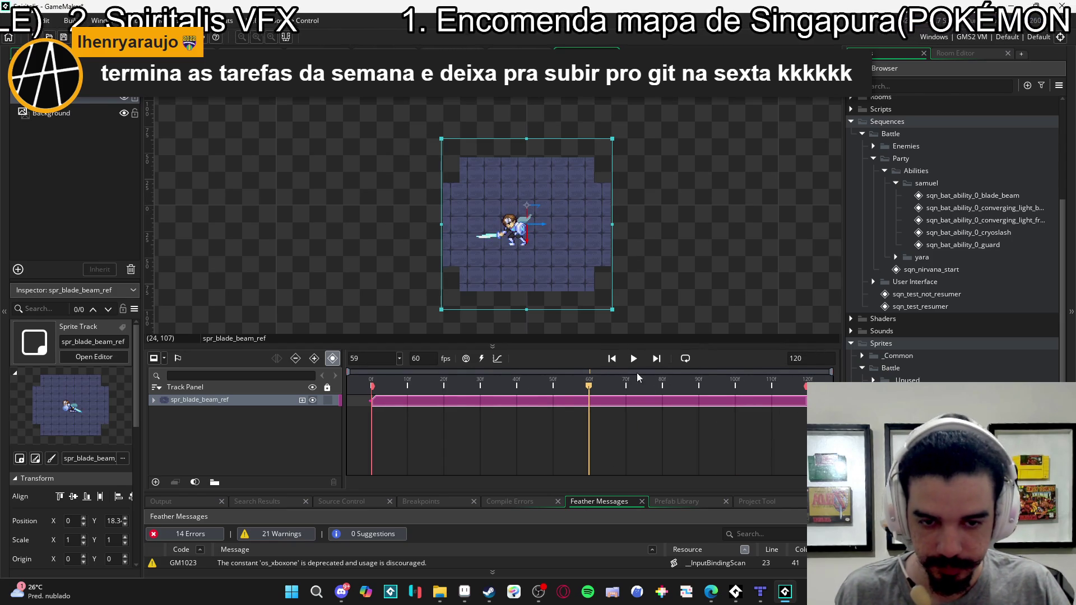
key("Home")
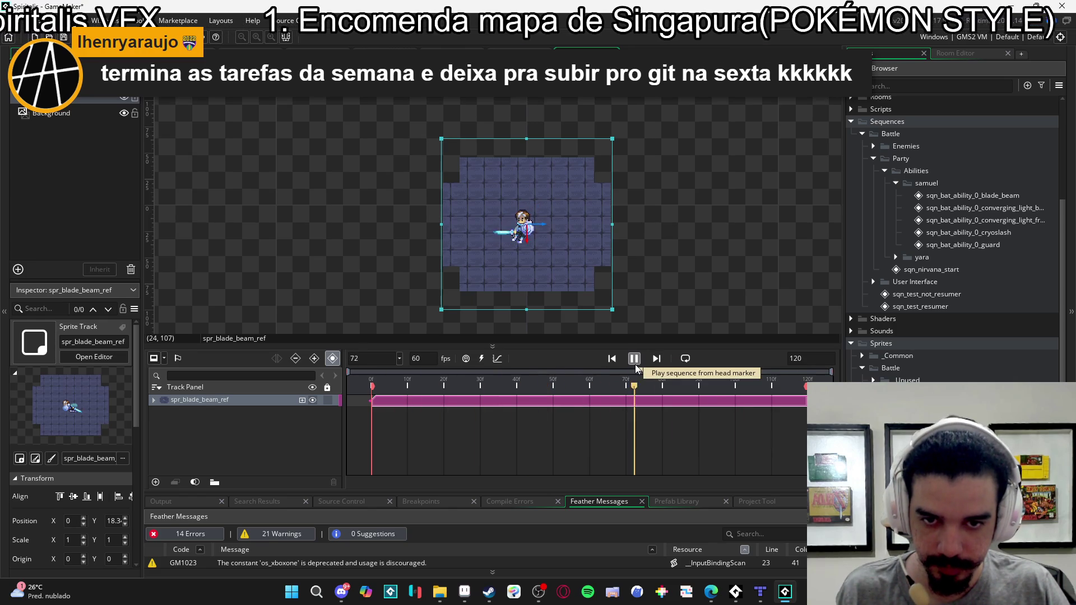
left_click(635, 360)
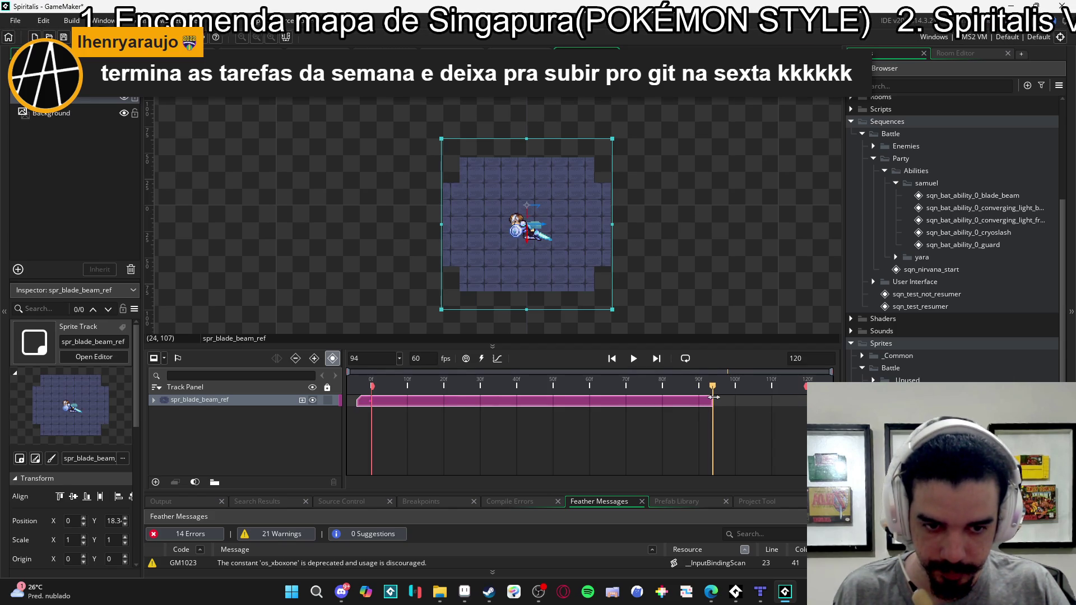
left_click_drag(714, 397, 713, 399)
left_click_drag(805, 386, 785, 391)
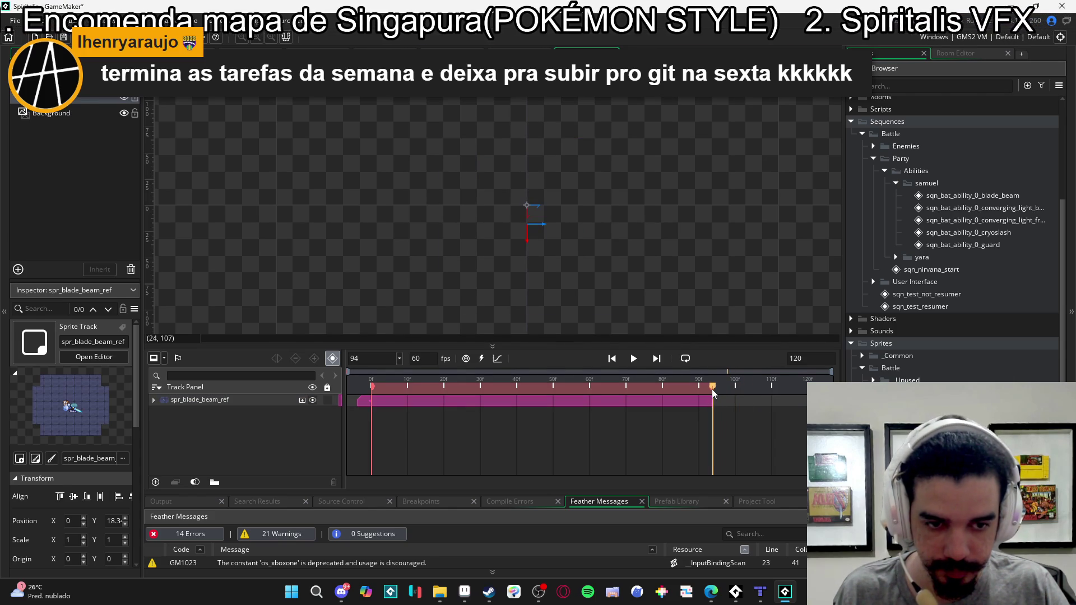
key("Left")
key("Left")
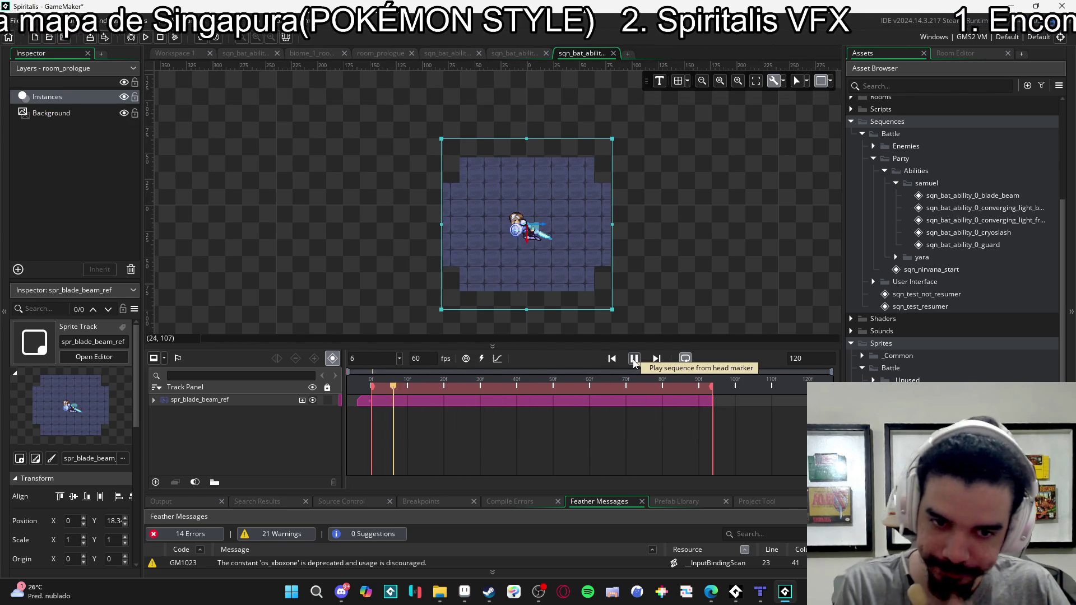
mouse_move(695, 379)
left_mouse_down()
mouse_move(717, 378)
mouse_move(701, 385)
left_mouse_up()
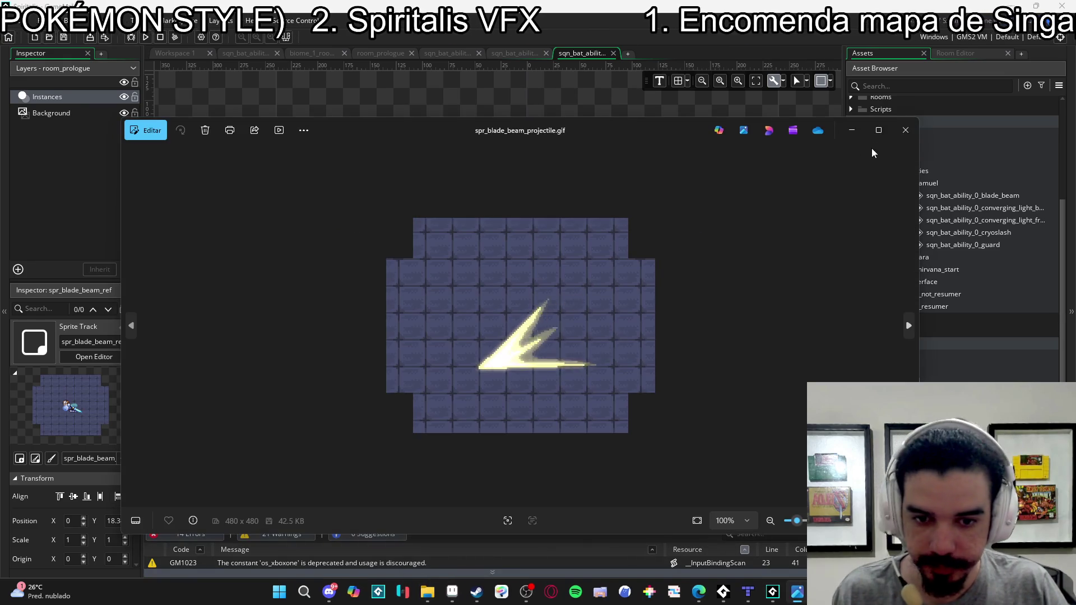
left_click(899, 133)
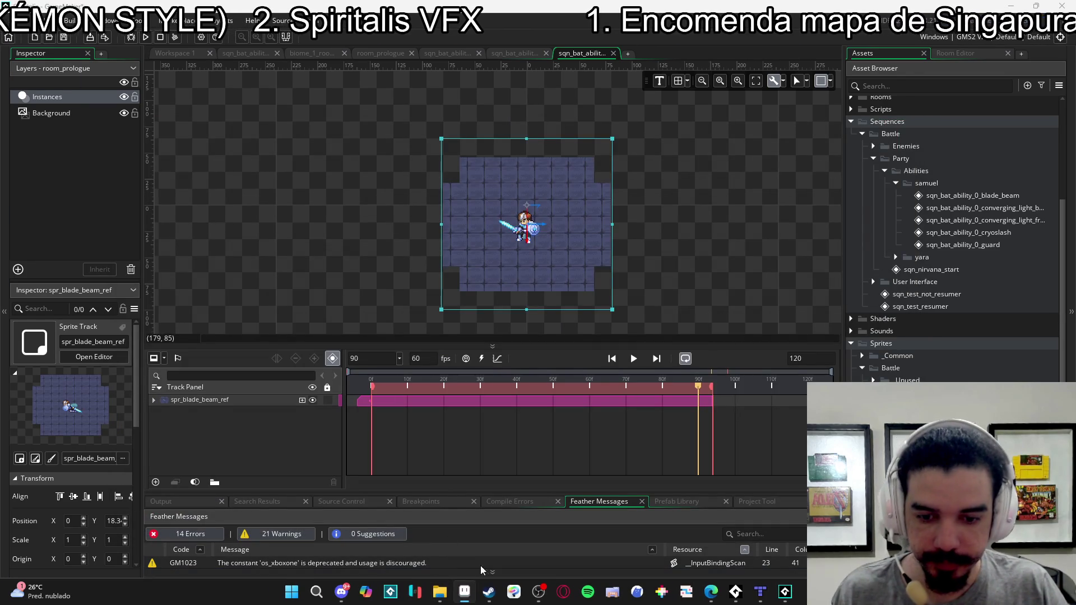
left_click(470, 592)
- Hide Layer 1's tile background and trim the blade beam projectile canvas to 94 × 50
scroll(605, 328, "up", 3)
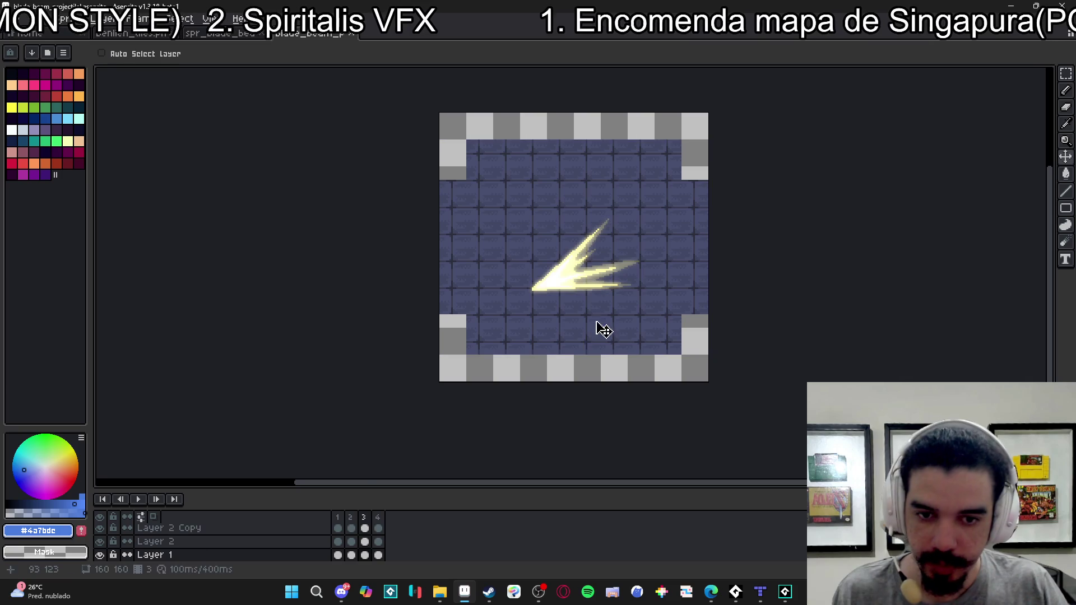
left_click(101, 554)
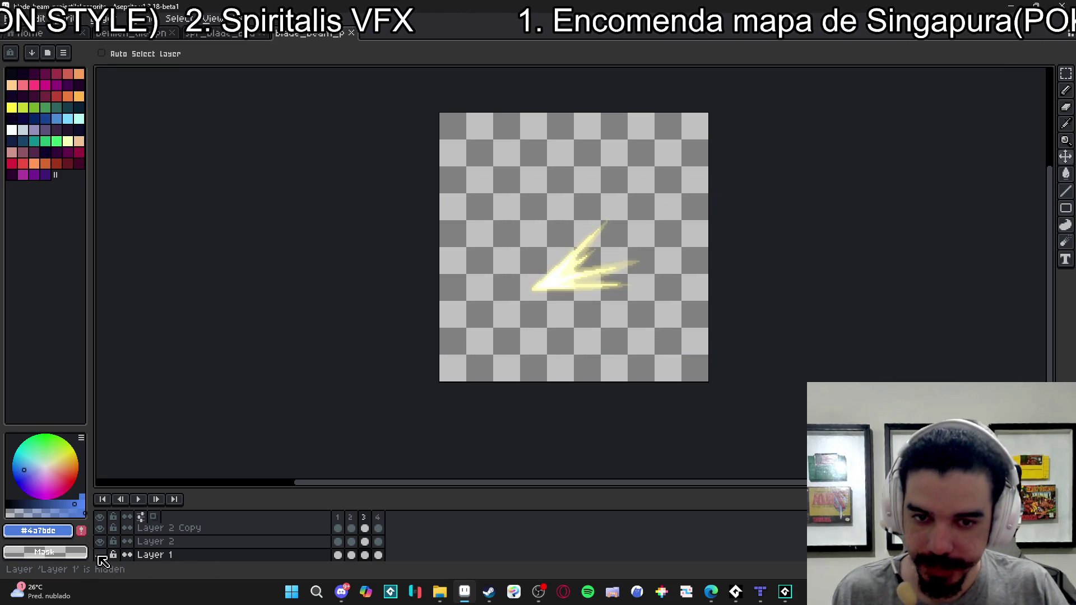
left_click(62, 18)
left_click(130, 138)
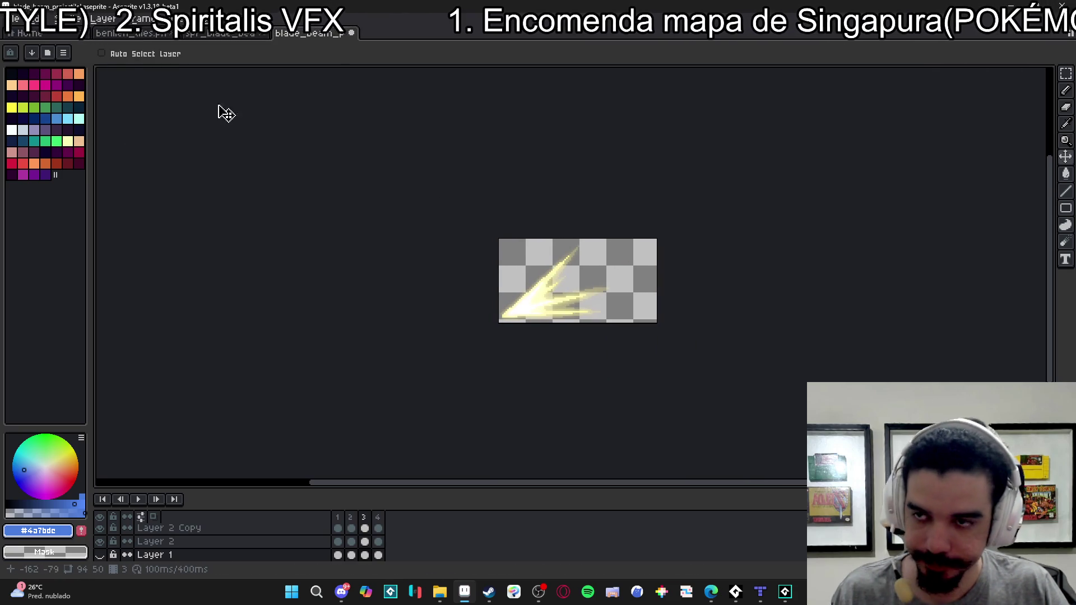
left_click(139, 499)
- Open the Save As dialog for the projectile, view the file types, and cancel without saving
left_click(11, 18)
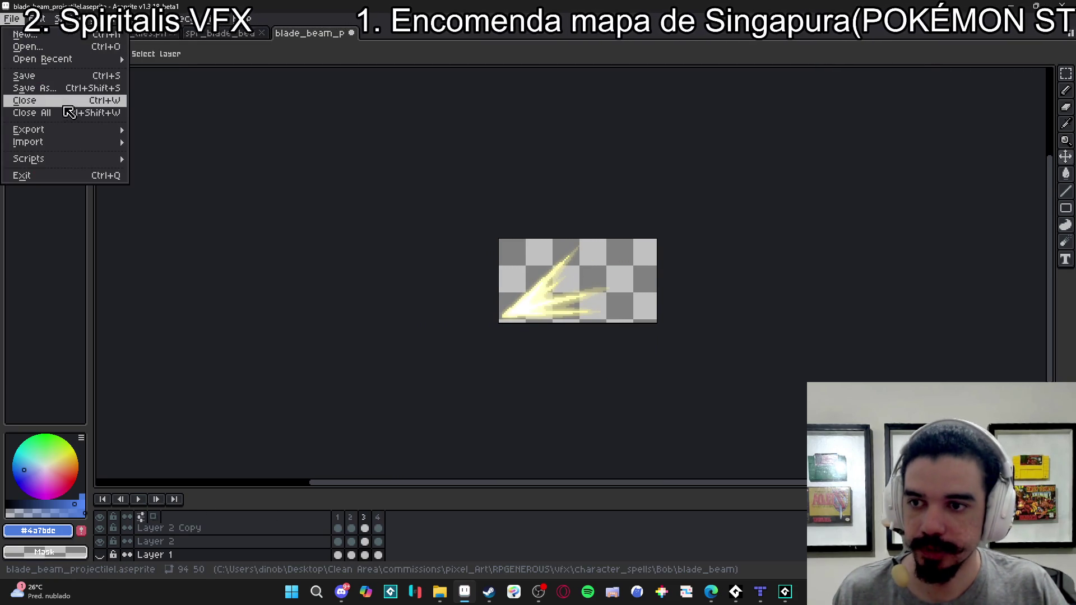
left_click(56, 88)
left_click(476, 435)
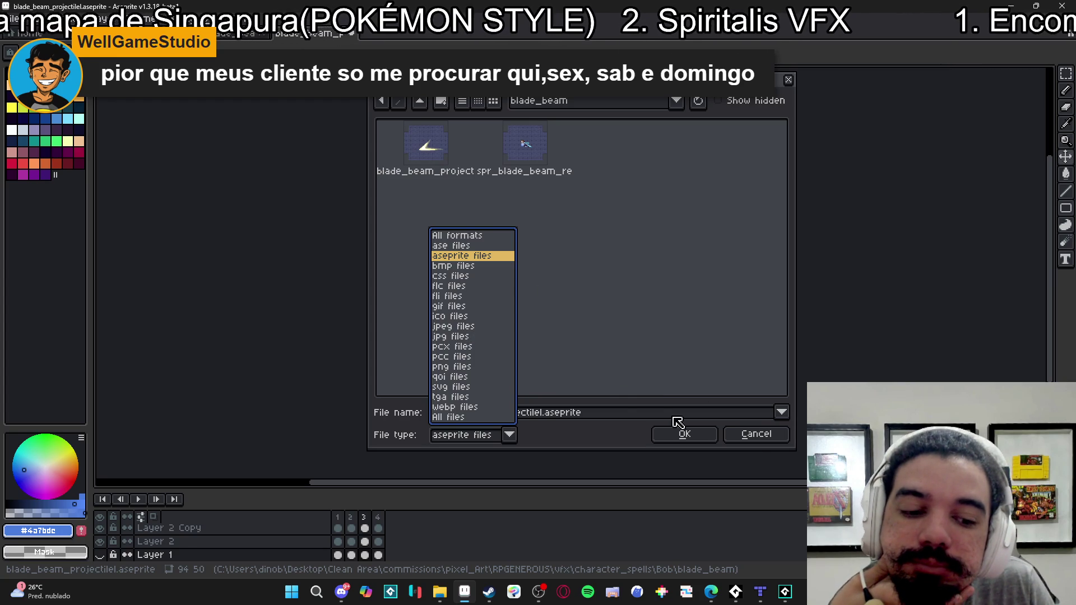
left_click(753, 434)
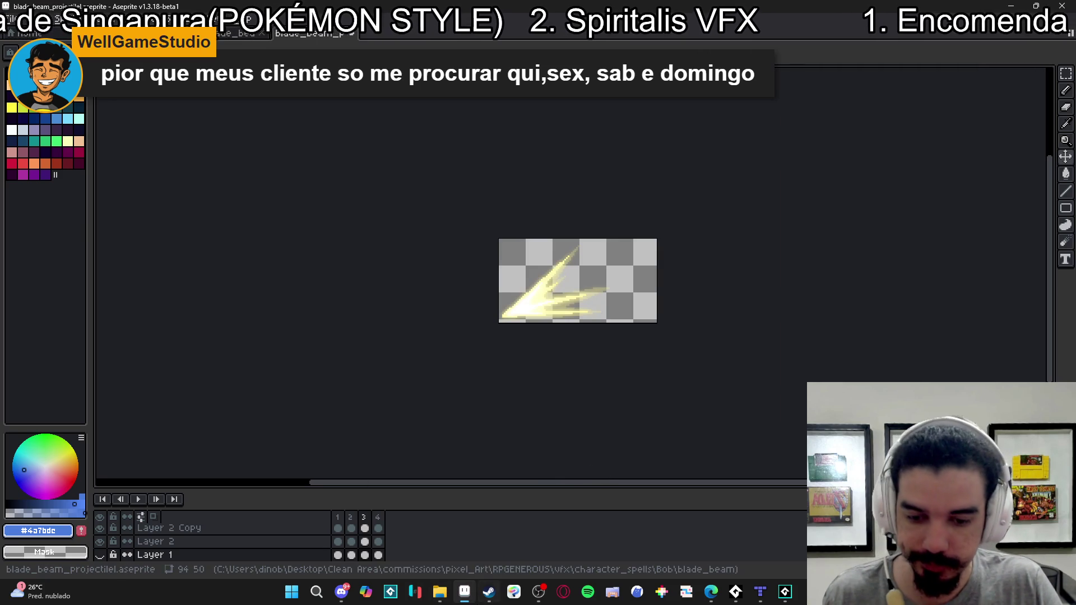
- Switch to spr_blade_beam_ref.gif and preview its animation, stopping on frame 7
mouse_move(455, 598)
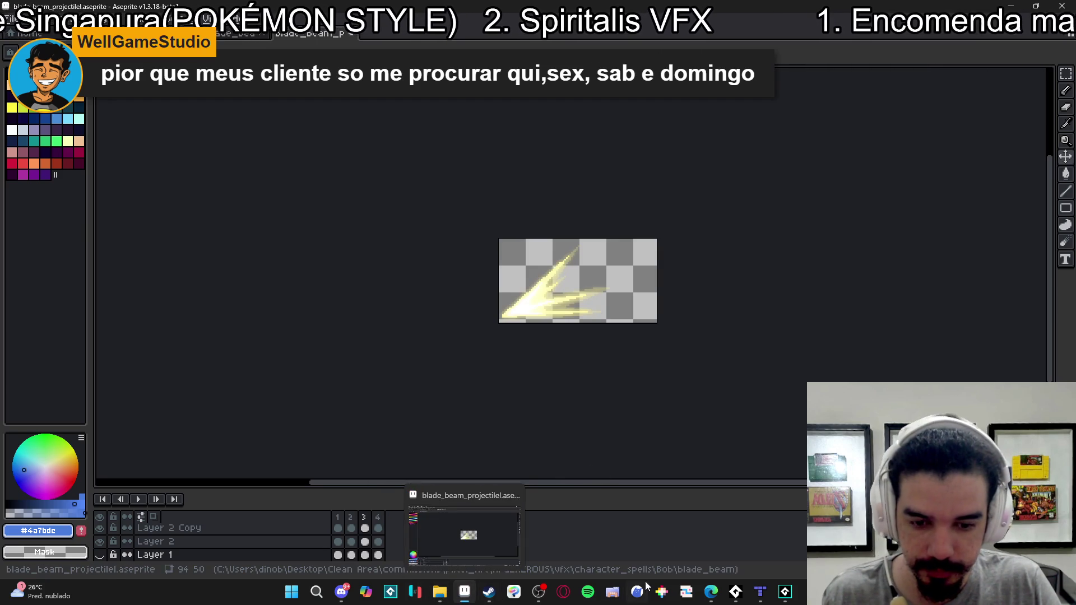
key("ctrl+Tab")
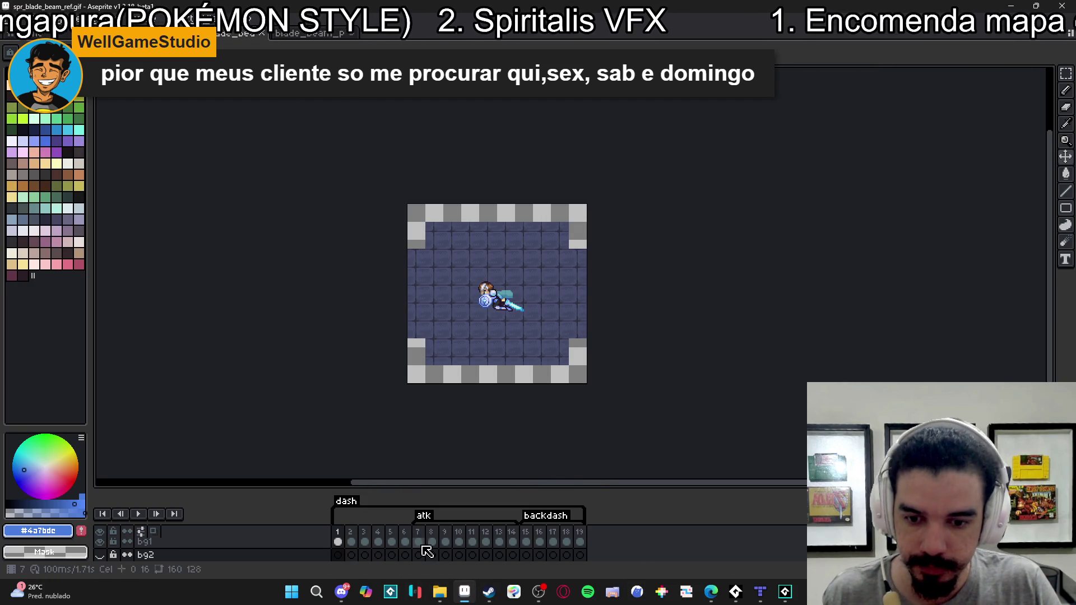
left_click(421, 554)
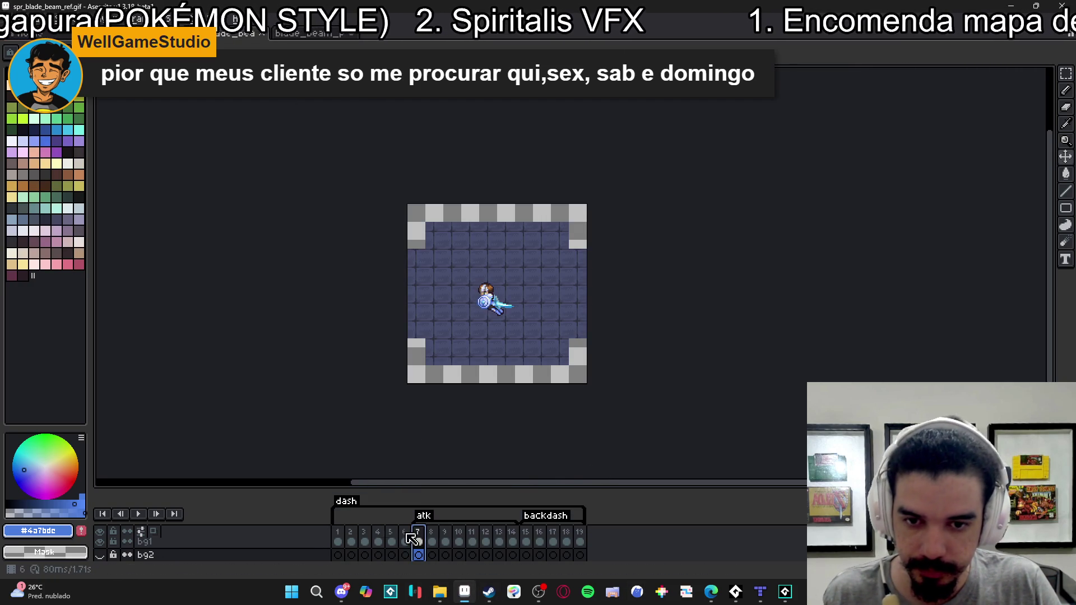
left_click(138, 515)
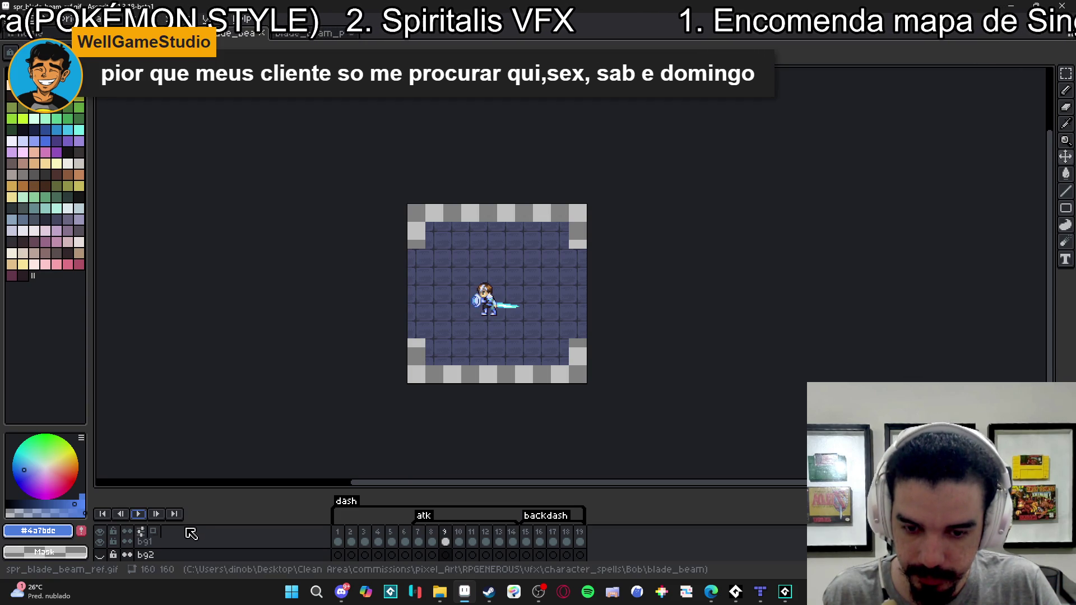
left_click(418, 554)
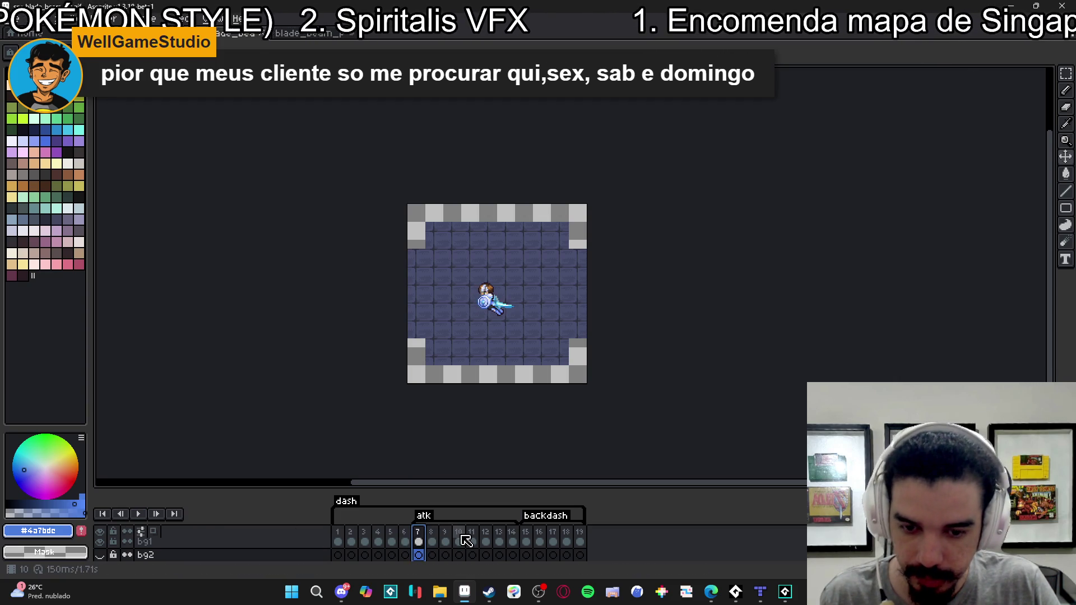
- Set the export Frames option to Tag: atk, keep the existing file name, and close Export
key("ctrl+alt+shift+s")
left_click(870, 319)
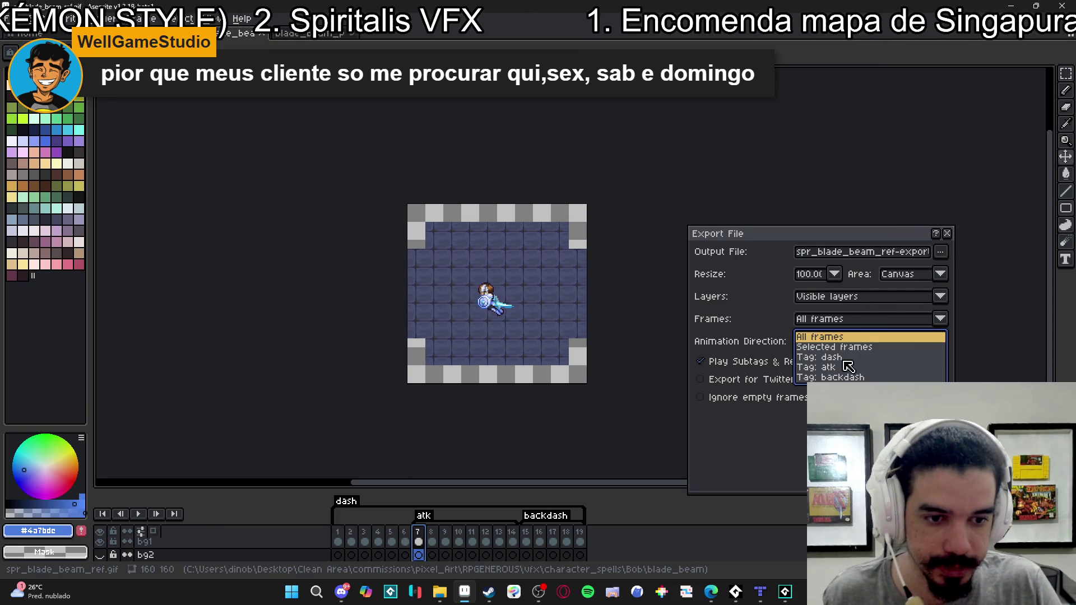
left_click(874, 369)
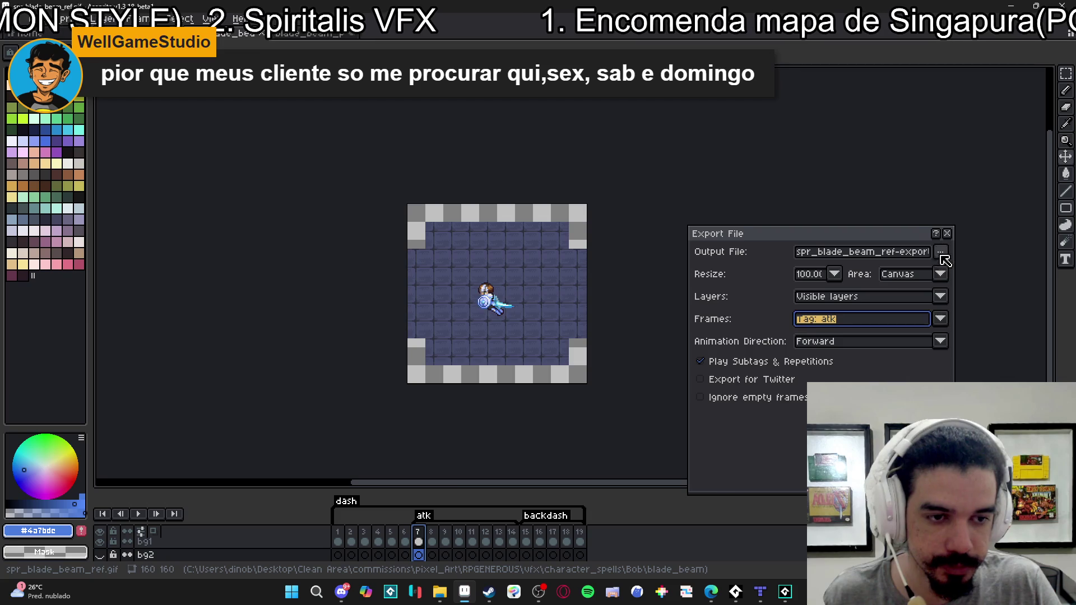
left_click(940, 255)
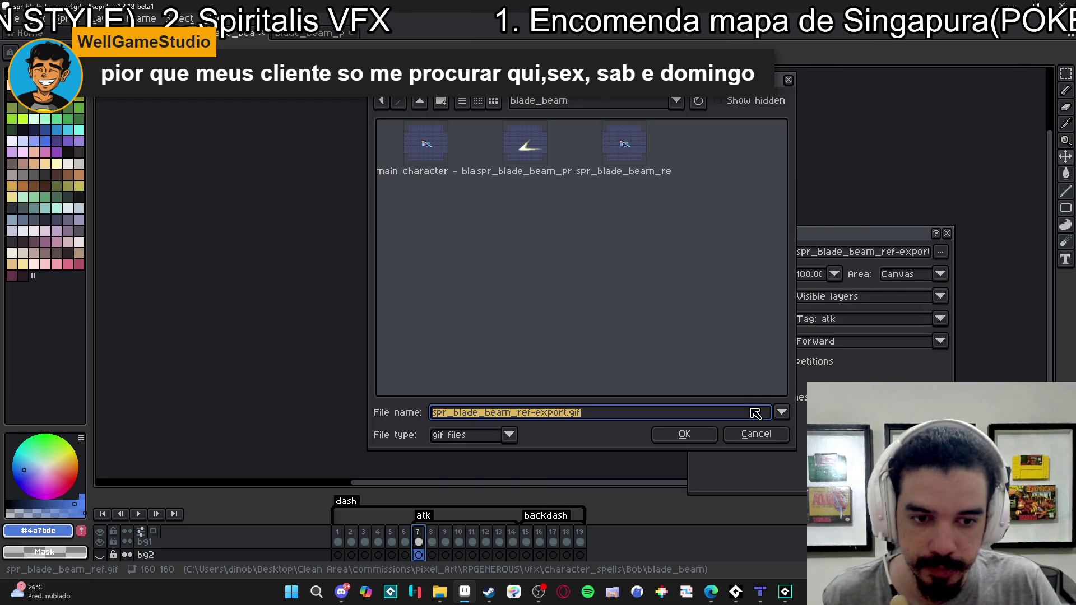
left_click(761, 437)
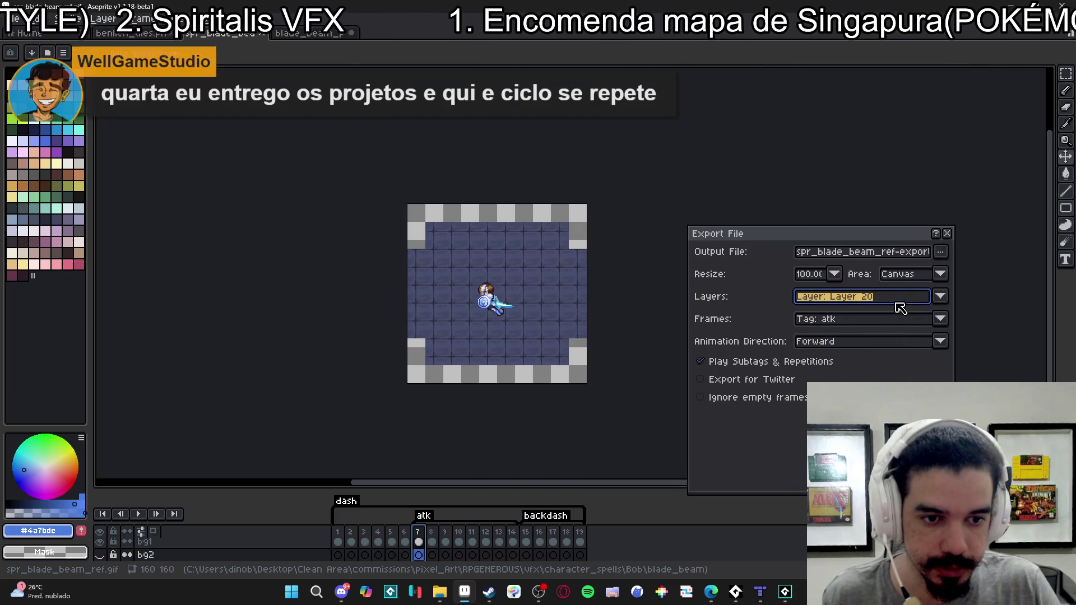
left_click(779, 438)
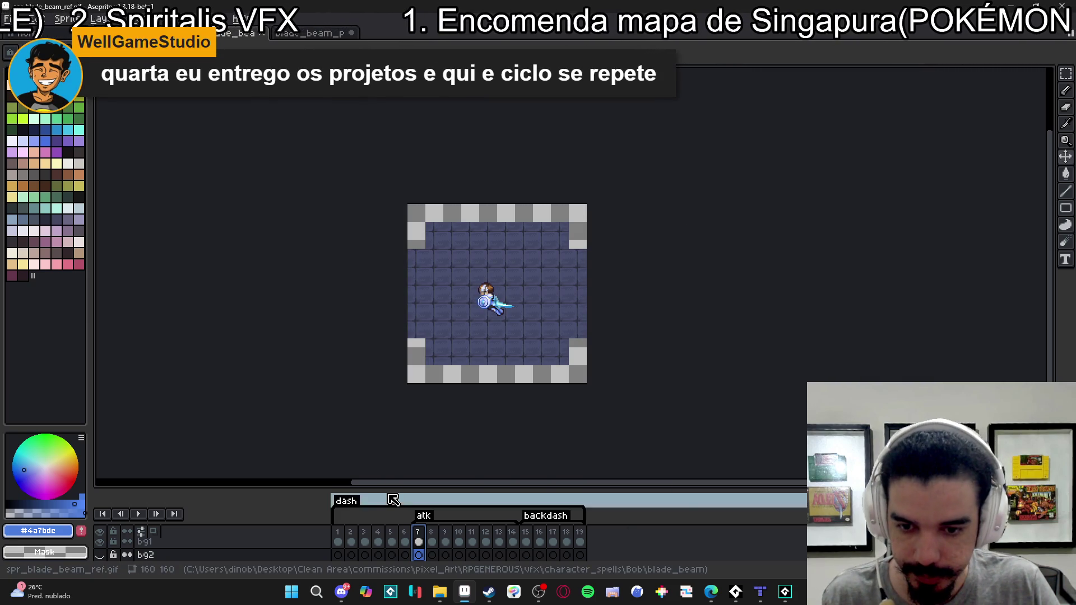
- Hide the bg1 stone-floor layer and trim the canvas to 72 × 39 around the character
left_click_drag(389, 488, 426, 434)
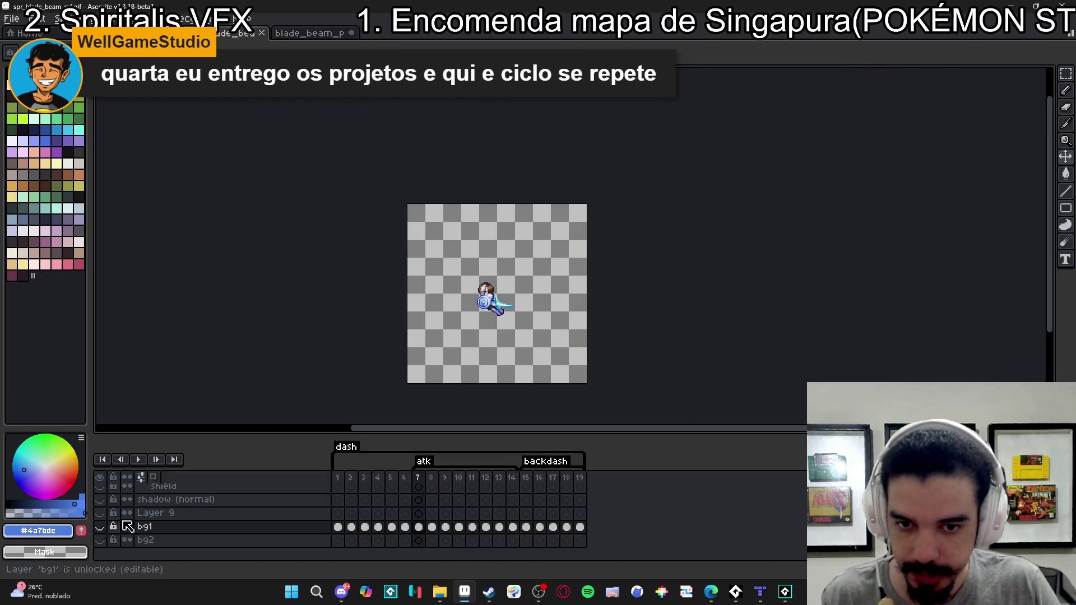
left_click(99, 527)
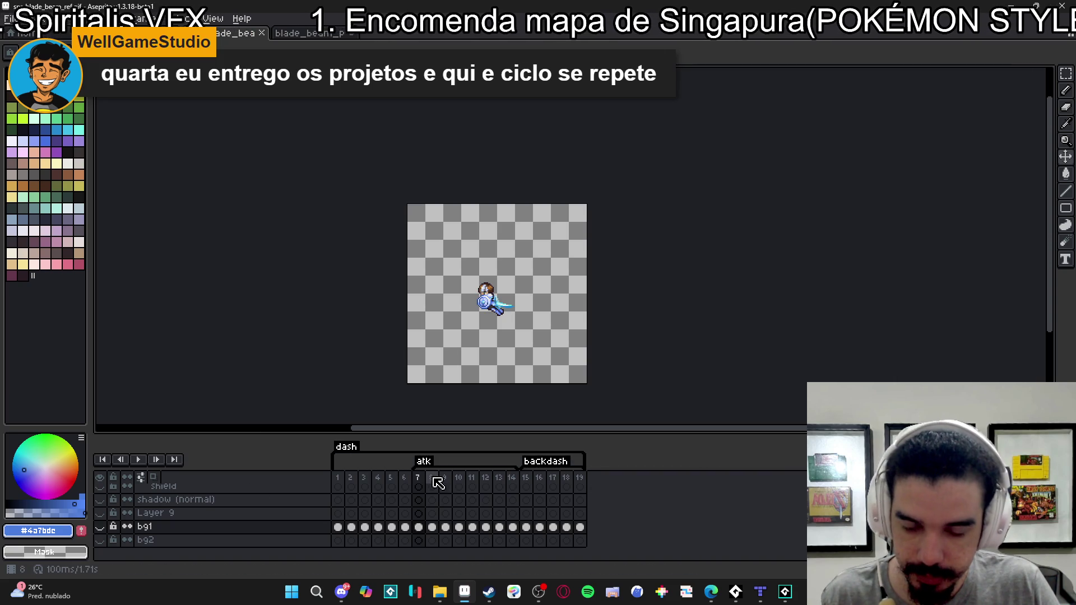
scroll(157, 524, "up", 3)
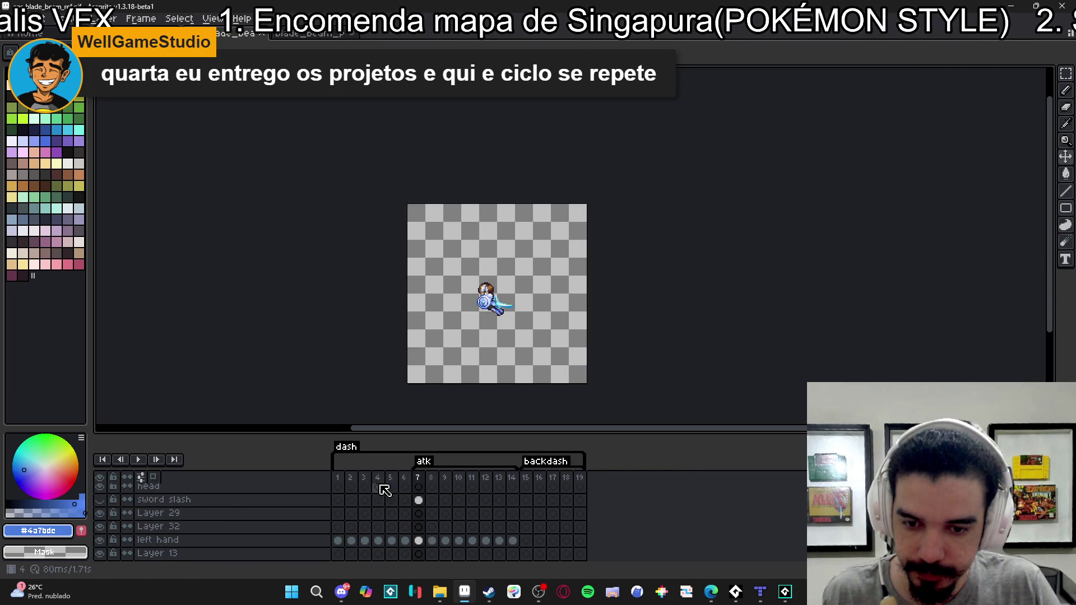
left_click(138, 460)
left_click(138, 459)
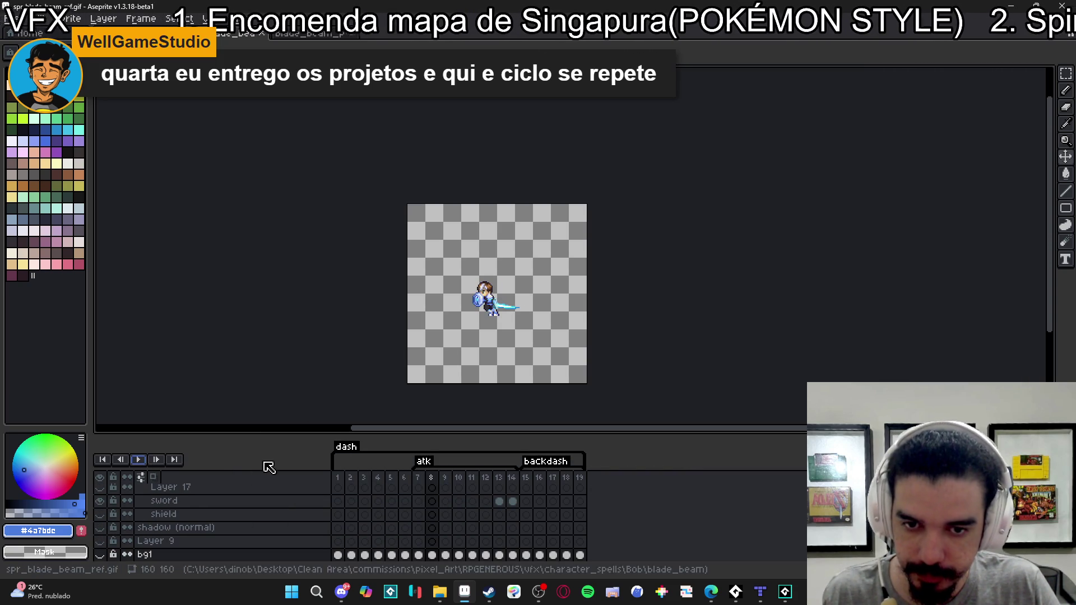
key("ctrl+alt+shift+s")
key("Escape")
left_click(68, 18)
left_click(120, 136)
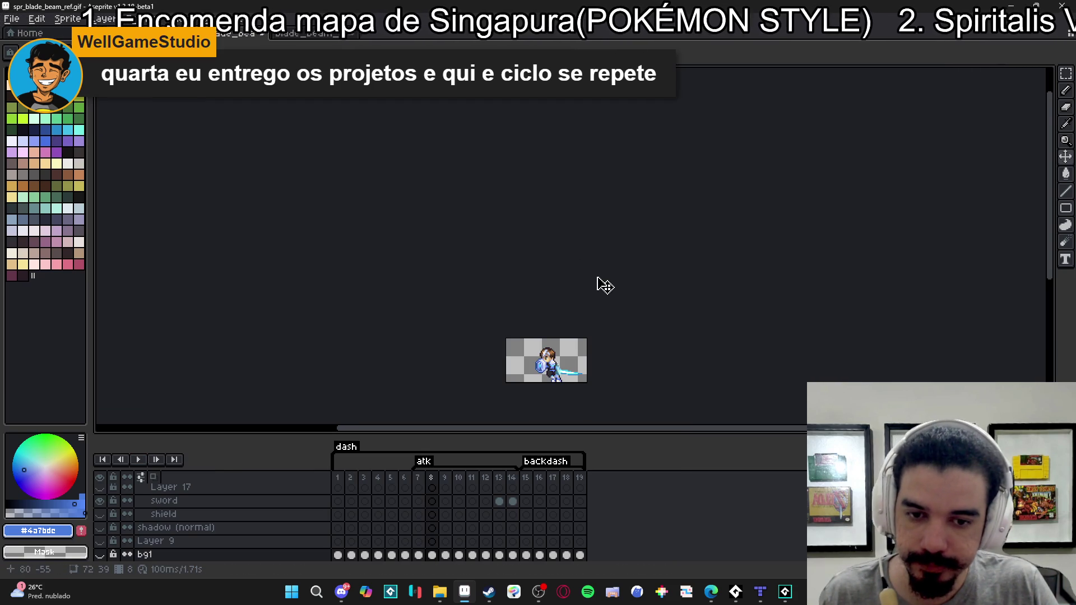
- Undo the trim and resize the canvas to 80 × 80 with the character centred
key("ctrl+z")
key("ctrl+alt+c")
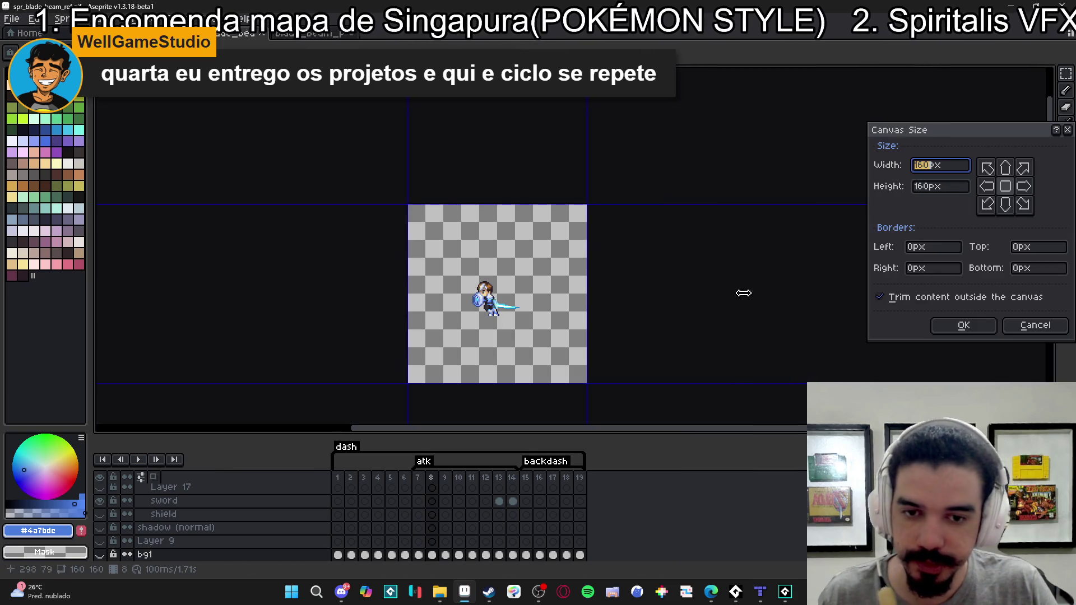
type("80")
key("Tab")
type("80")
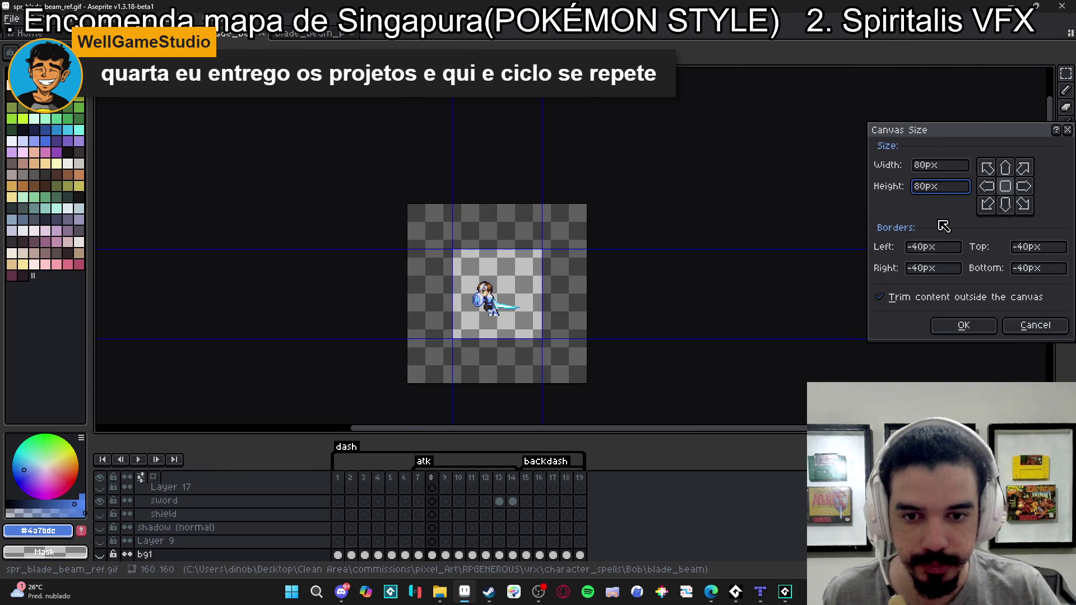
key("Return")
- Export the animation as spr_blade_beam_ref-export.gif and switch back to GameMaker
key("ctrl+alt+shift+s")
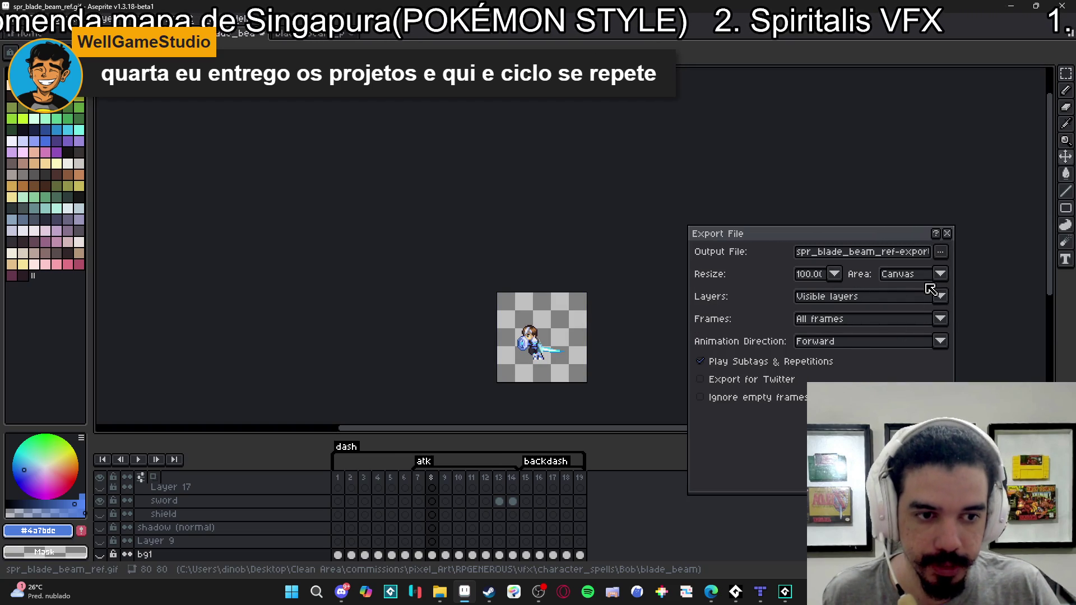
left_click(941, 253)
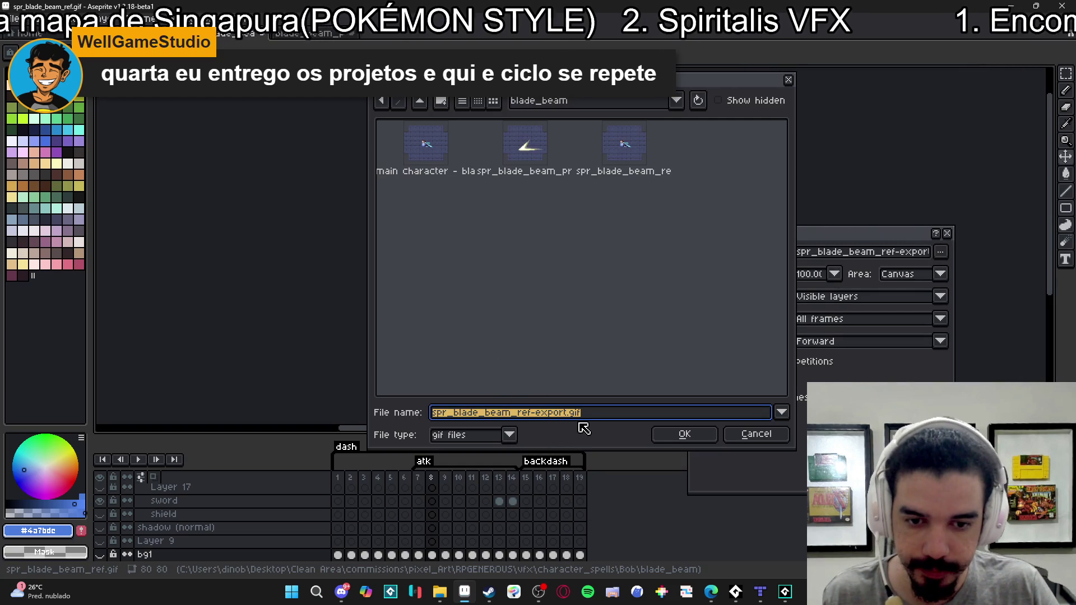
left_click(687, 435)
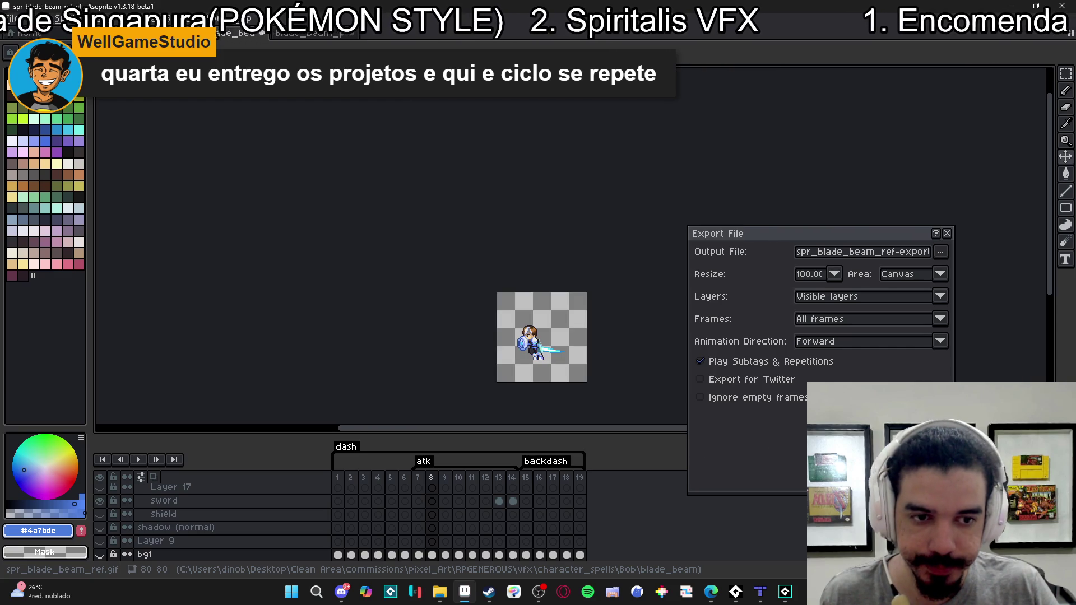
key("Return")
key("alt+Tab")
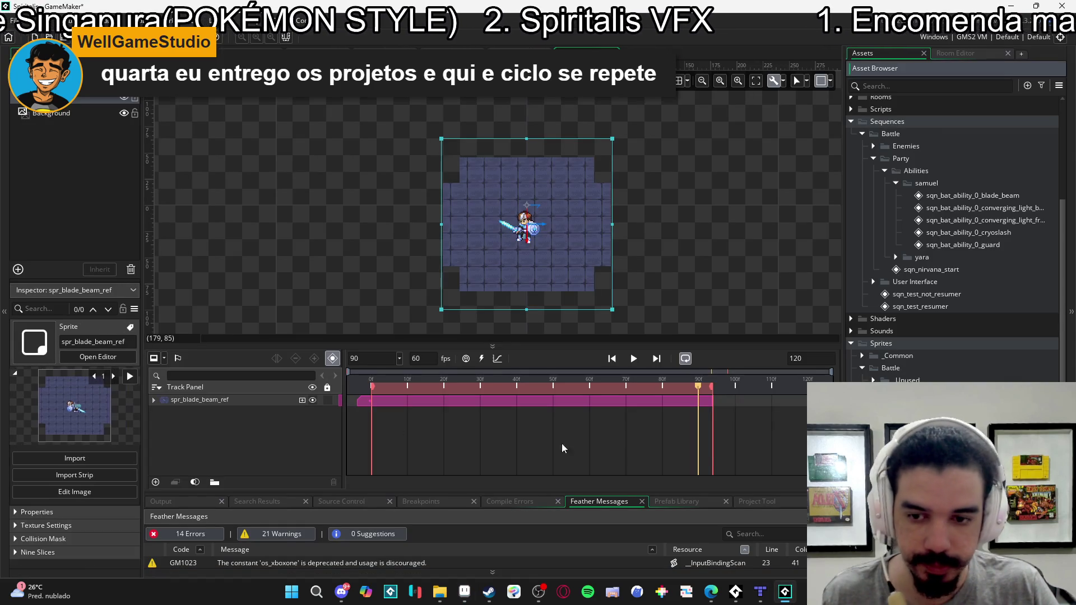
- Import spr_blade_beam_ref-export from character_spells > Bob > blade_beam into the spr_blade_beam_ref sprite
double_click(613, 400)
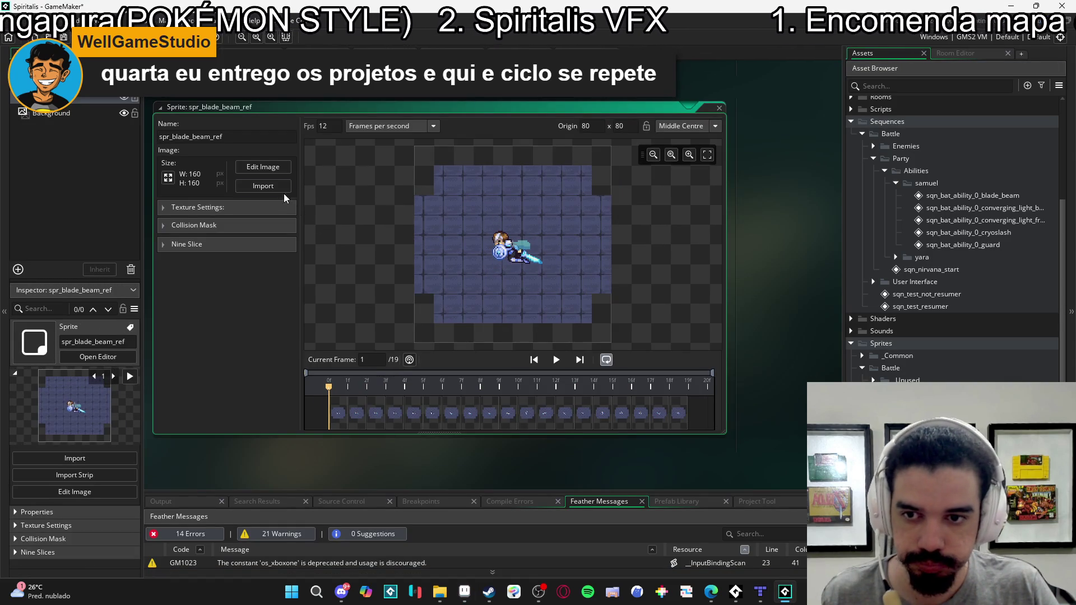
left_click(263, 186)
scroll(431, 319, "down", 3)
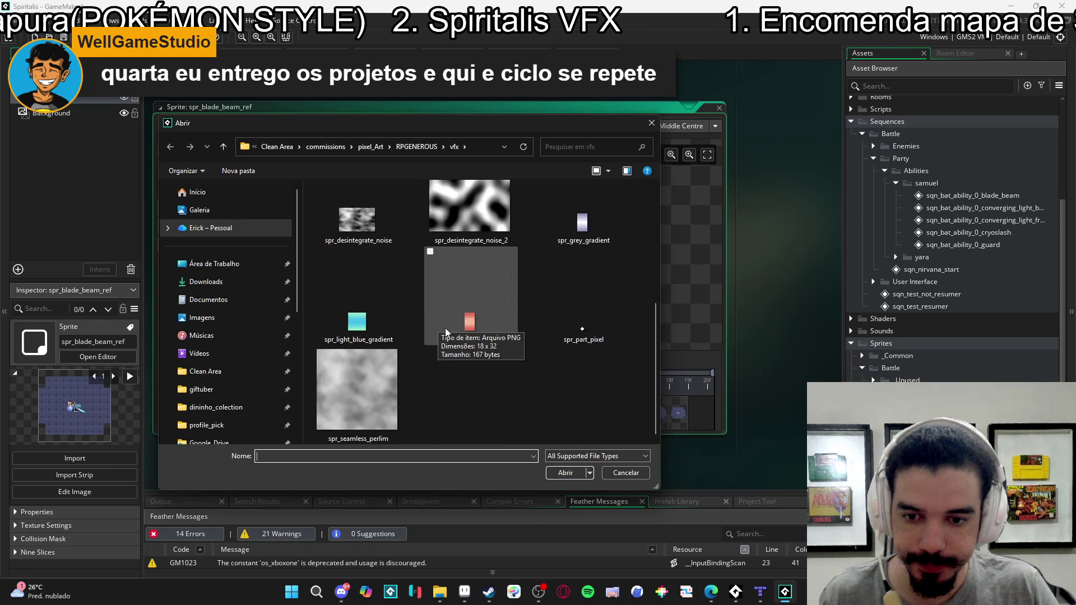
scroll(445, 328, "up", 5)
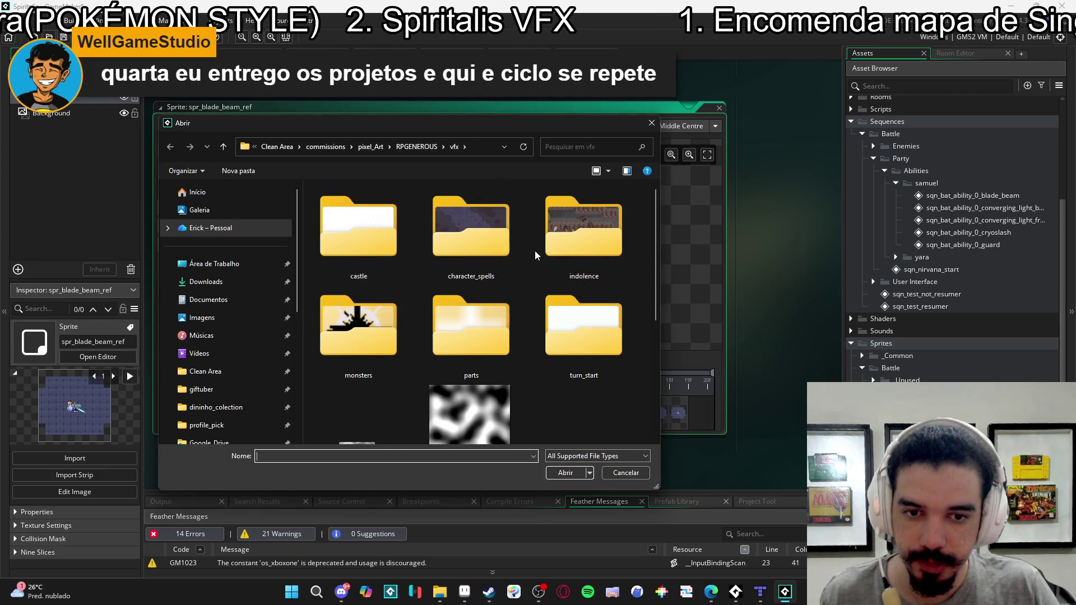
double_click(471, 230)
double_click(352, 209)
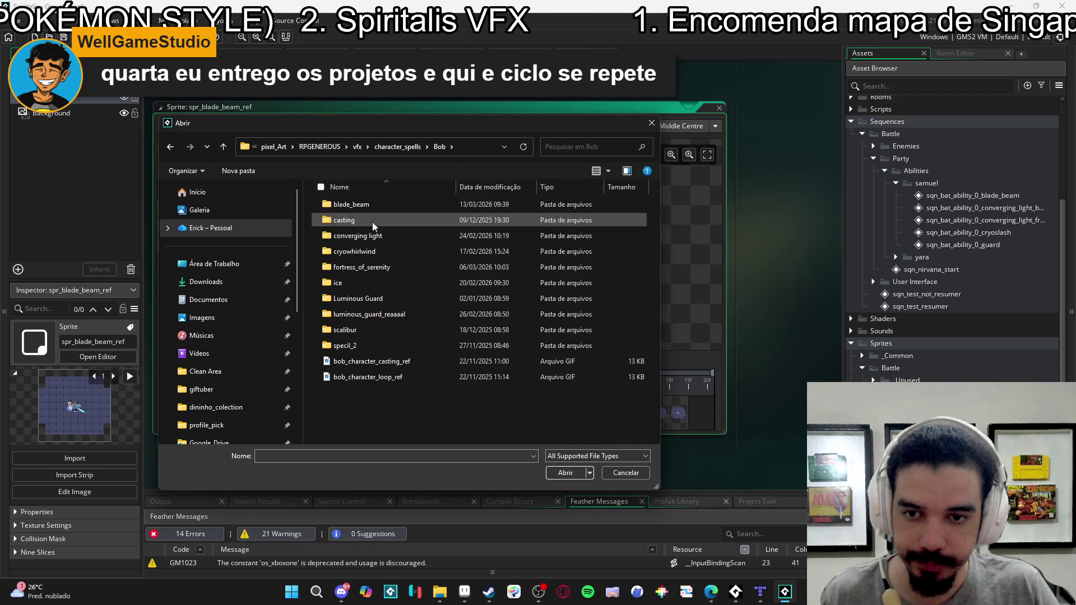
double_click(385, 206)
left_click(564, 219)
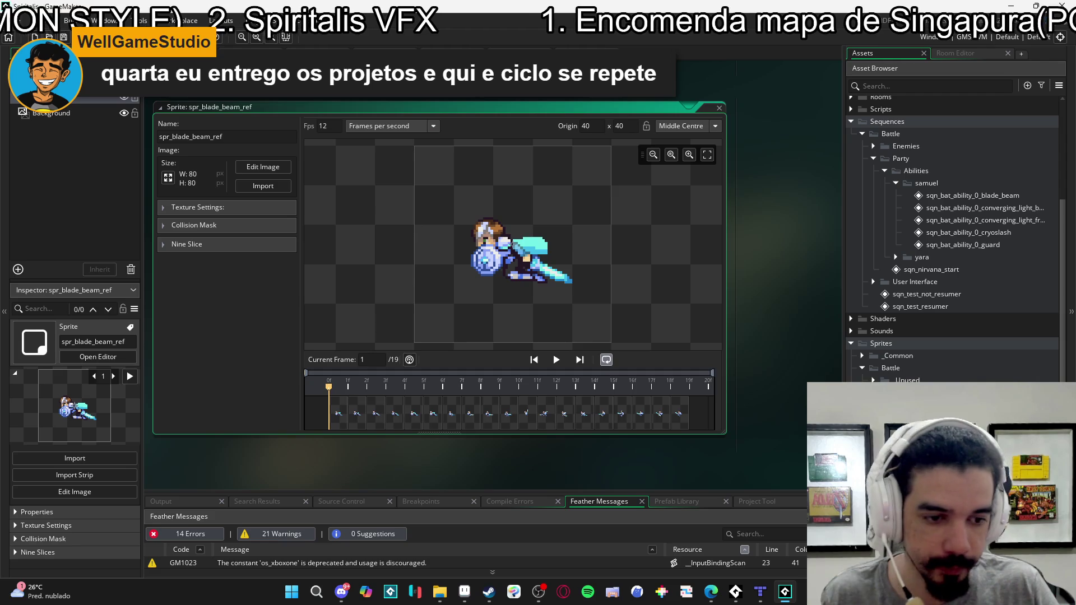
scroll(902, 107, "down", 2)
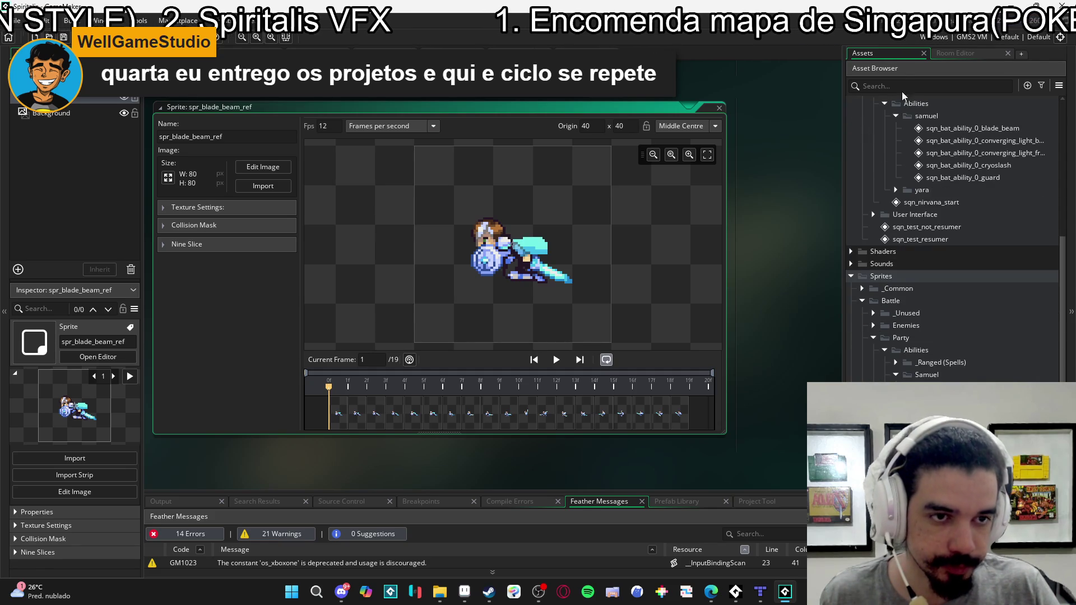
left_click(913, 86)
- Search the assets for idle and check spr_bat_0_idle's origin in the Inspector
type("dile")
key("BackSpace")
key("BackSpace")
key("BackSpace")
type("idle")
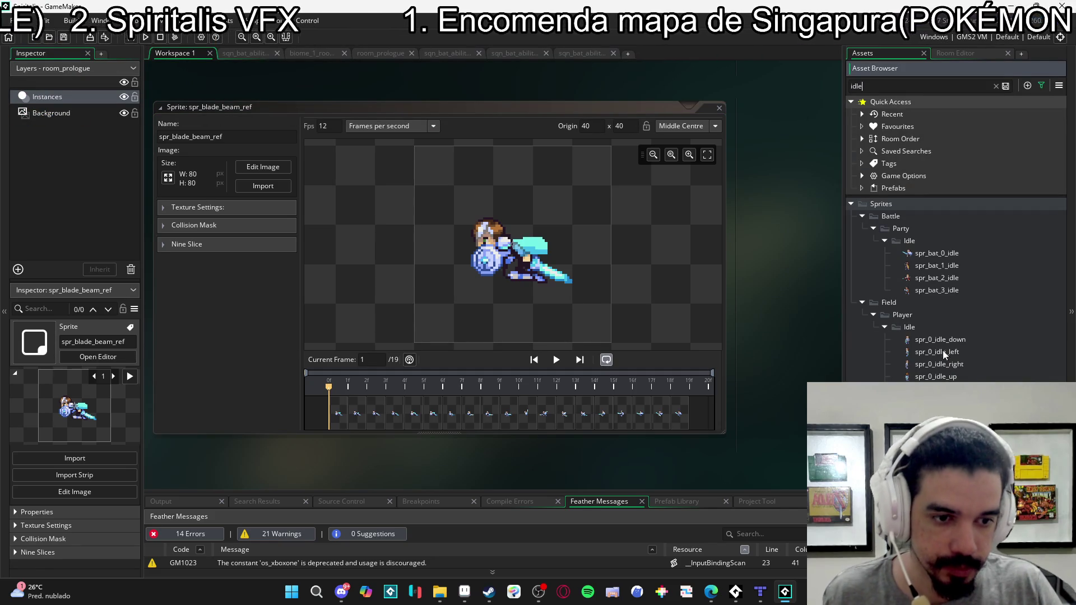
left_click(948, 257)
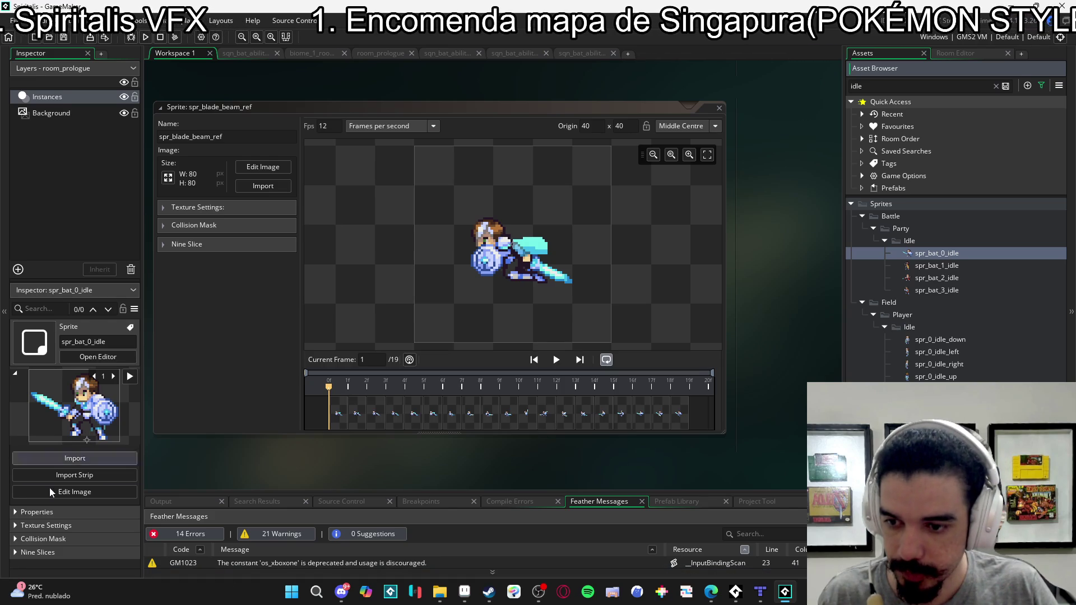
left_click(35, 513)
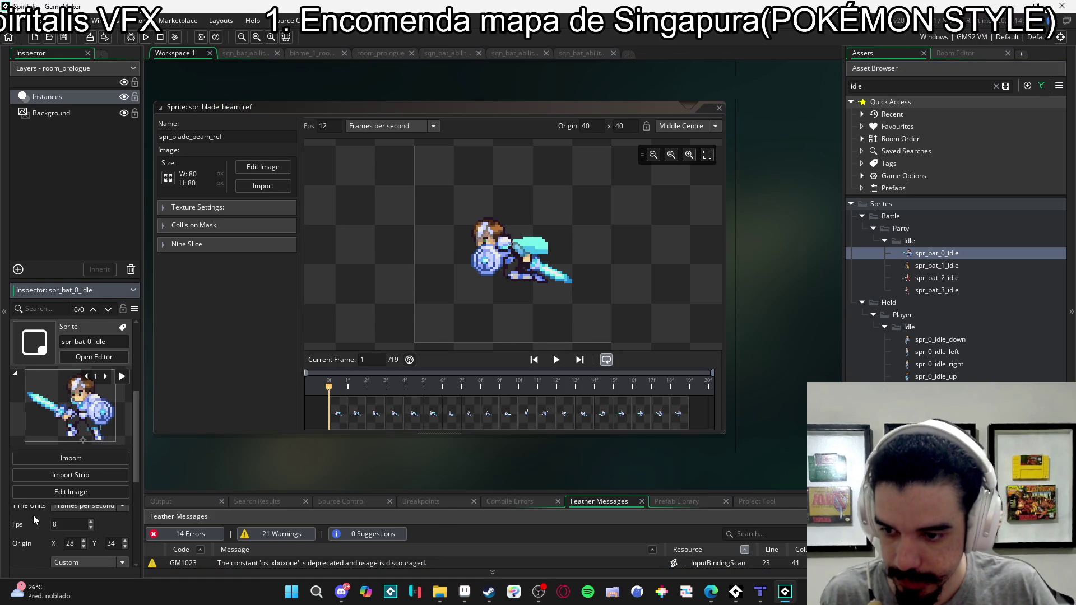
- Set spr_blade_beam_ref's origin to 28, 34 and open its frames in the image editor
left_click(598, 129)
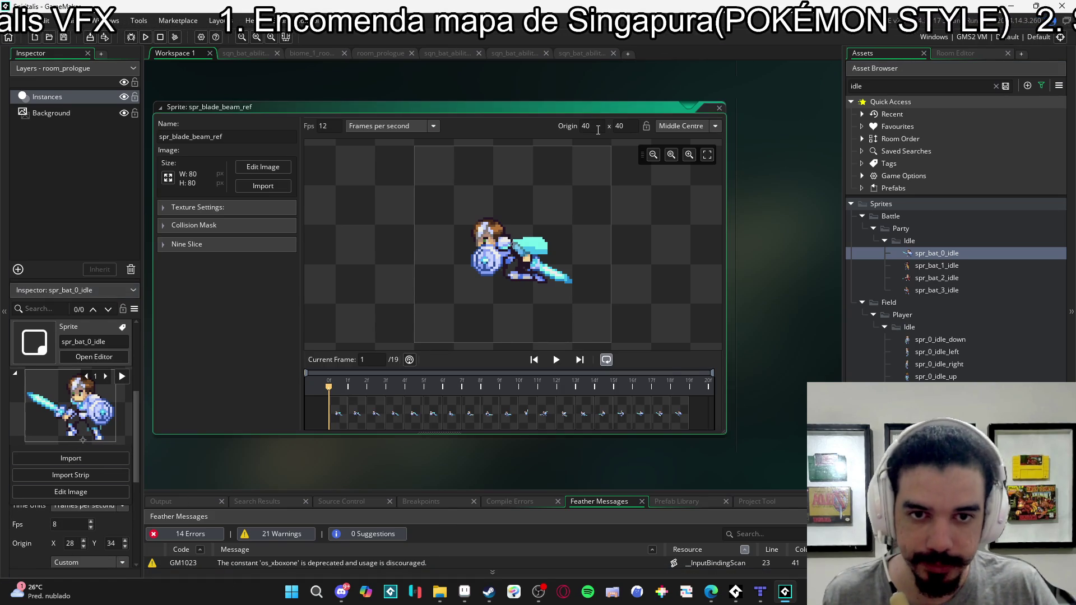
type("28")
key("Tab")
type("34")
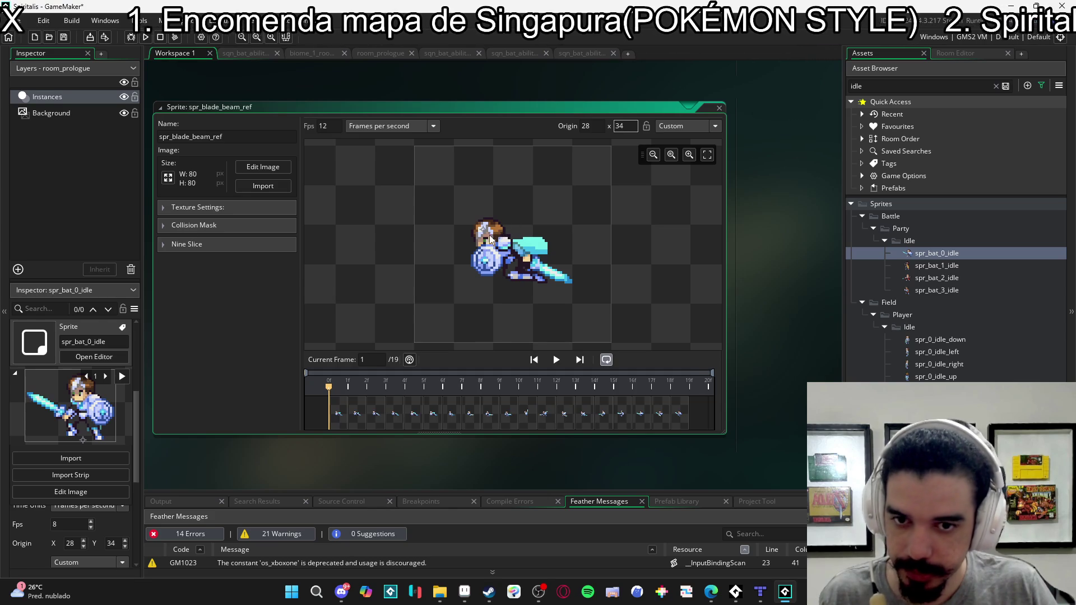
left_click(270, 167)
scroll(409, 253, "up", 2)
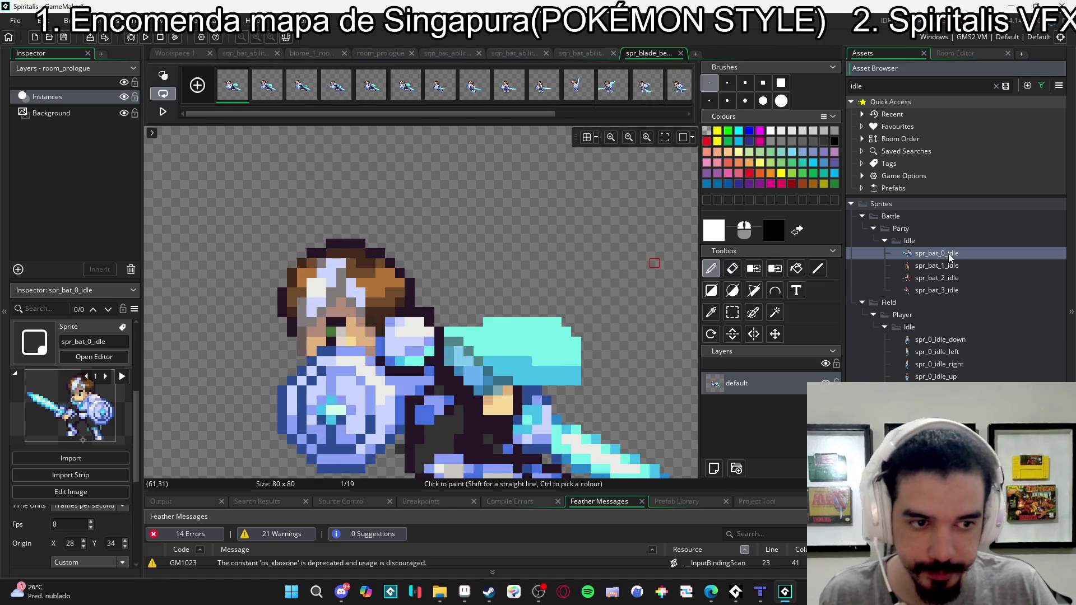
- Run Auto Trim All Frames on spr_blade_beam_ref, cutting its frames down to 64 × 39
double_click(947, 253)
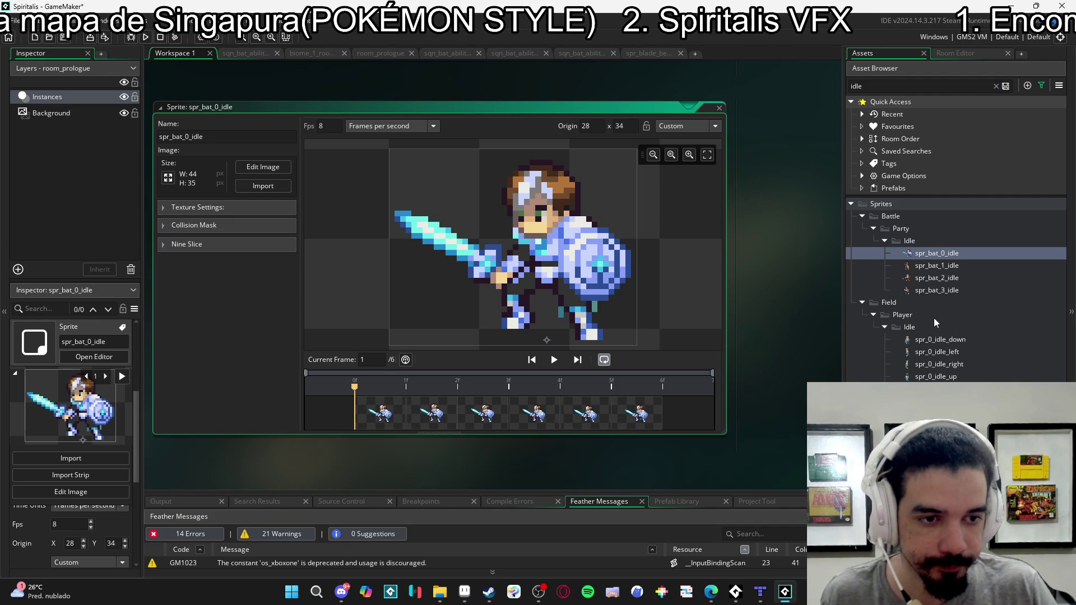
left_click(997, 86)
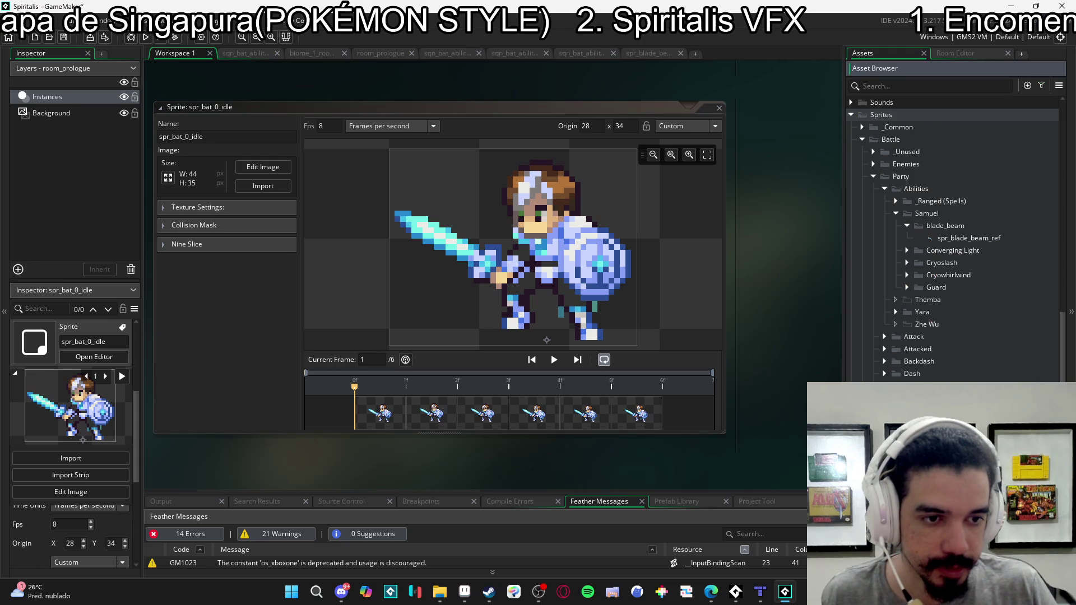
double_click(968, 282)
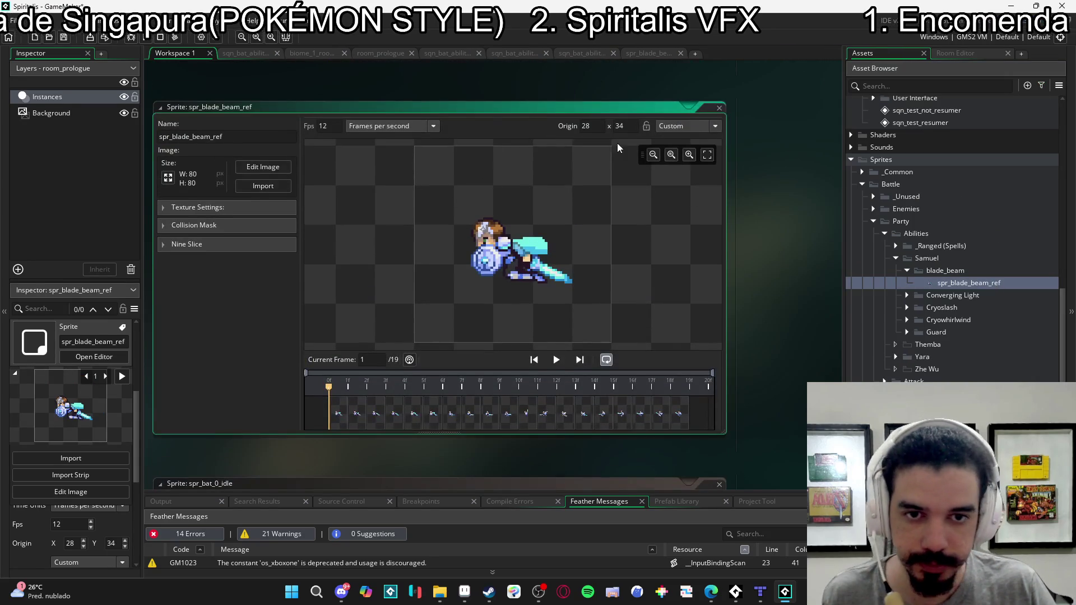
left_click(263, 167)
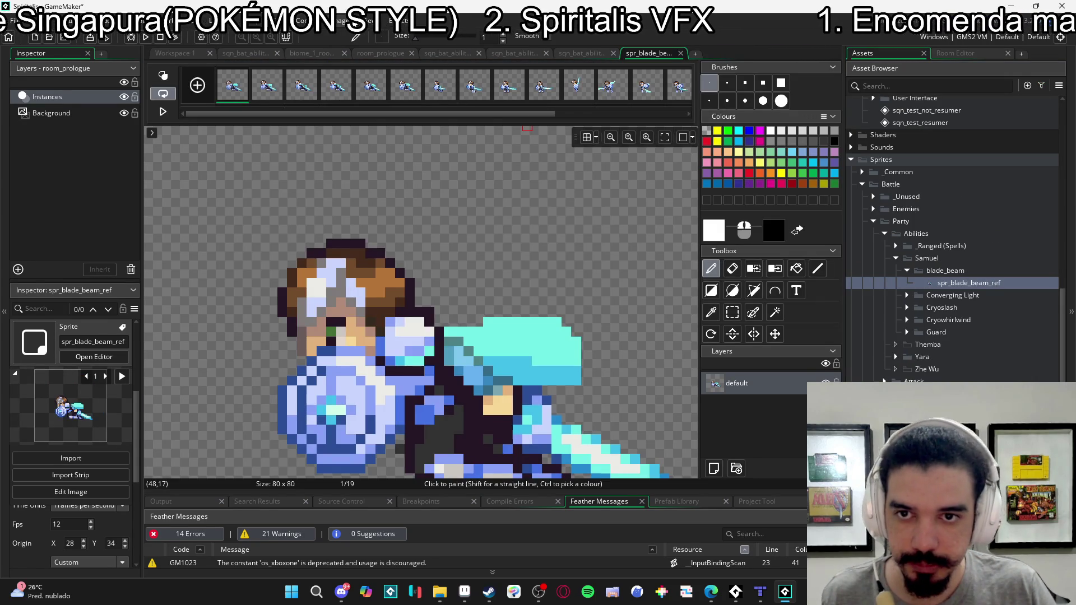
left_click(336, 23)
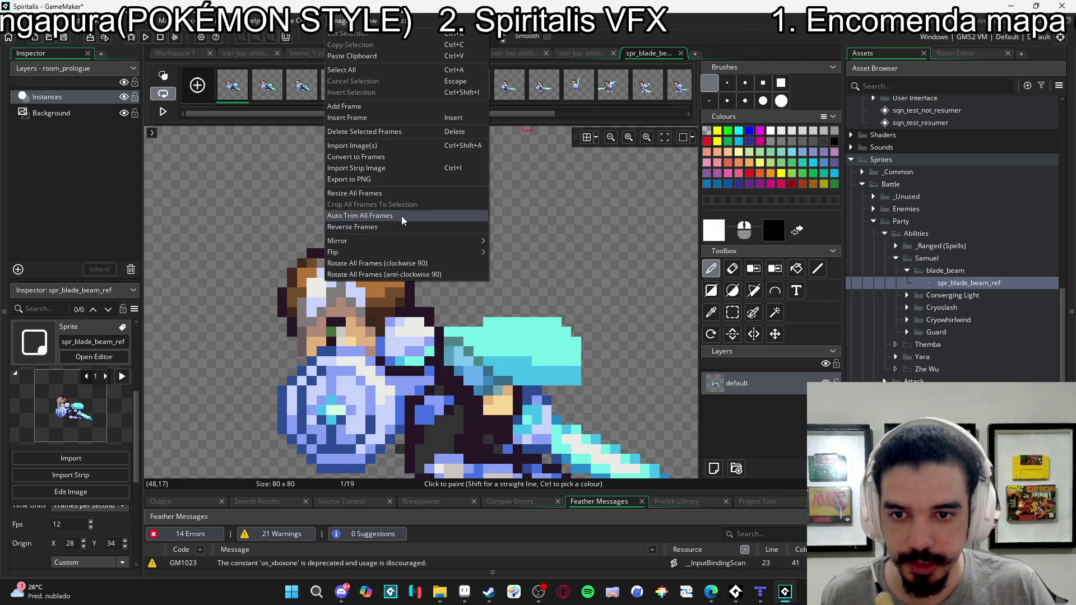
left_click(370, 216)
- Step through the trimmed beam frames, move the sequence playhead to frame 37, and expand the beam track
double_click(969, 282)
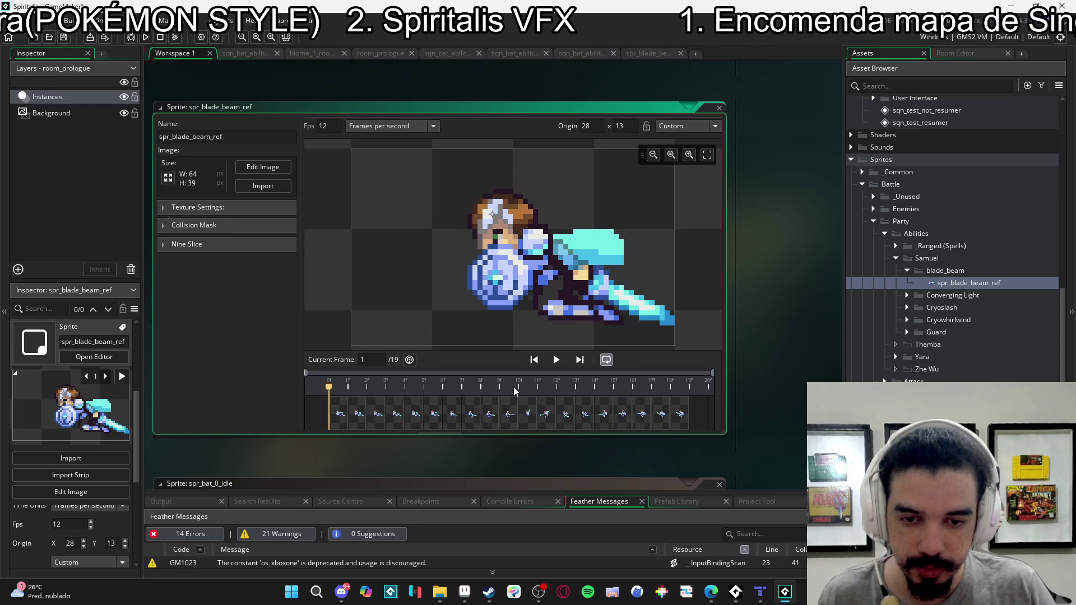
left_click(518, 413)
left_click(546, 415)
left_click(602, 413)
left_click(546, 415)
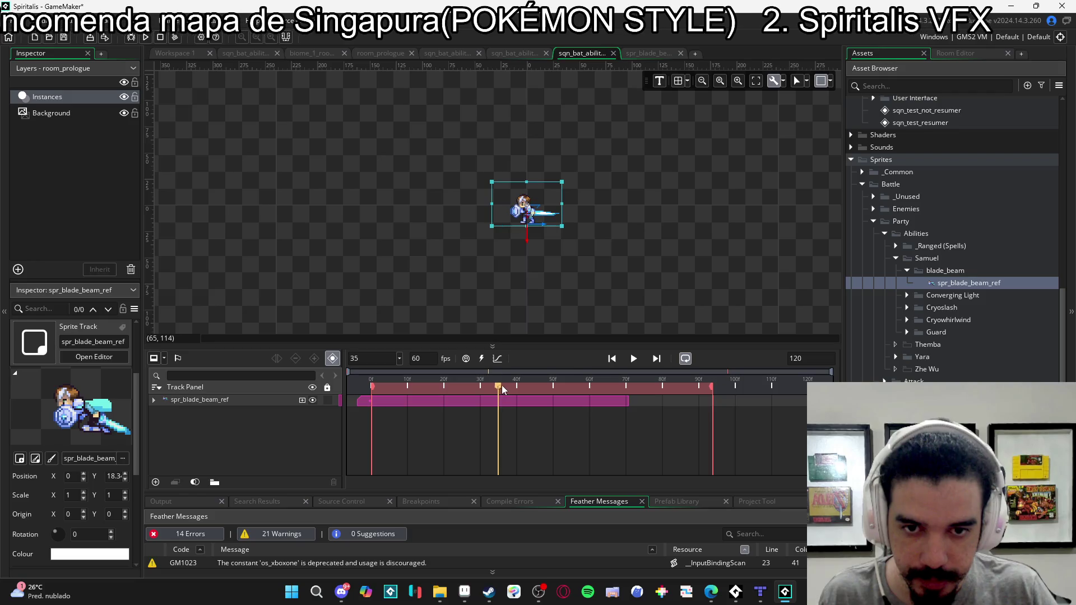
left_click_drag(502, 385, 507, 388)
left_click(154, 400)
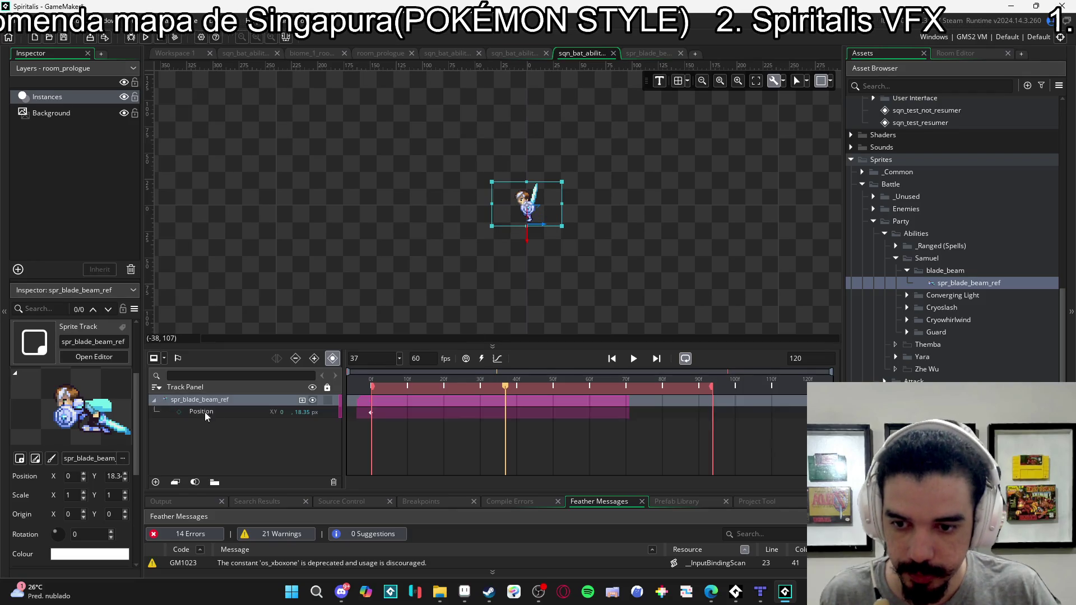
- Set the beam's Y position to 0 and add an spr_bat_0_idle track at position 0, 0
type("0")
key("Return")
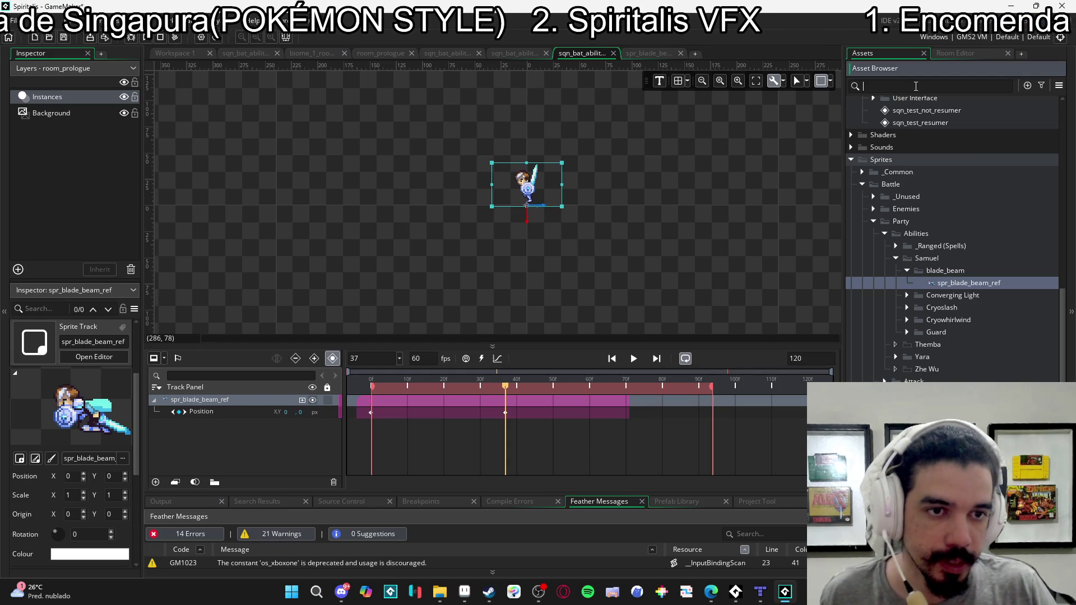
left_click(70, 409)
left_click_drag(70, 409, 235, 431)
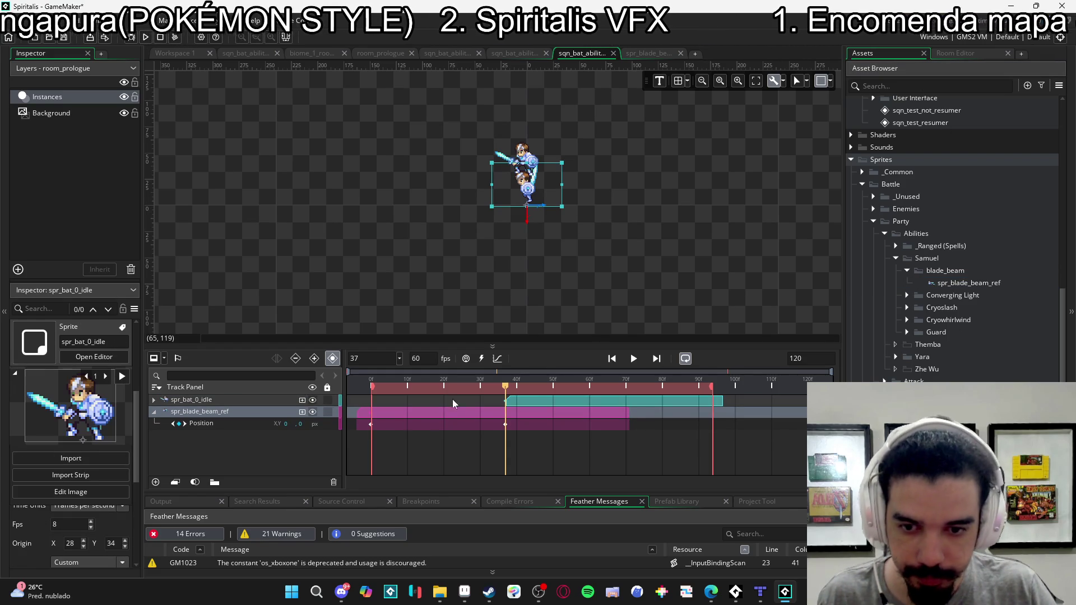
left_click(154, 399)
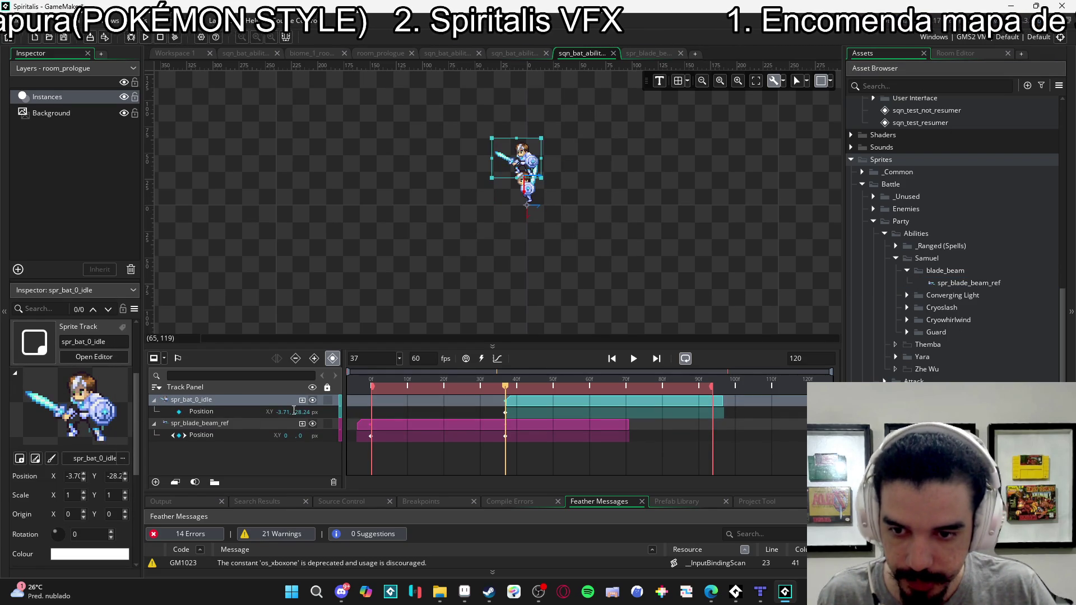
type("0")
key("Tab")
type("0")
key("Return")
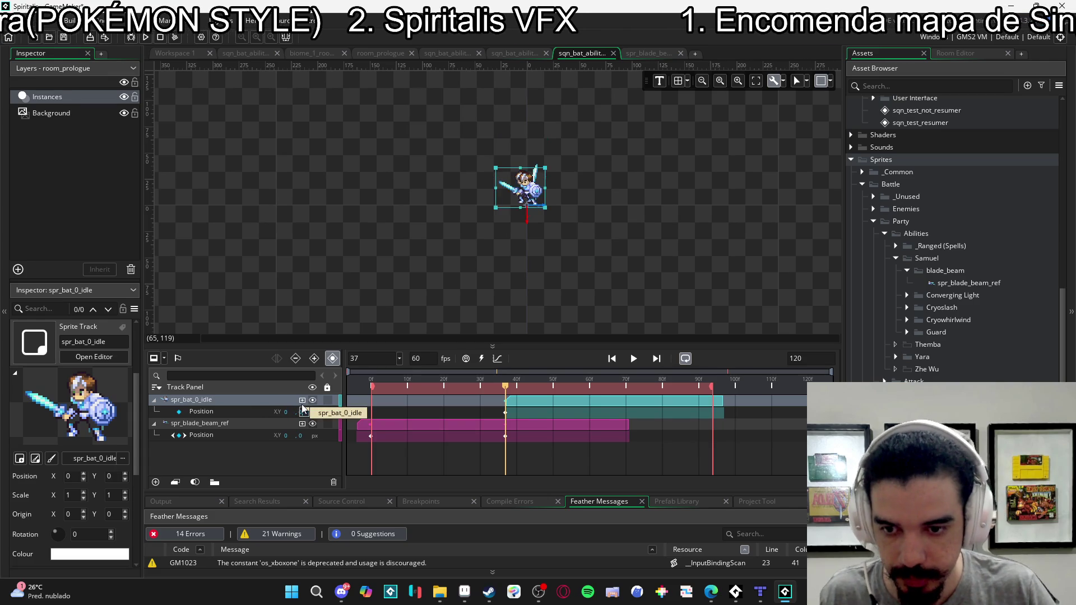
left_click(301, 412)
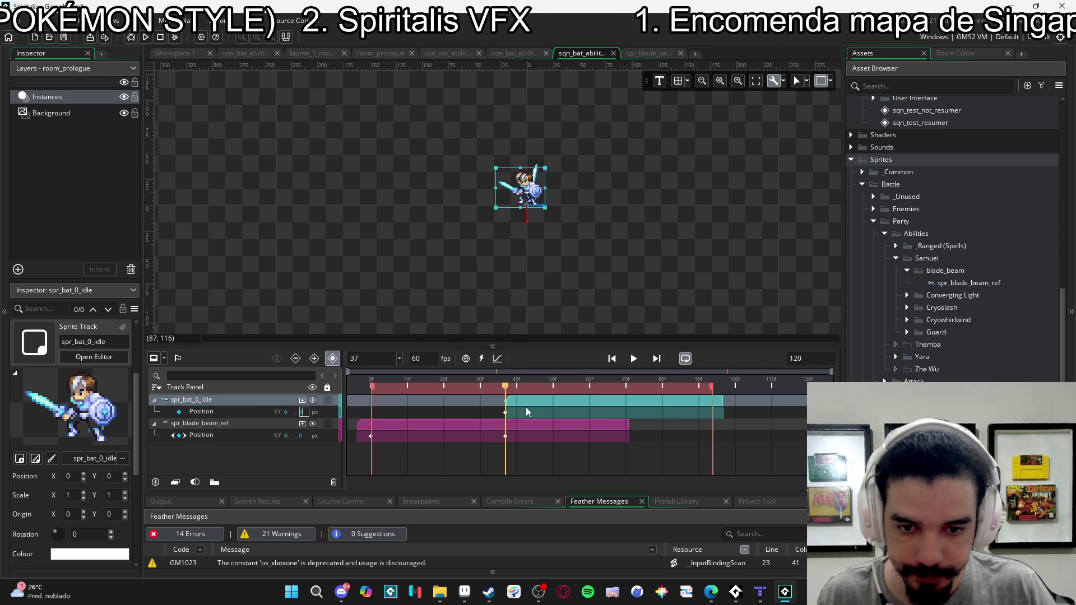
- Start the idle clip near frame 77, shorten its end slightly, and preview the timing
left_click_drag(507, 400, 645, 415)
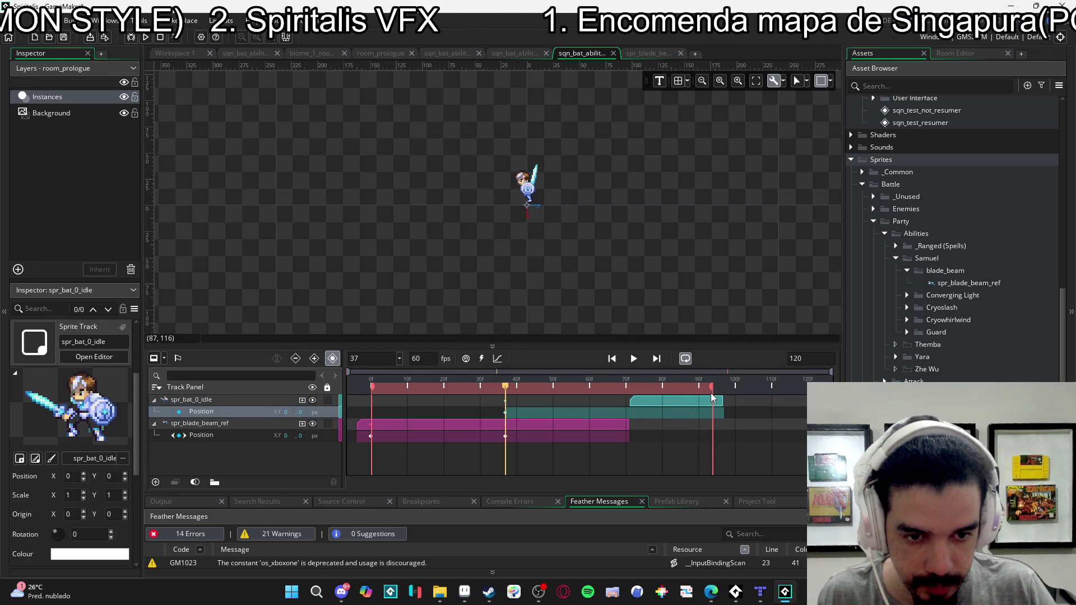
left_click_drag(723, 401, 712, 400)
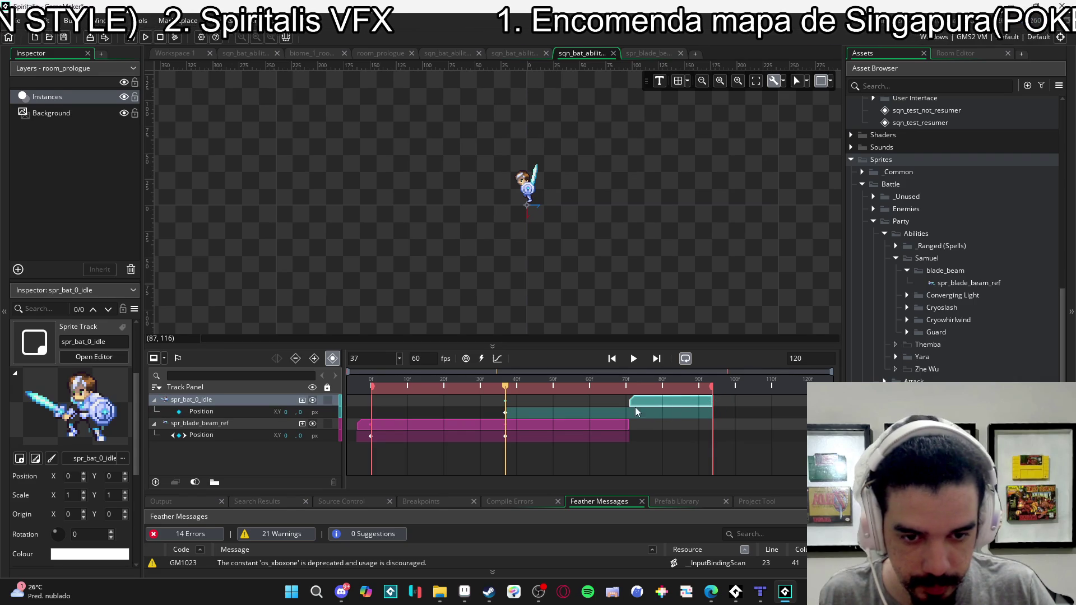
left_click(634, 359)
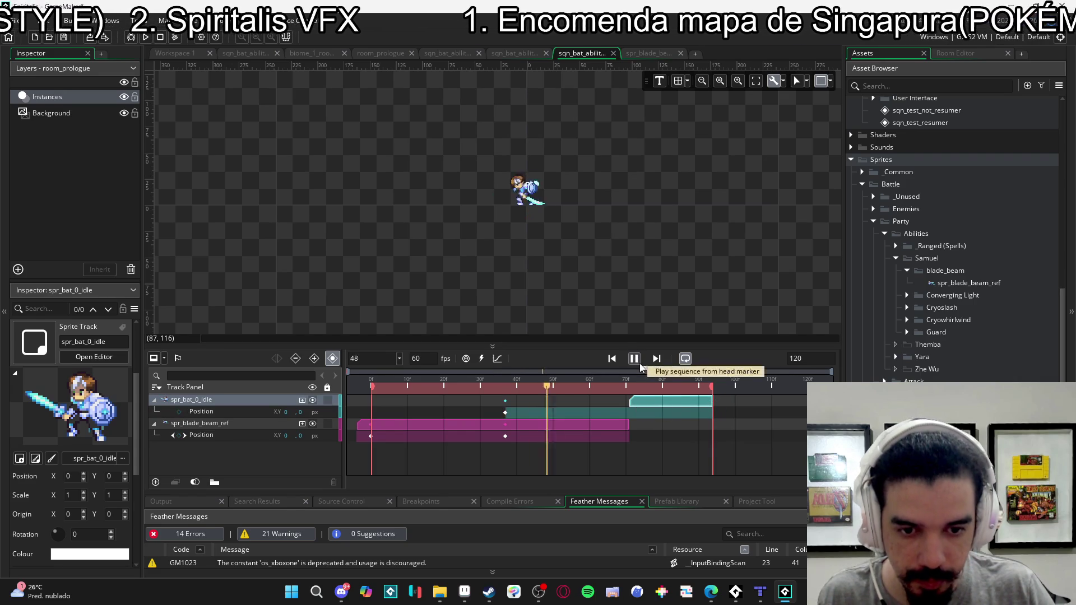
left_click(721, 445)
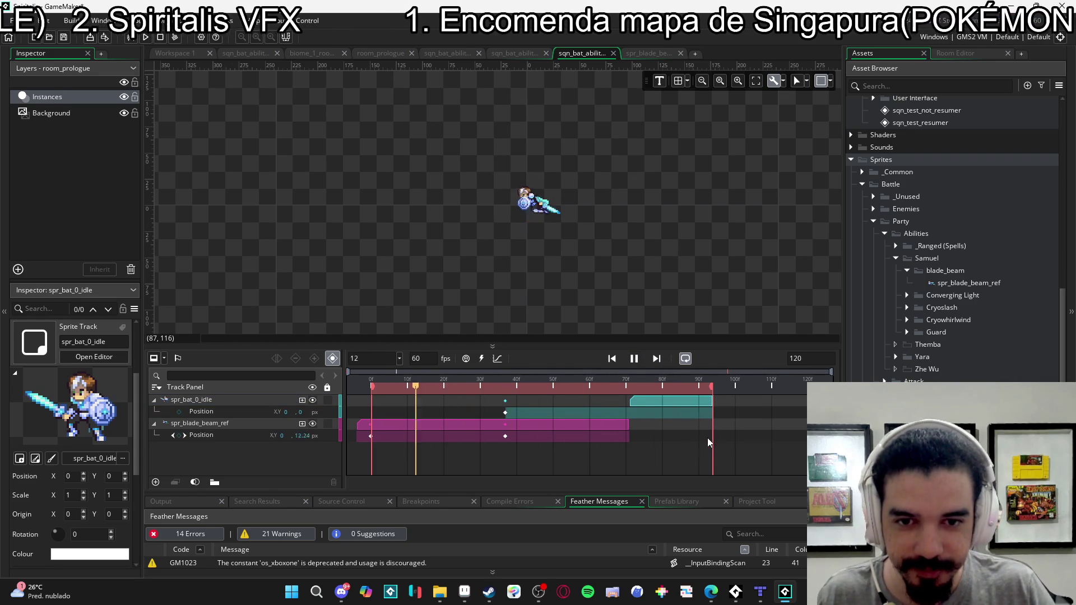
key("space")
- Move the beam's position keyframe to frame 37, start the beam clip at frame 0, and collapse both tracks
mouse_move(371, 438)
left_mouse_down()
mouse_move(505, 439)
mouse_move(383, 438)
left_mouse_up()
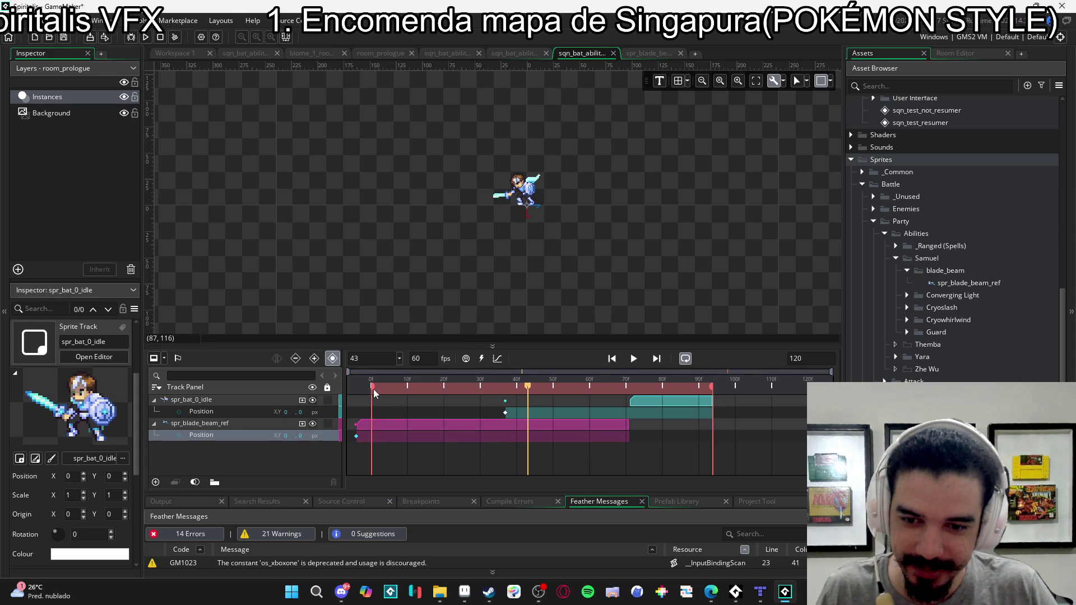
left_click_drag(356, 424, 371, 426)
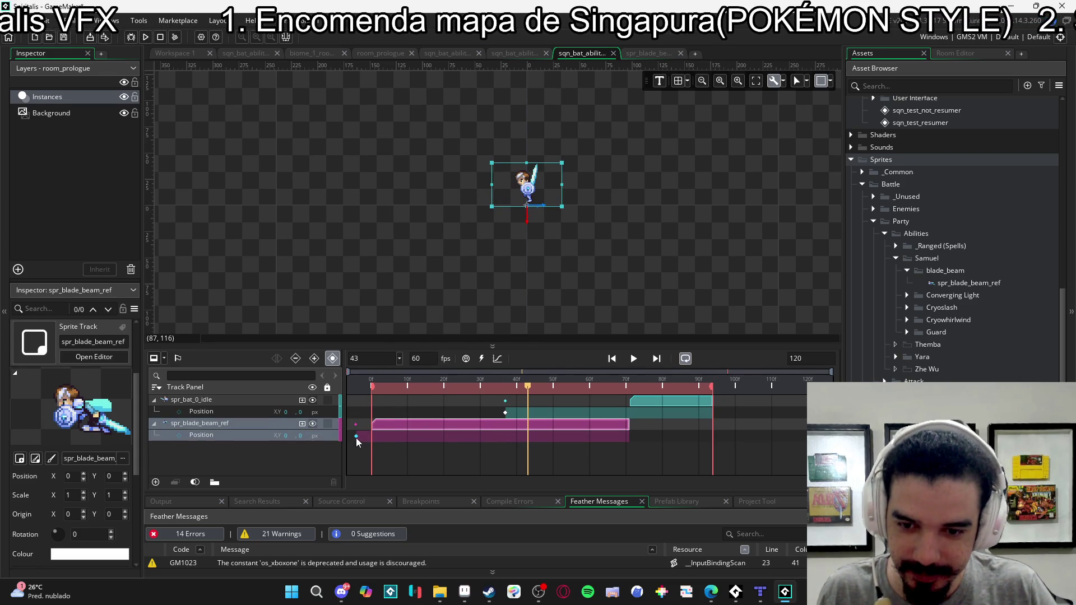
left_click_drag(386, 424, 371, 425)
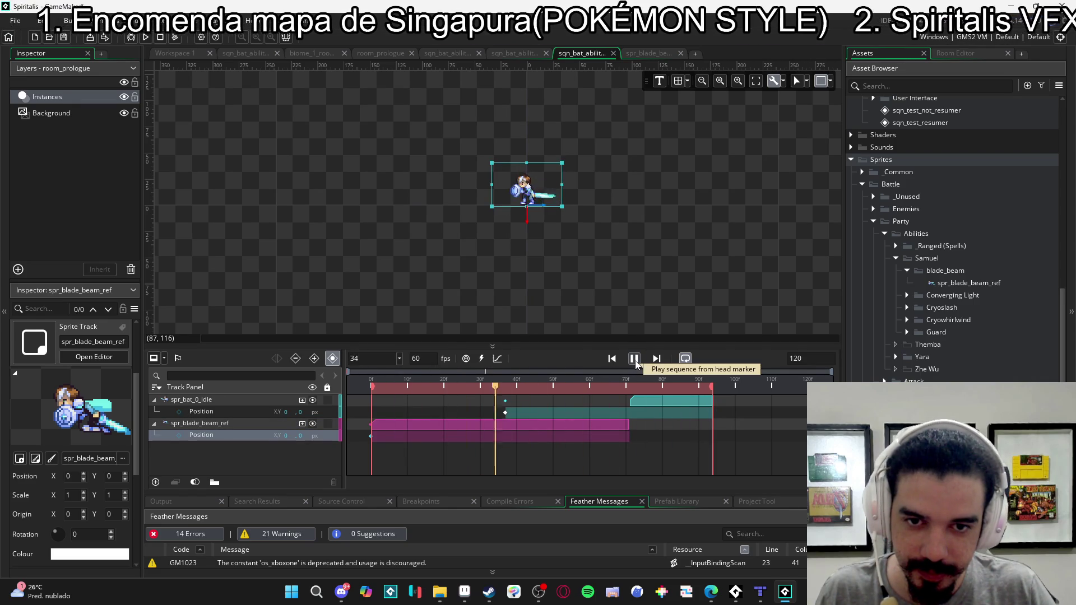
key("space")
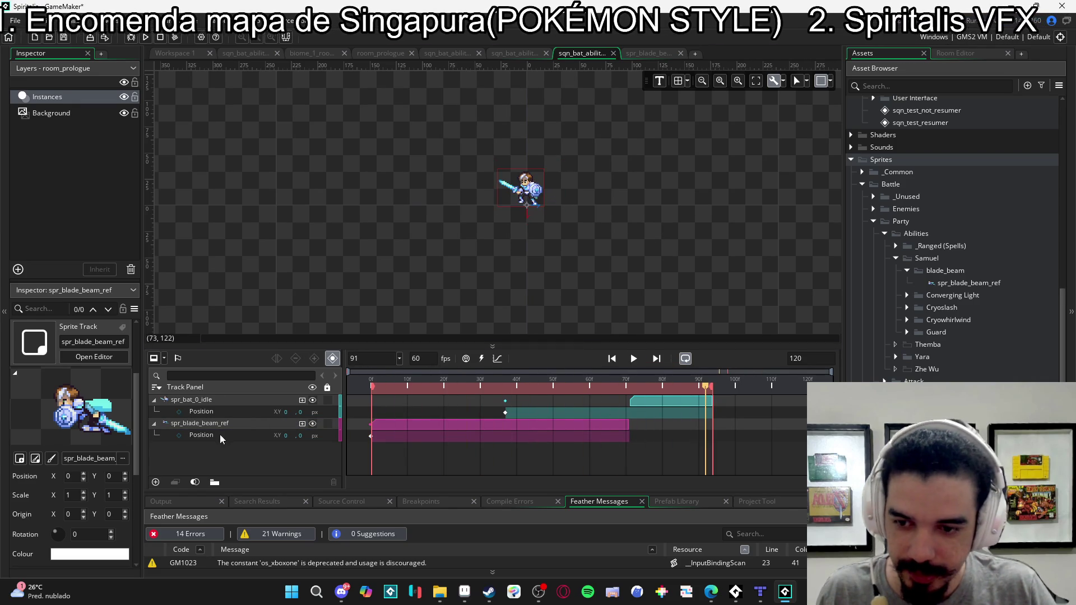
left_click(154, 400)
left_click(154, 412)
scroll(560, 230, "up", 3)
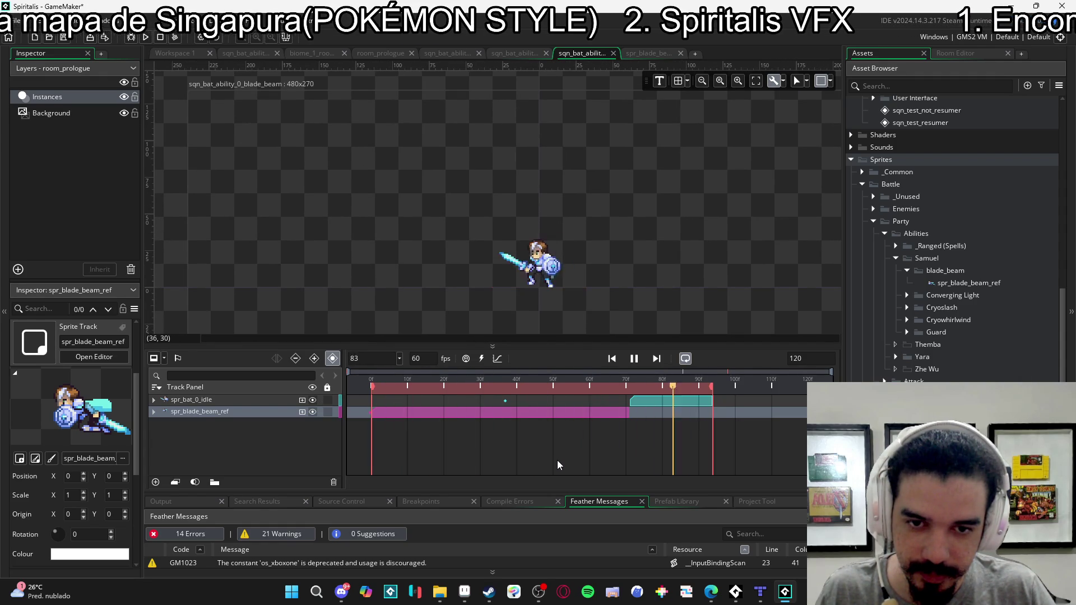
- Check the sequence handoff at frames 68 and 71, then open the spr_blade_beam_ref sprite editor
key("space")
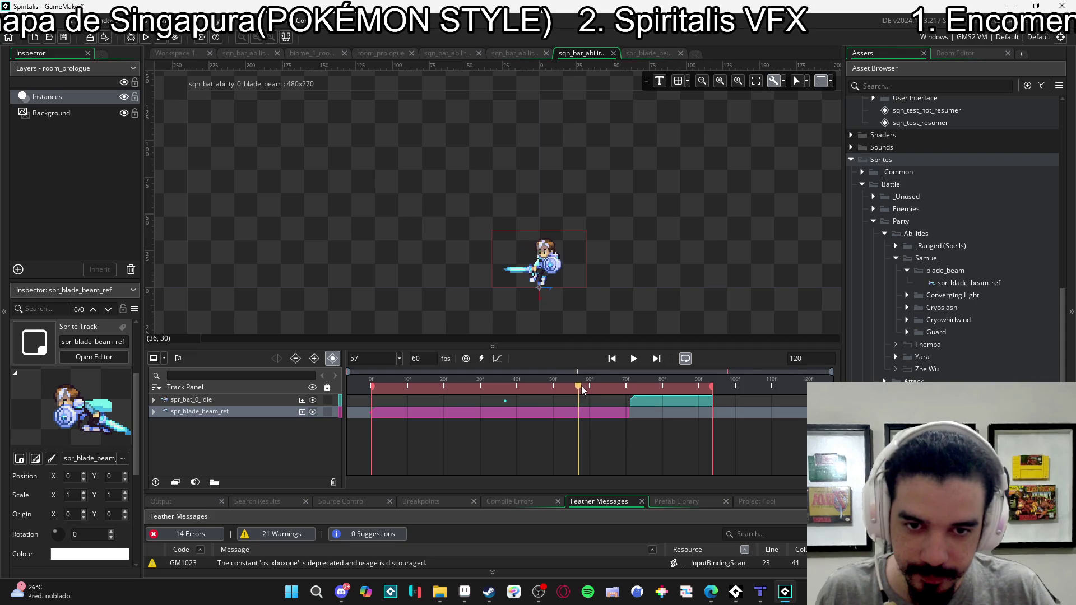
mouse_move(597, 387)
left_mouse_down()
mouse_move(627, 389)
mouse_move(445, 385)
left_mouse_up()
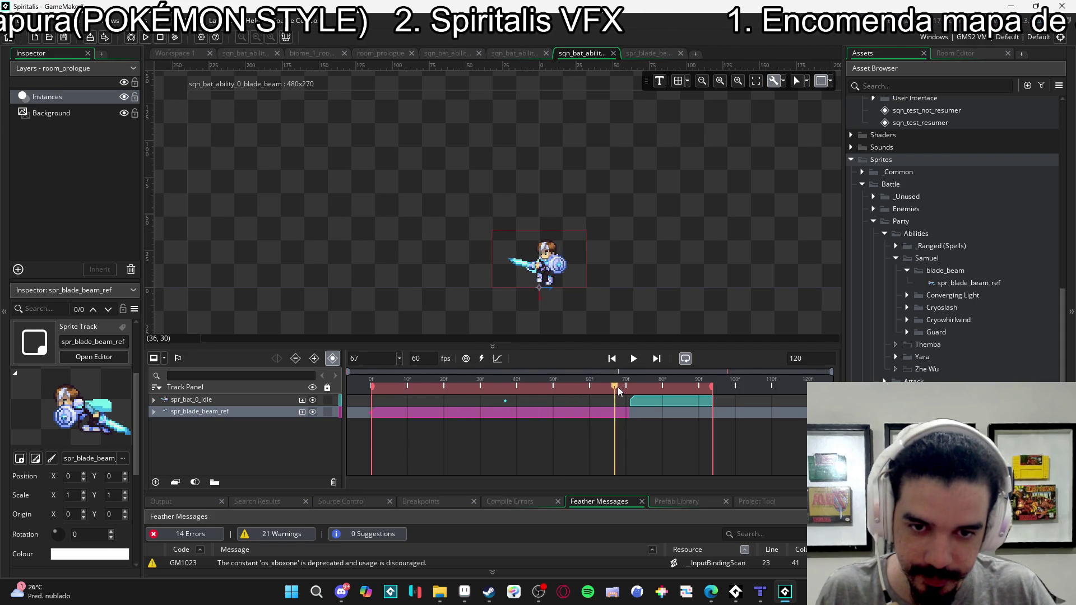
mouse_move(623, 389)
left_mouse_down()
mouse_move(633, 389)
mouse_move(621, 388)
left_mouse_up()
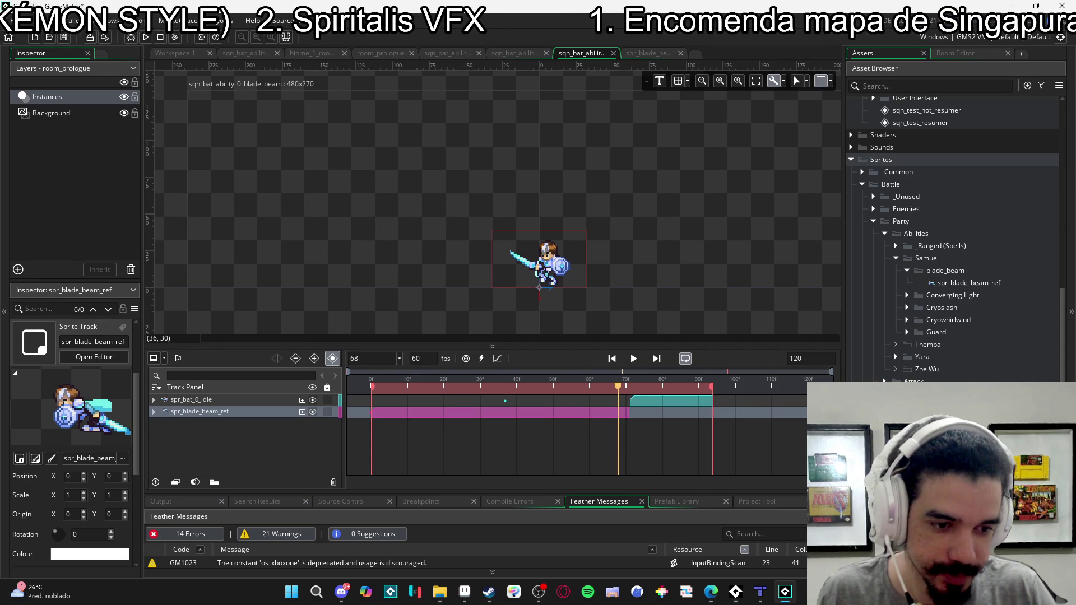
double_click(997, 287)
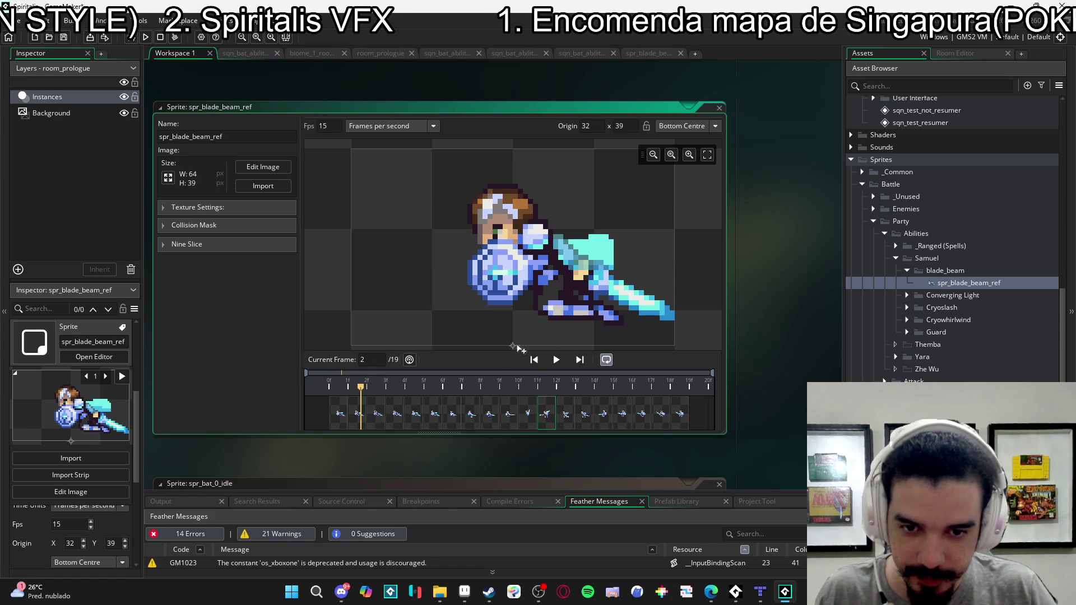
- Move spr_blade_beam_ref's origin to 38, 39, run a test build, and replay sqn_bat_ability
left_click_drag(523, 389, 650, 392)
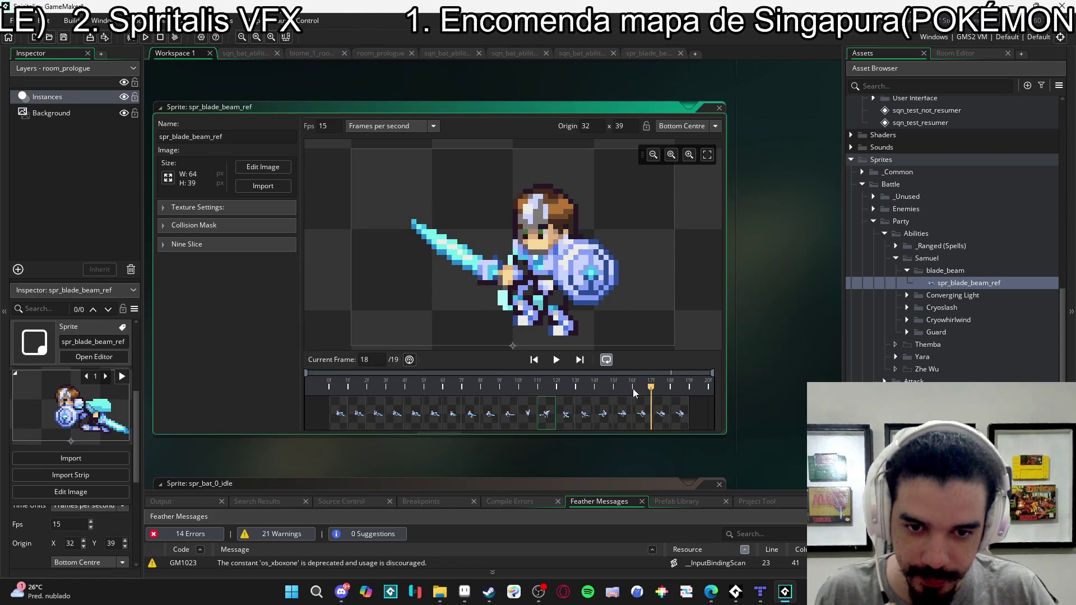
left_click_drag(515, 348, 545, 348)
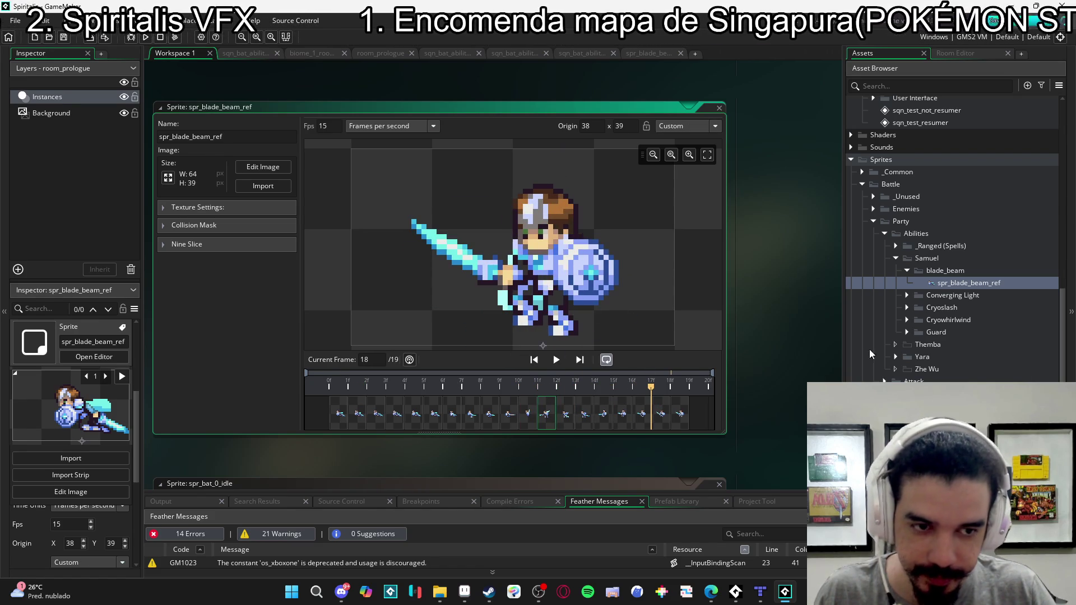
left_click(146, 37)
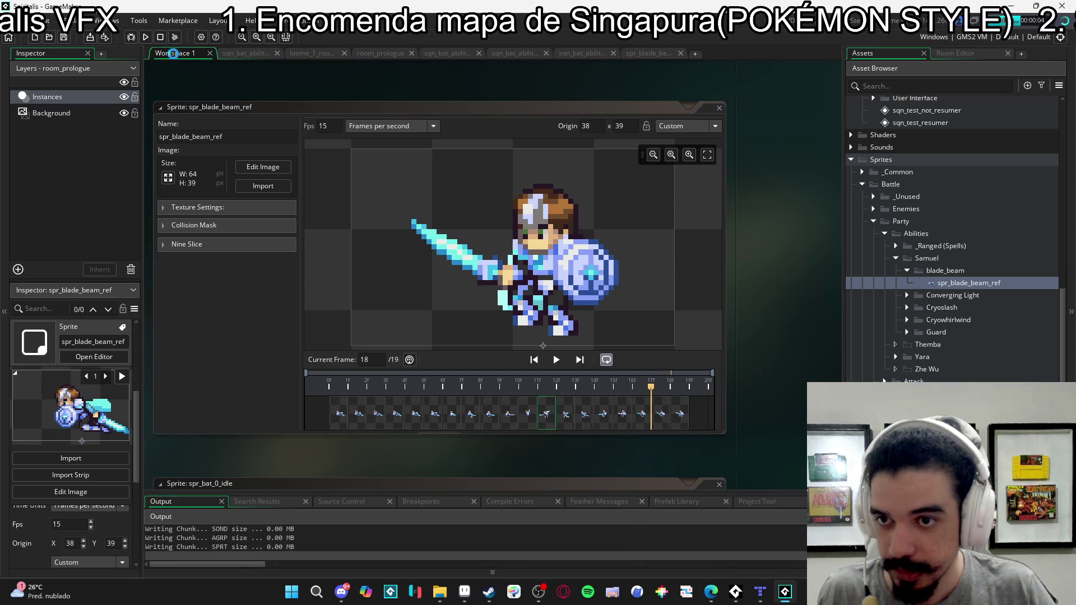
left_click(580, 52)
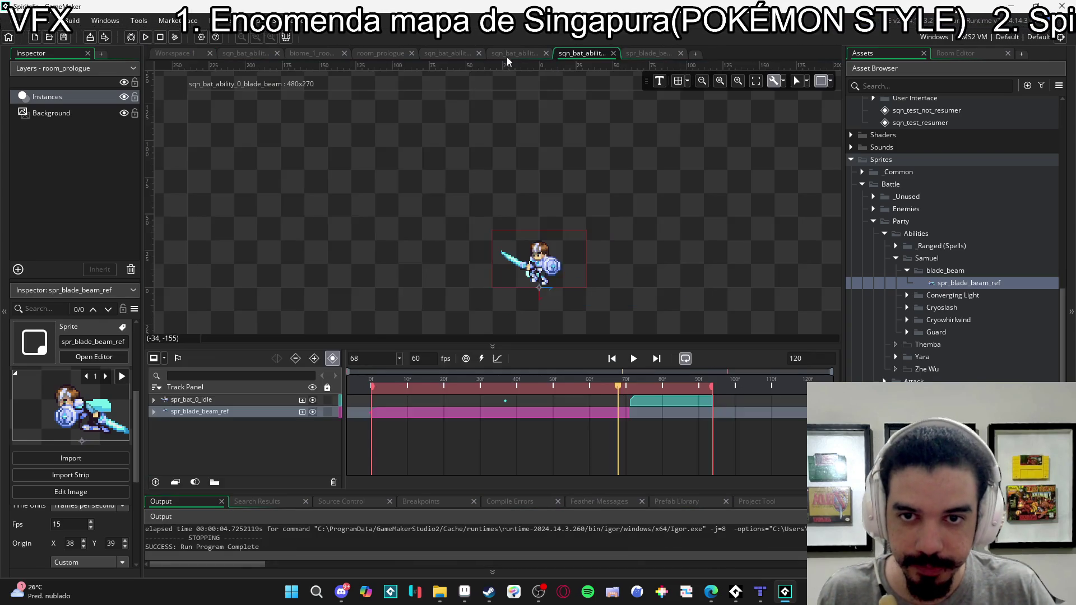
left_click(633, 360)
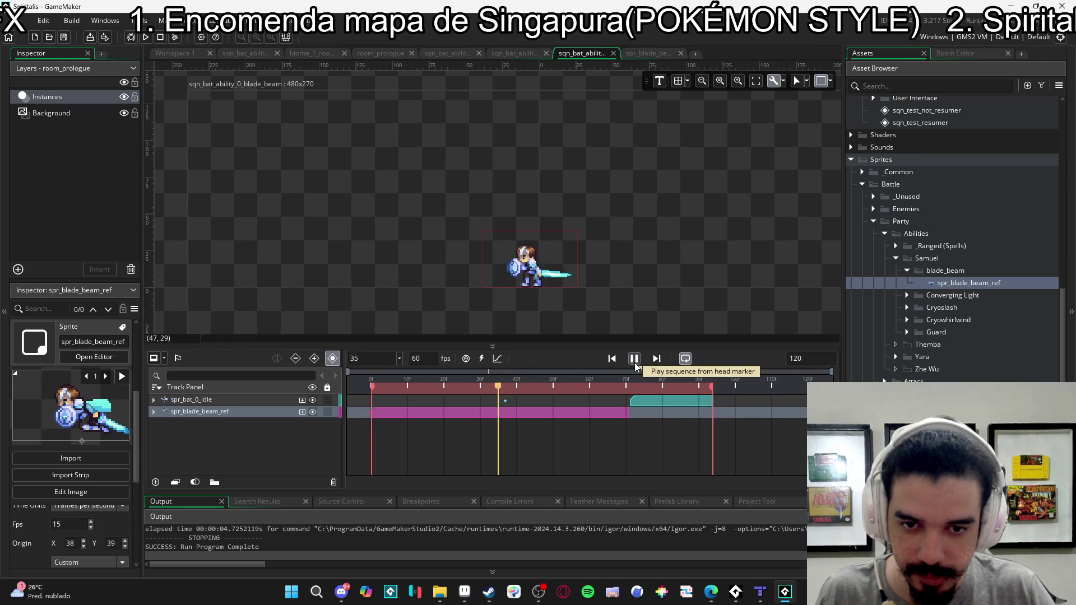
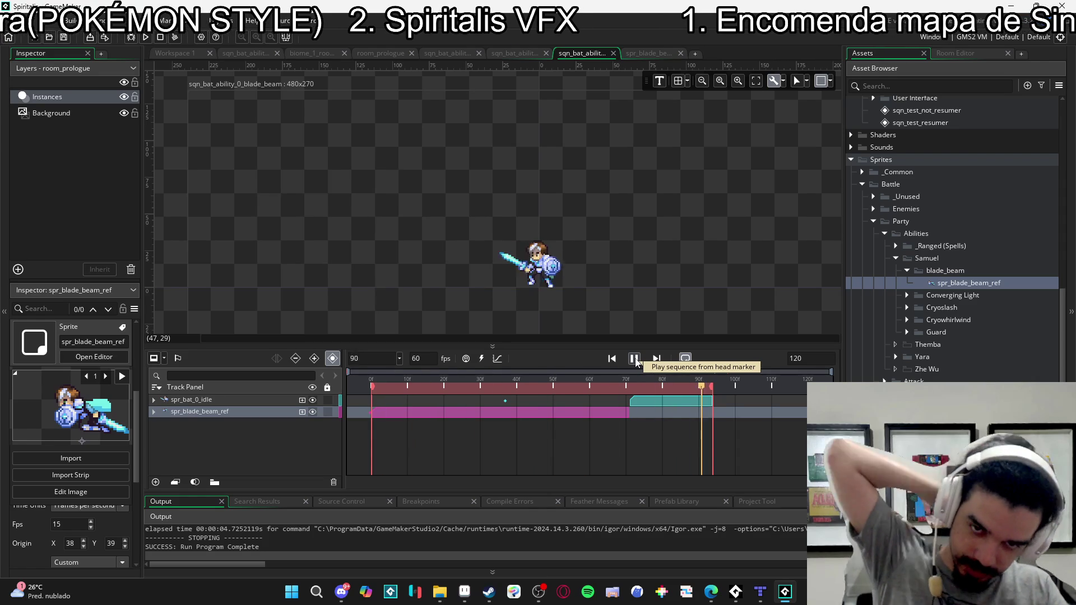
- Set the sequence length to 200 and stretch the range end and spr_bat_0_idle clip to frame 200
left_click(635, 359)
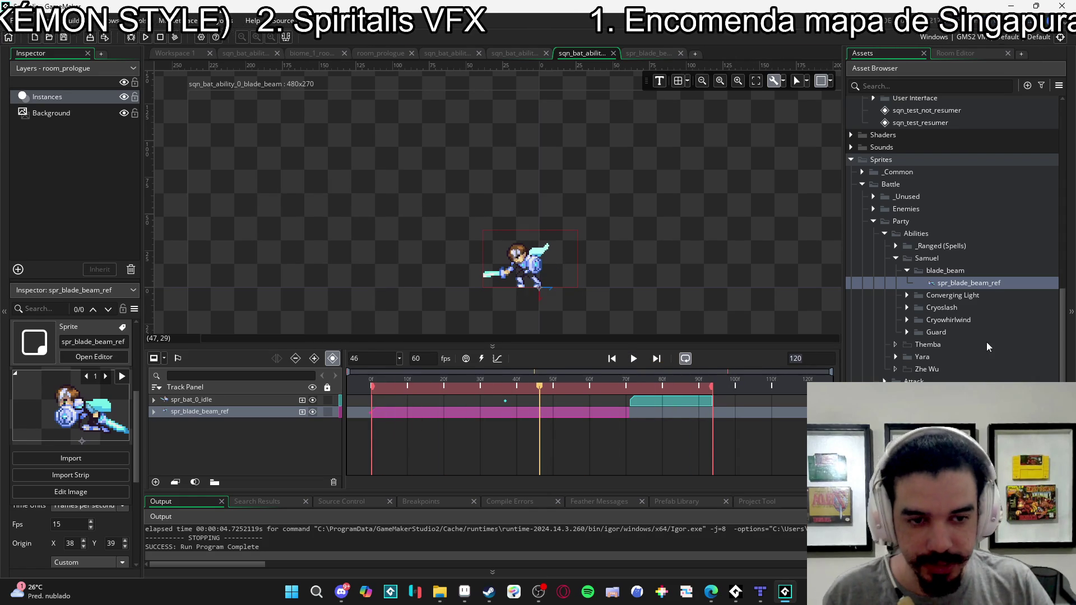
type("20")
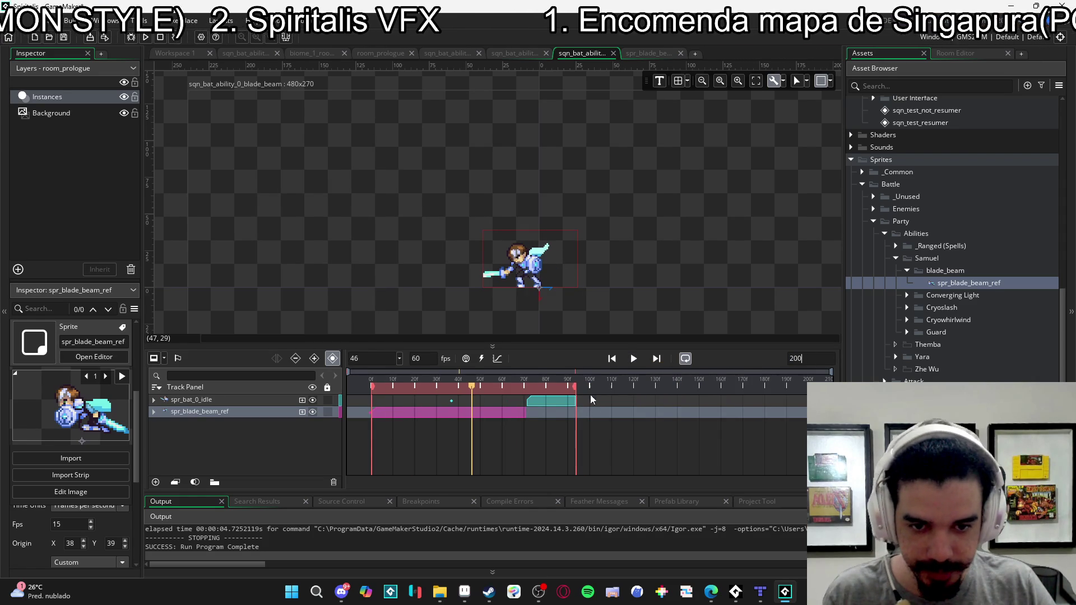
left_click_drag(574, 392, 806, 388)
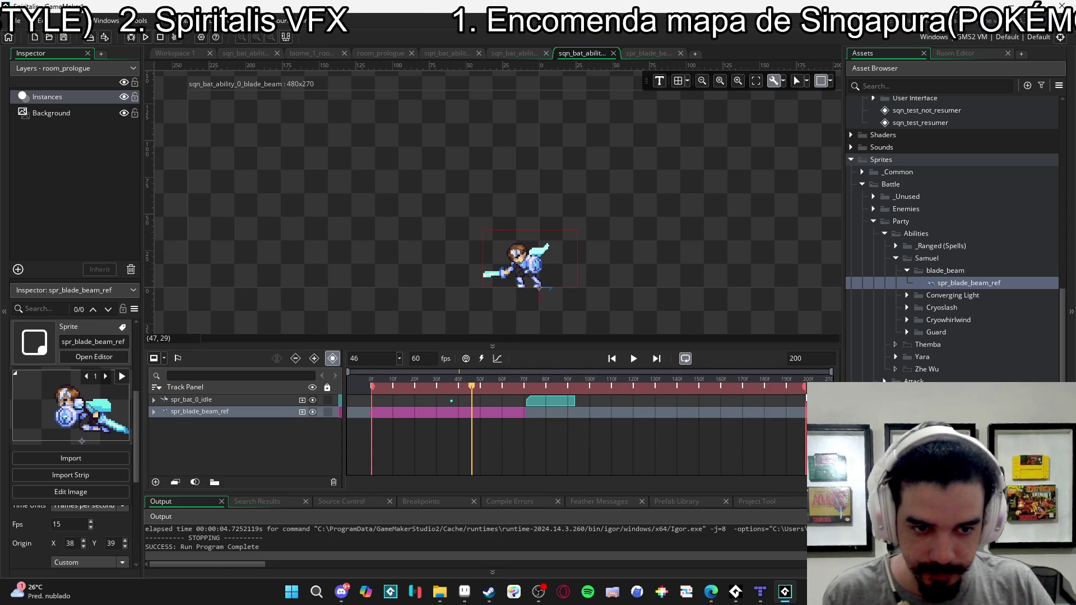
left_click_drag(576, 402, 803, 400)
- Preview the lengthened sequence playback, then begin an asset search
key("space")
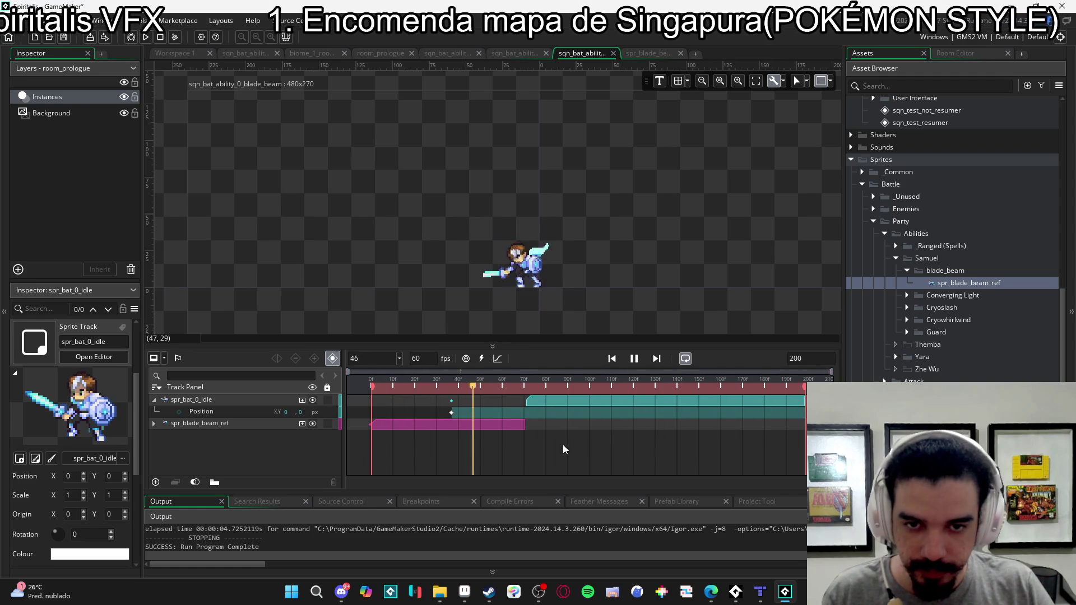
key("space")
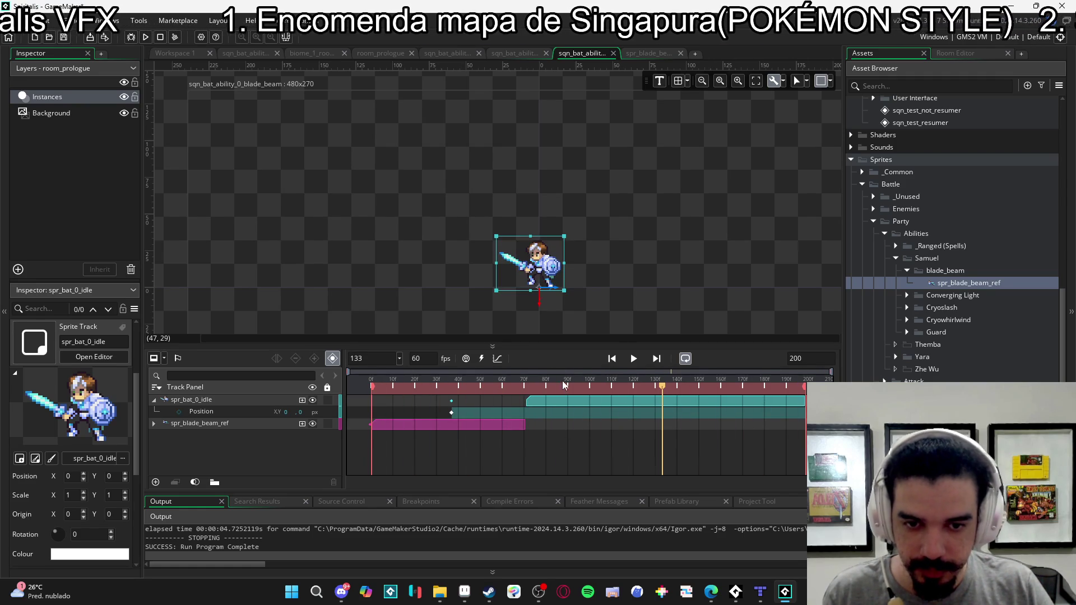
left_click(927, 83)
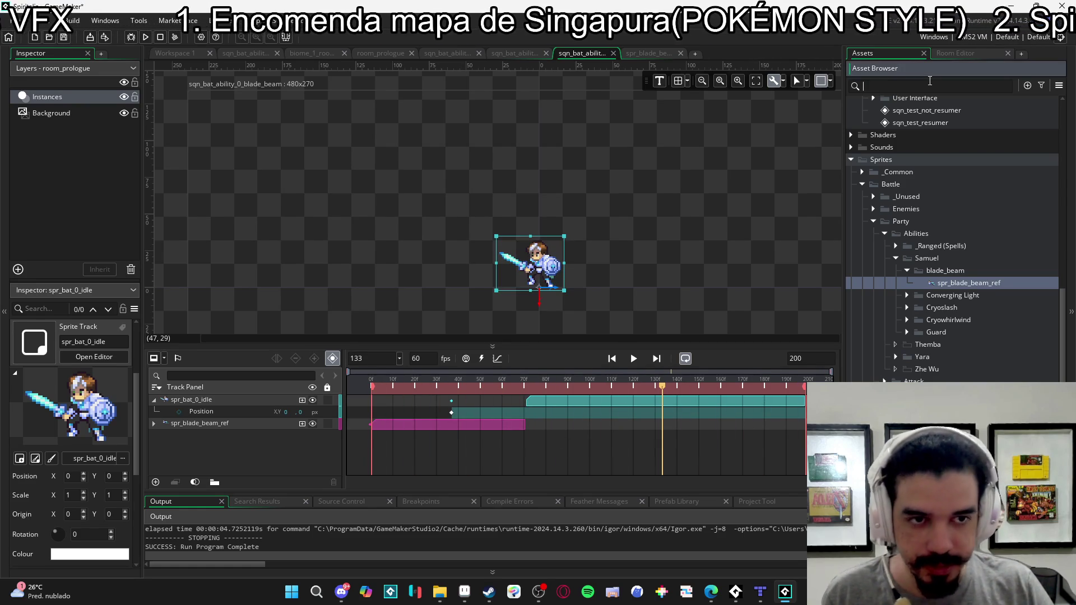
- Find spr_enemy_1 in the assets and place the skeleton left of the hero
type("sime")
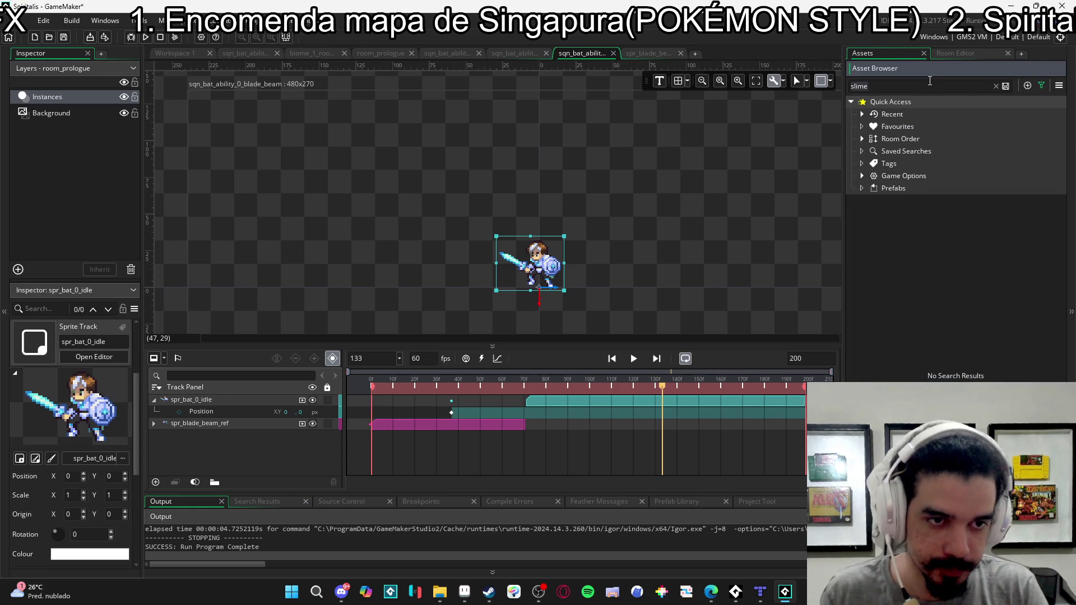
key("ctrl+a")
key("BackSpace")
type("m")
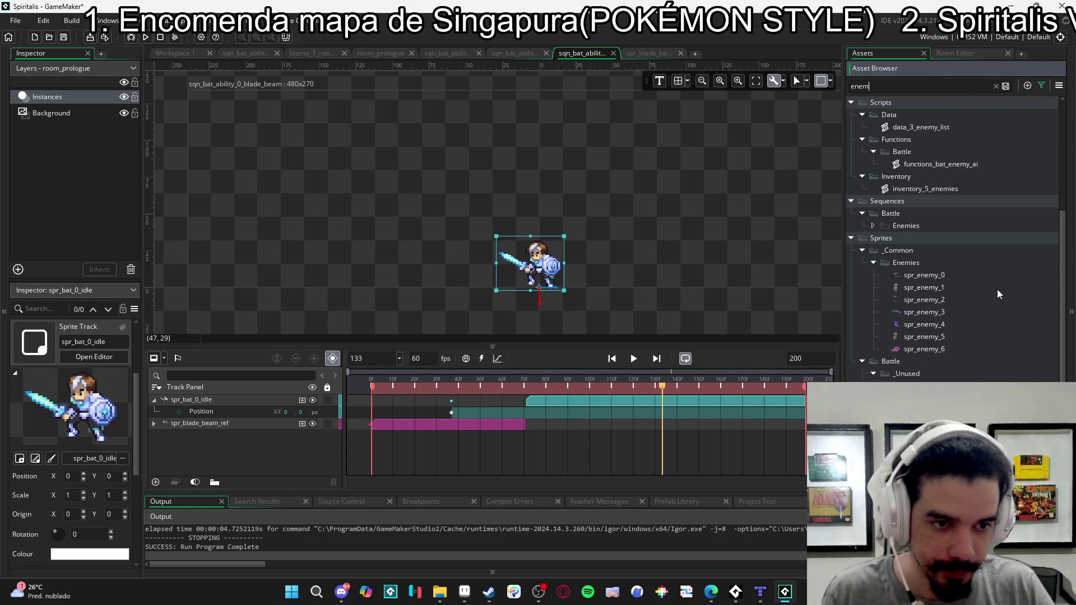
left_click(949, 277)
left_click(949, 288)
mouse_move(950, 290)
left_mouse_down()
mouse_move(346, 278)
mouse_move(401, 272)
left_mouse_up()
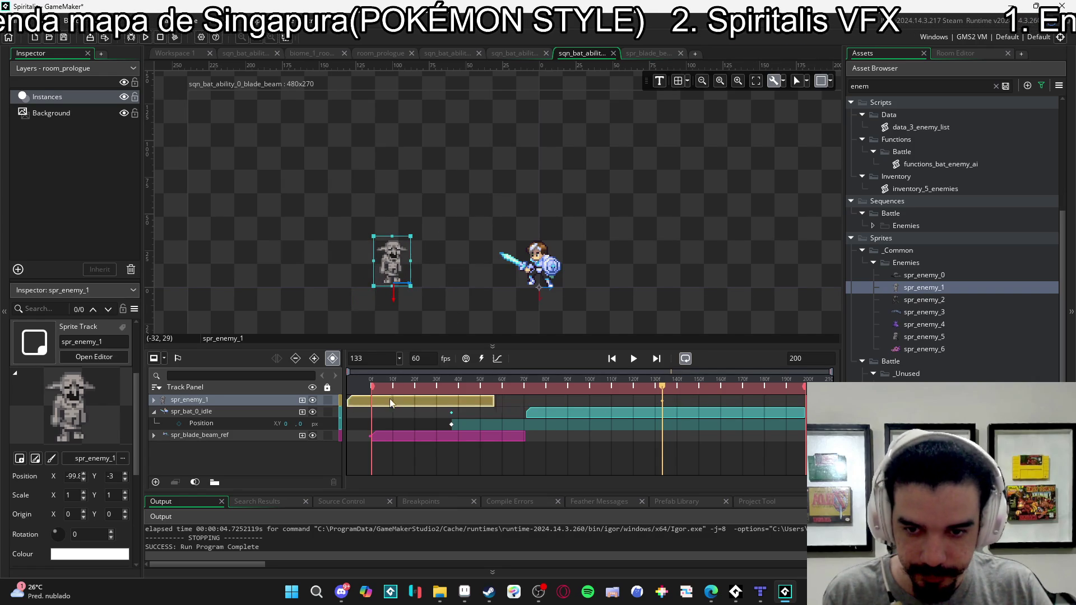
- Stretch the enemy clip to about frame 195 and preview the sequence from the start
left_click(425, 403)
left_click_drag(516, 400, 804, 402)
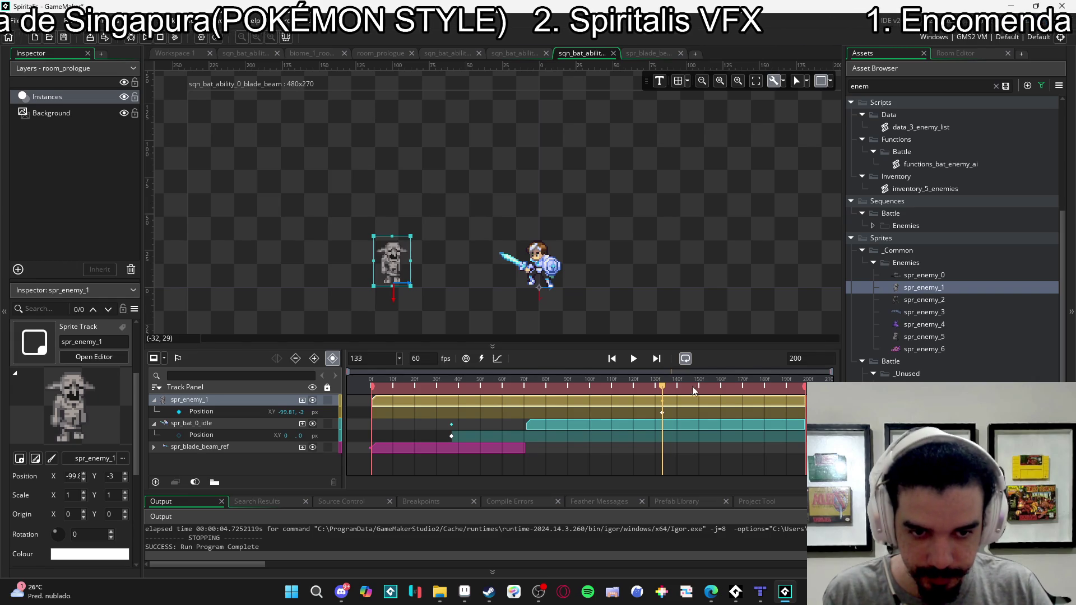
key("Home")
left_click(635, 360)
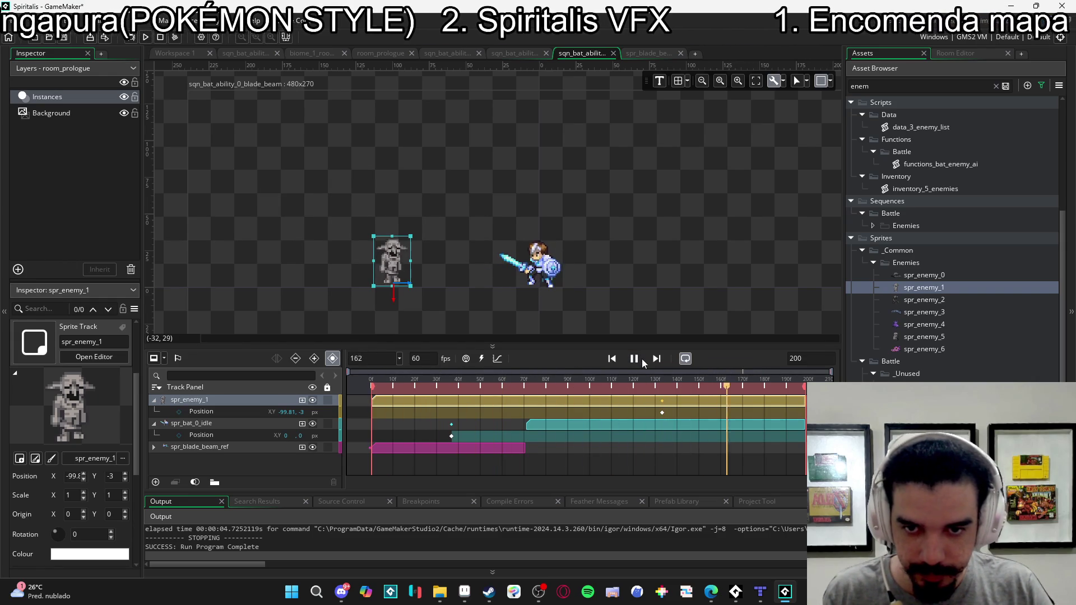
left_click(634, 325)
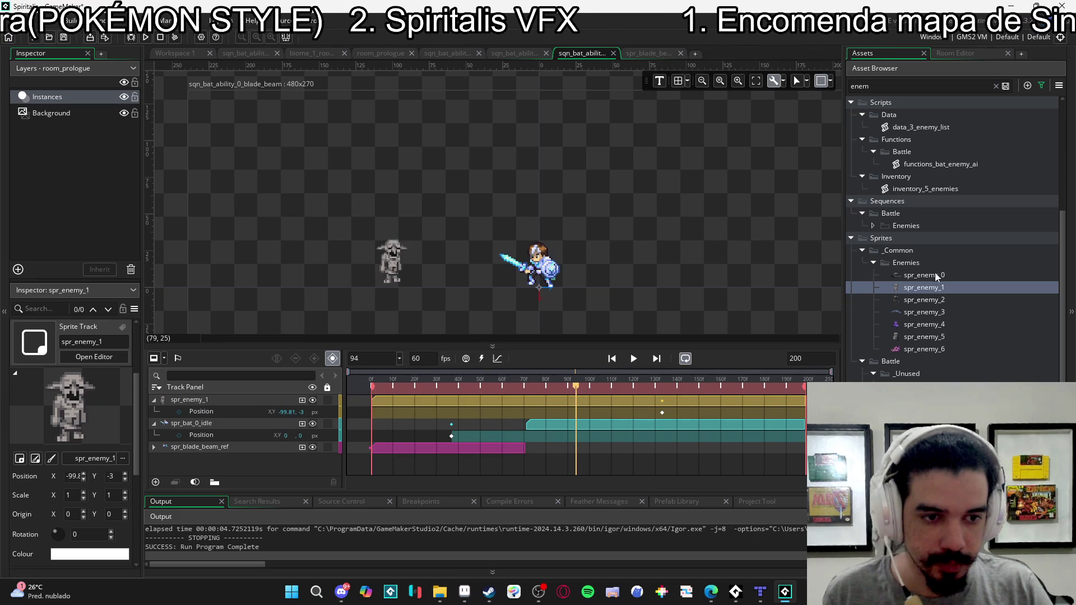
- Clear the asset search filter and switch over to Aseprite
left_click(996, 86)
scroll(947, 336, "down", 5)
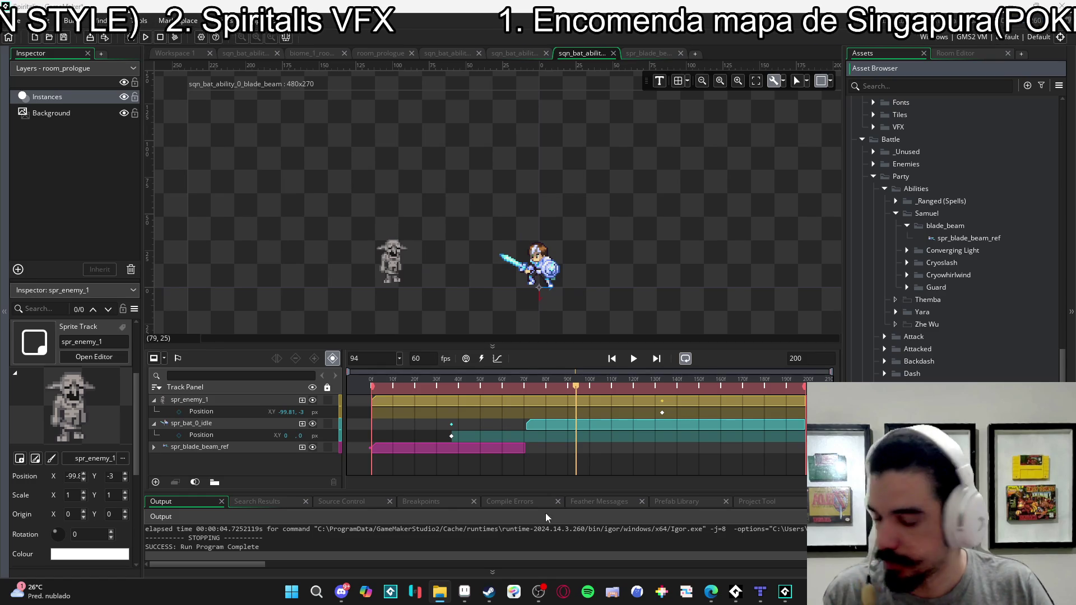
key("alt+Tab")
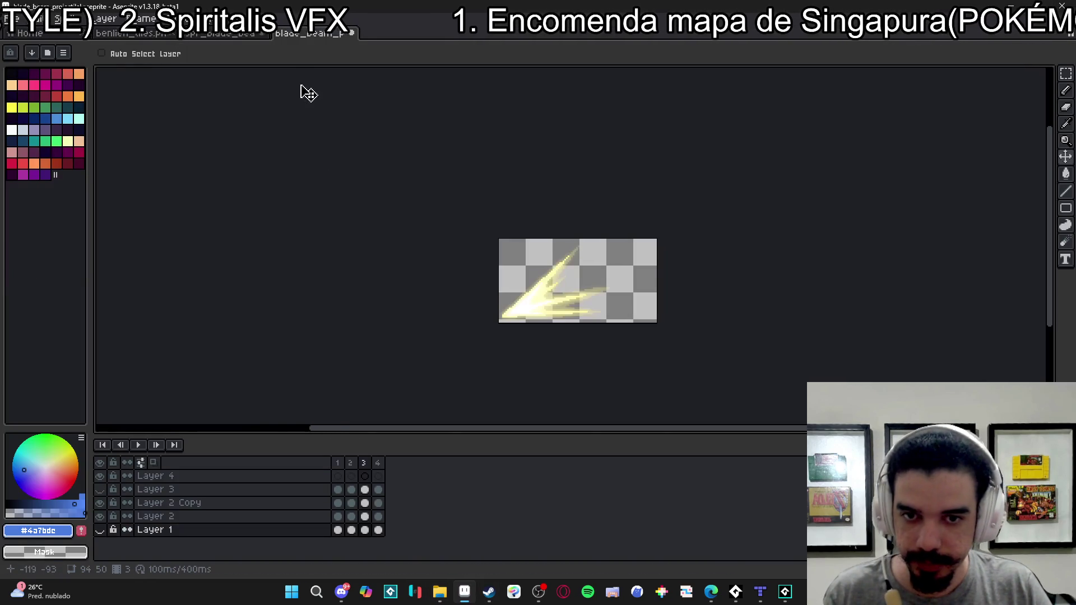
- Export the four blade-beam frames as the sprite sheet spr_blade_beam_projectile.png in the chosen folder
left_click_drag(409, 166, 679, 381)
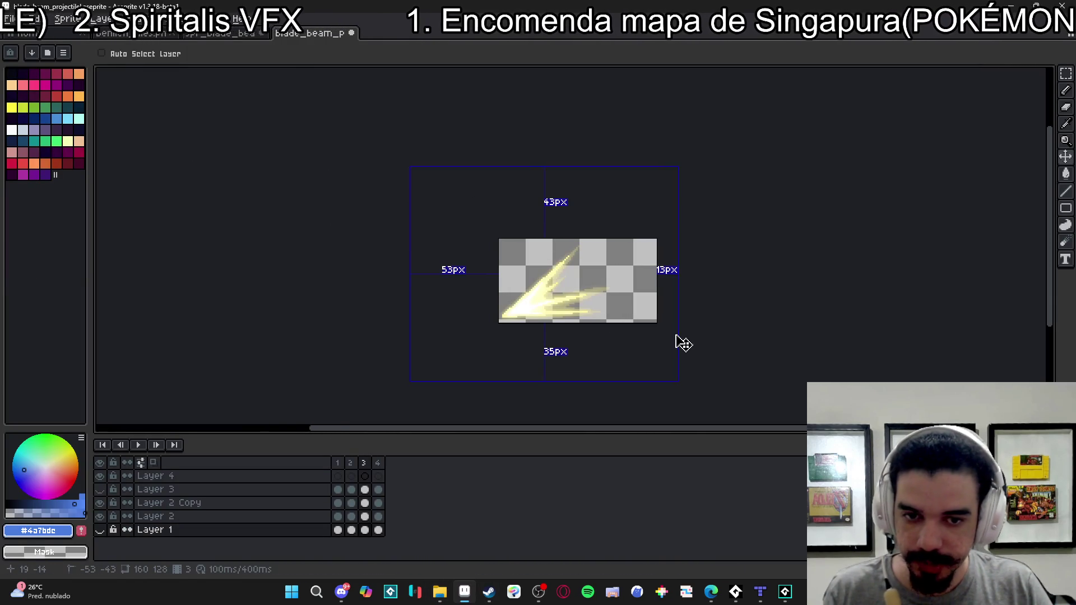
key("ctrl+shift+e")
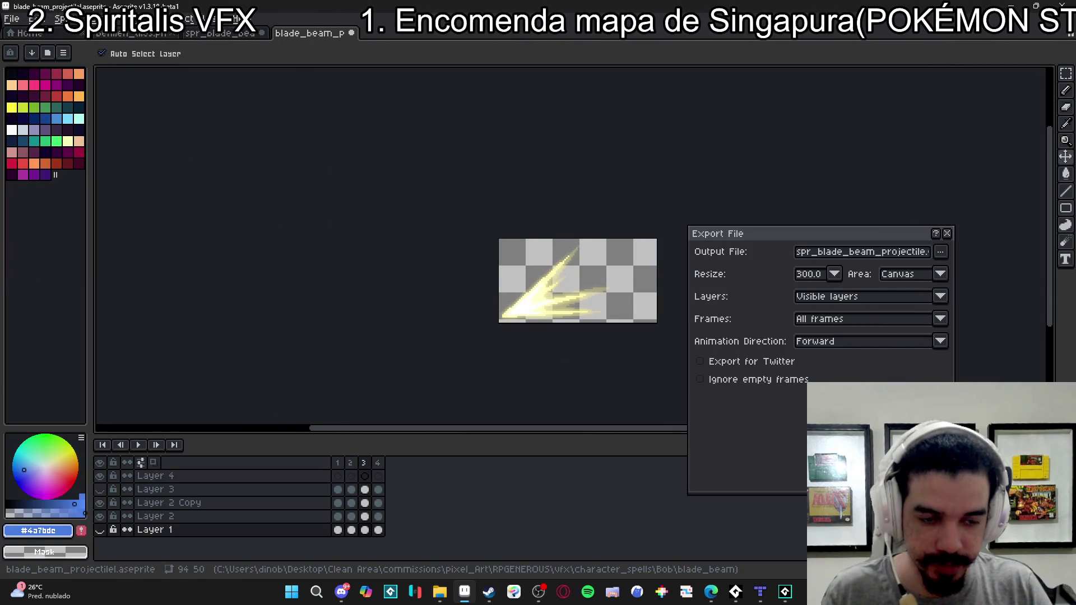
key("Escape")
key("ctrl+e")
left_click(552, 312)
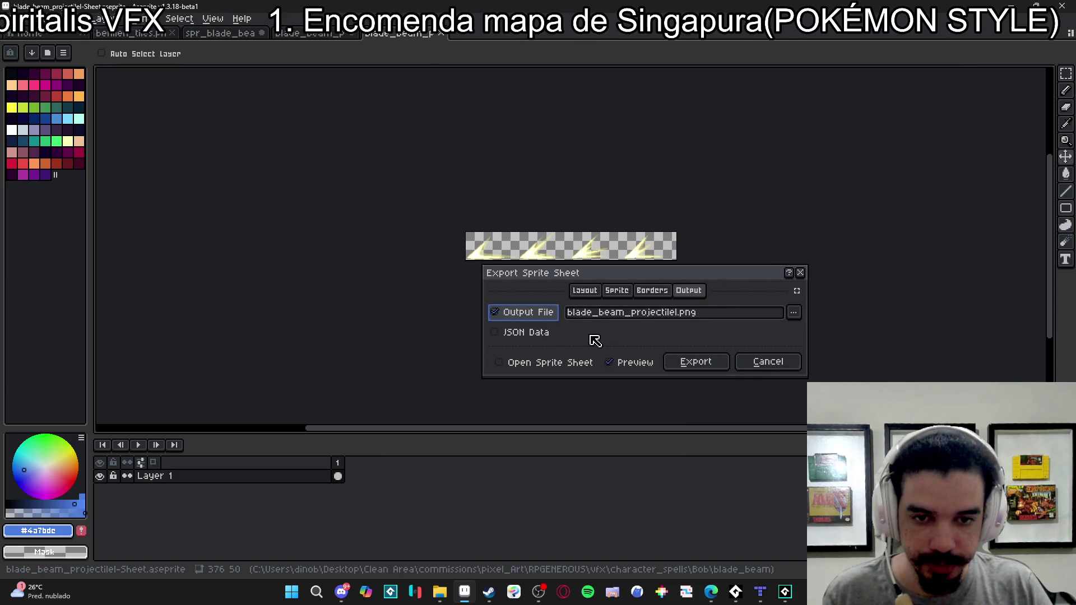
left_click(572, 315)
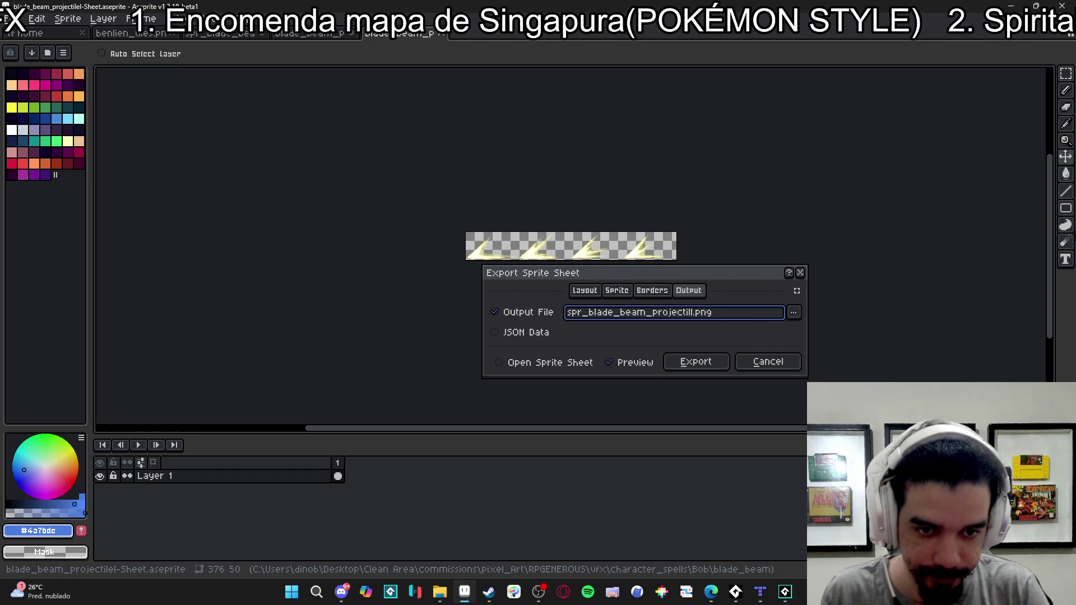
type("spr_")
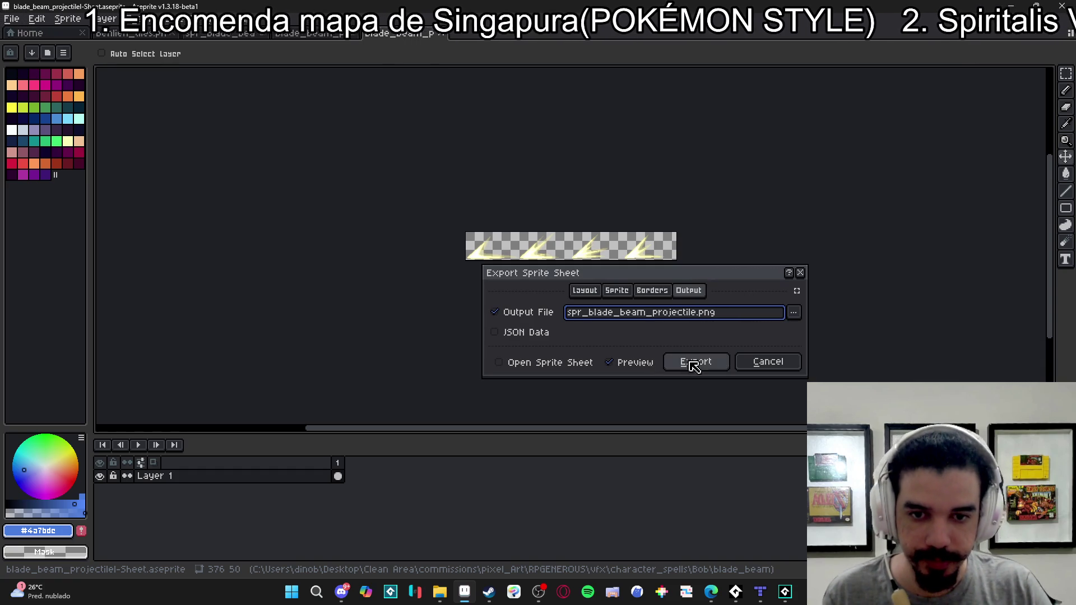
left_click(792, 312)
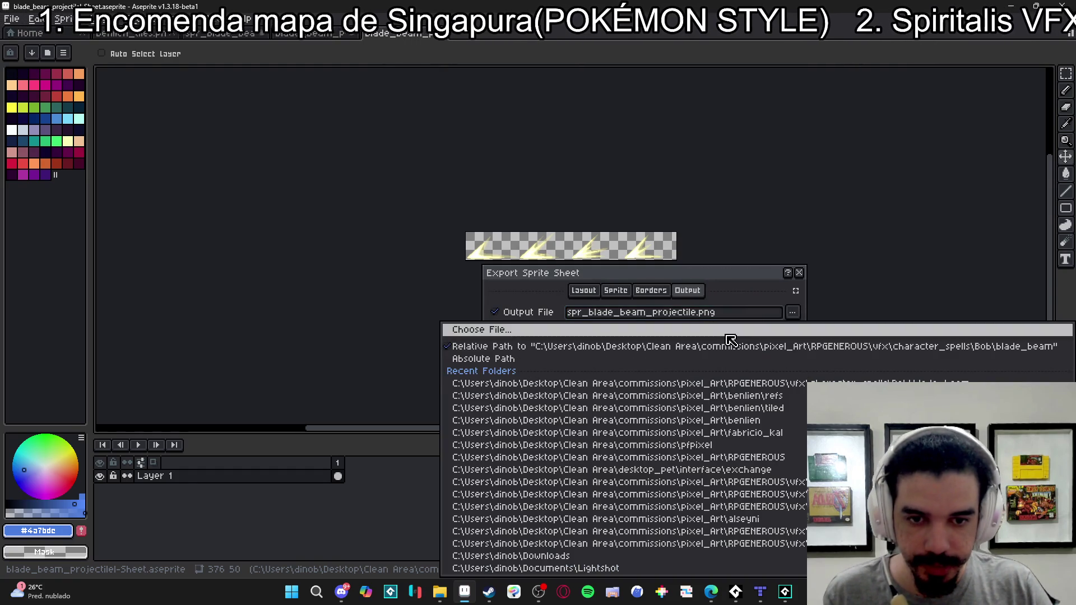
left_click(482, 329)
left_click(684, 434)
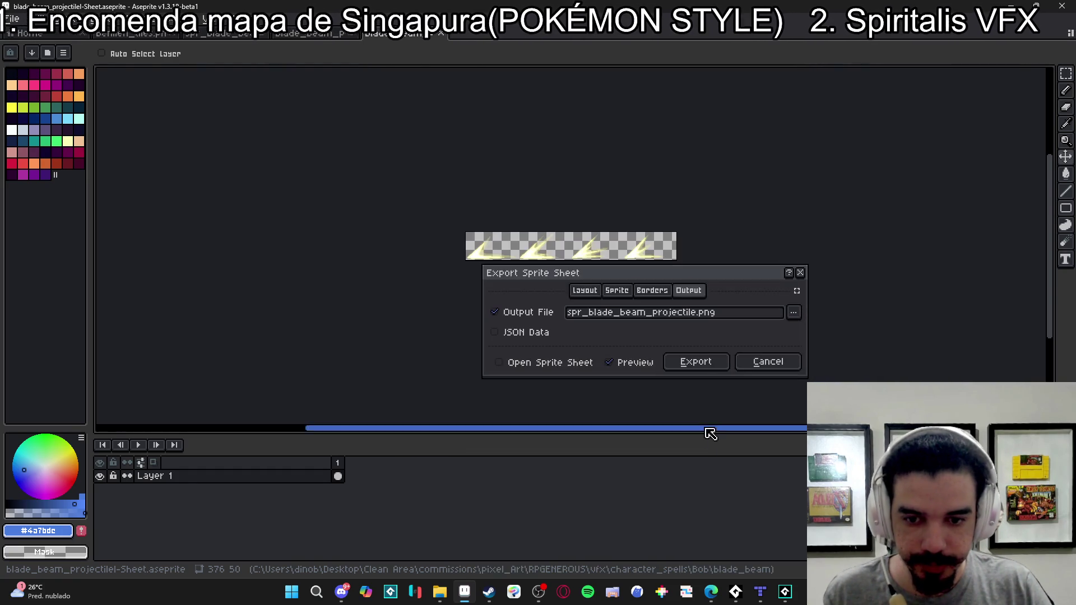
left_click(697, 364)
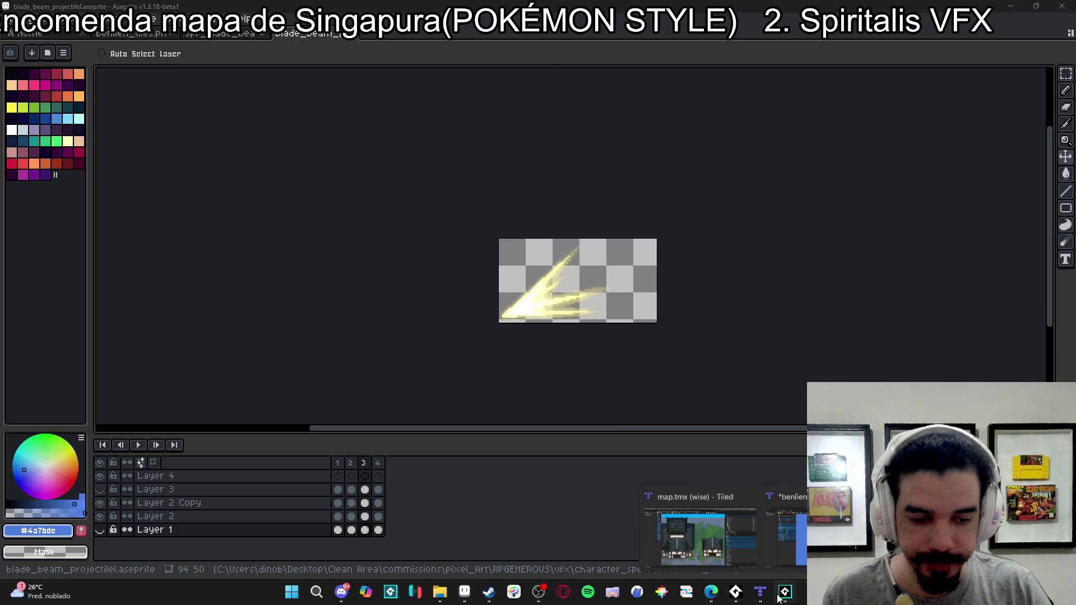
left_click(857, 541)
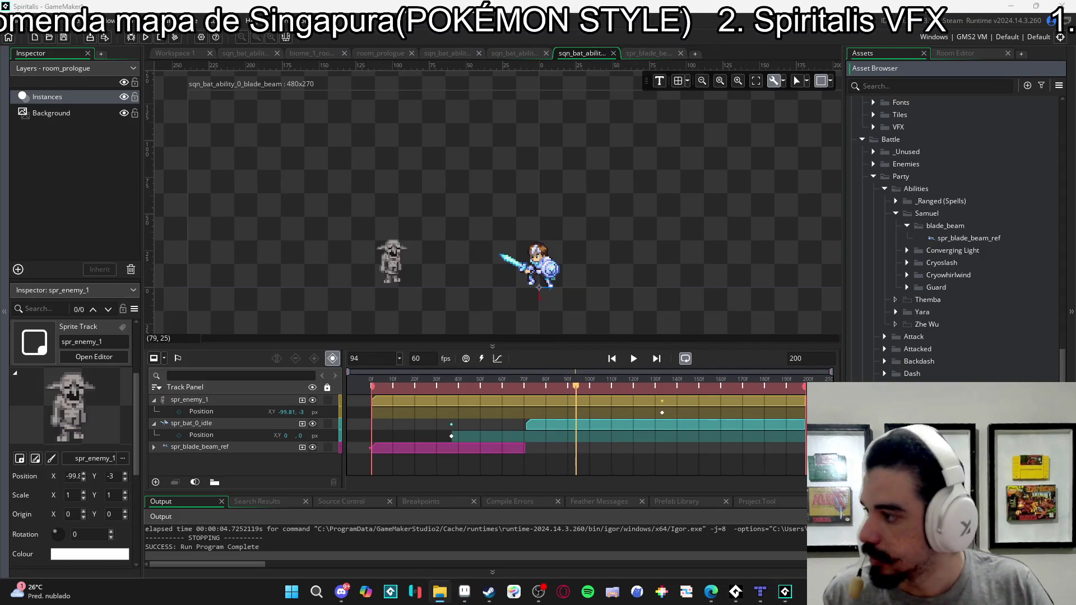
- Import the sheet into GameMaker as spr_blade_beam_projectile and open its image editor
left_click_drag(967, 225, 963, 227)
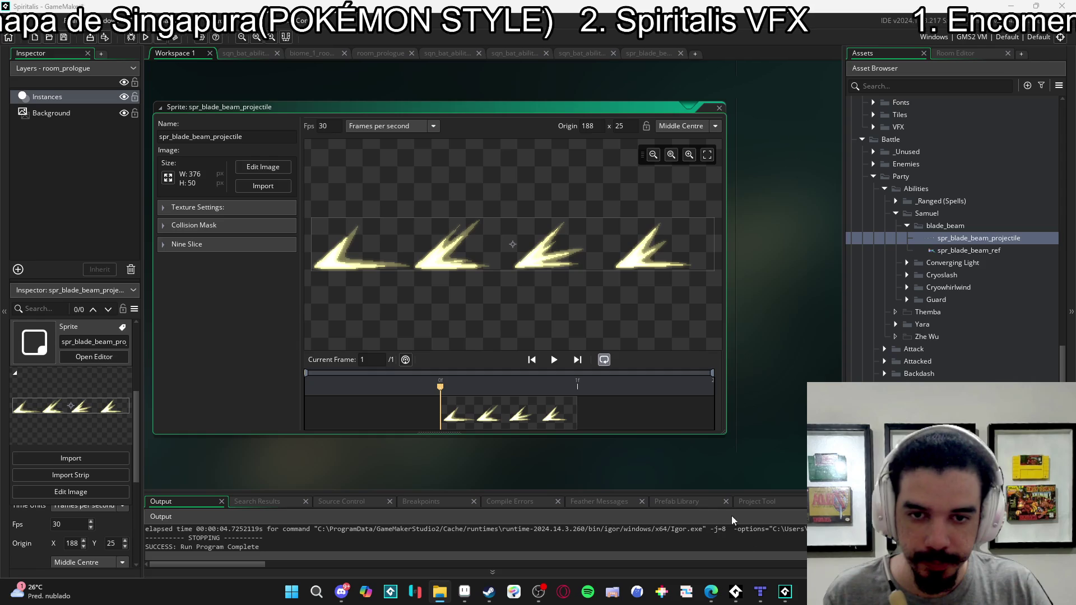
left_click(468, 594)
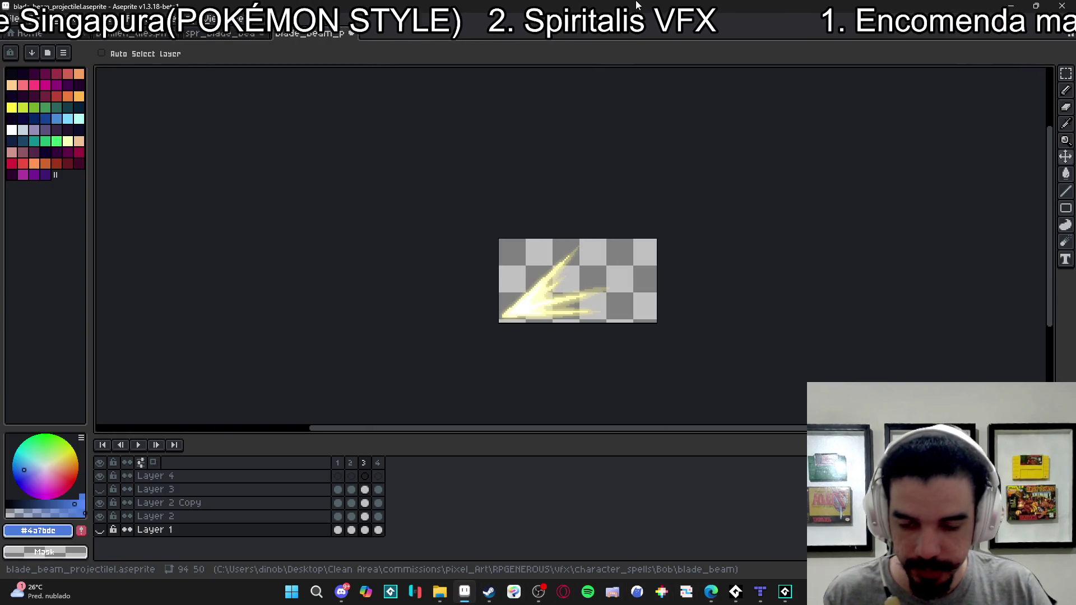
left_click(1011, 5)
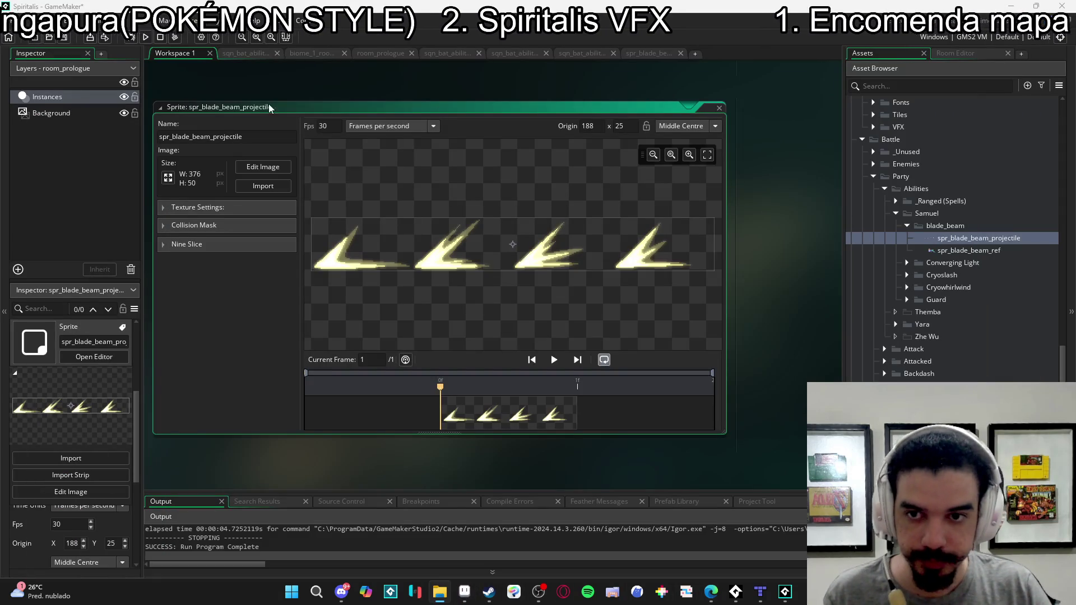
left_click(264, 169)
- Convert the strip into four 94×50 frames, four per row, replacing the sprite
left_click(341, 22)
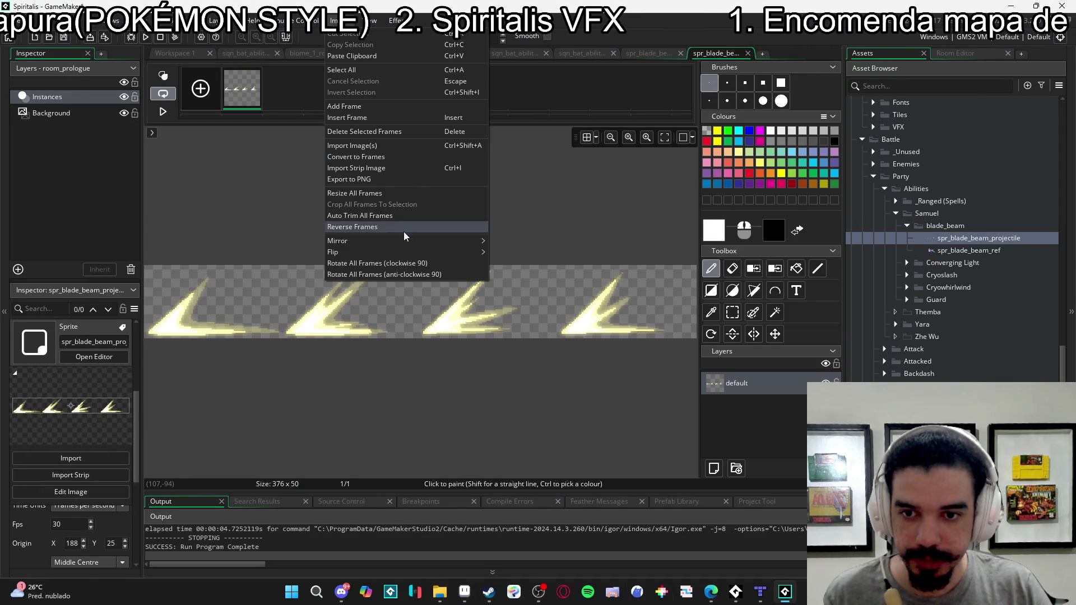
left_click(395, 157)
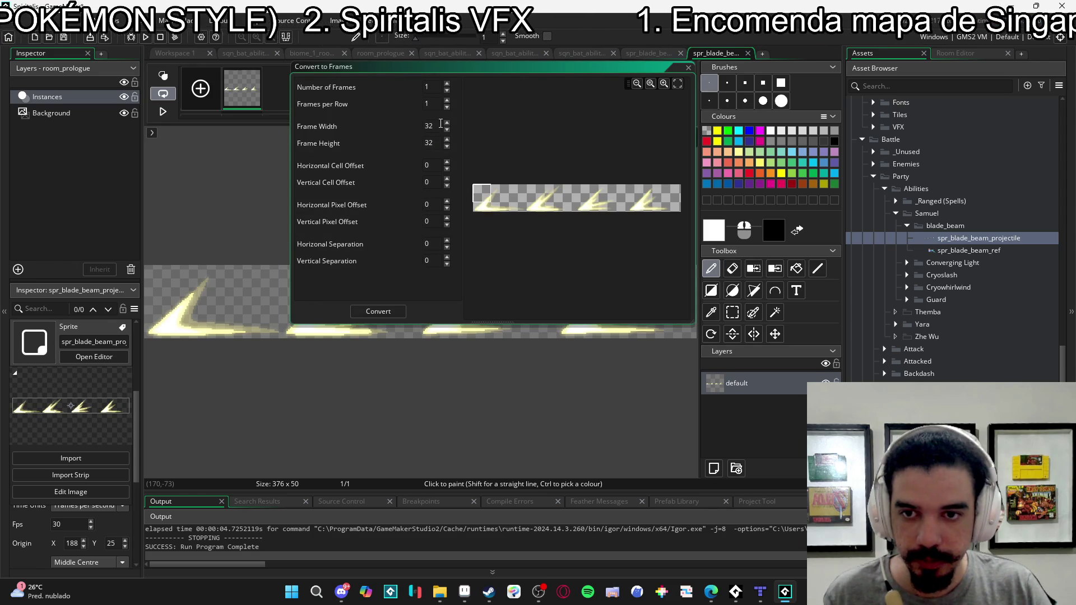
type("94")
key("Tab")
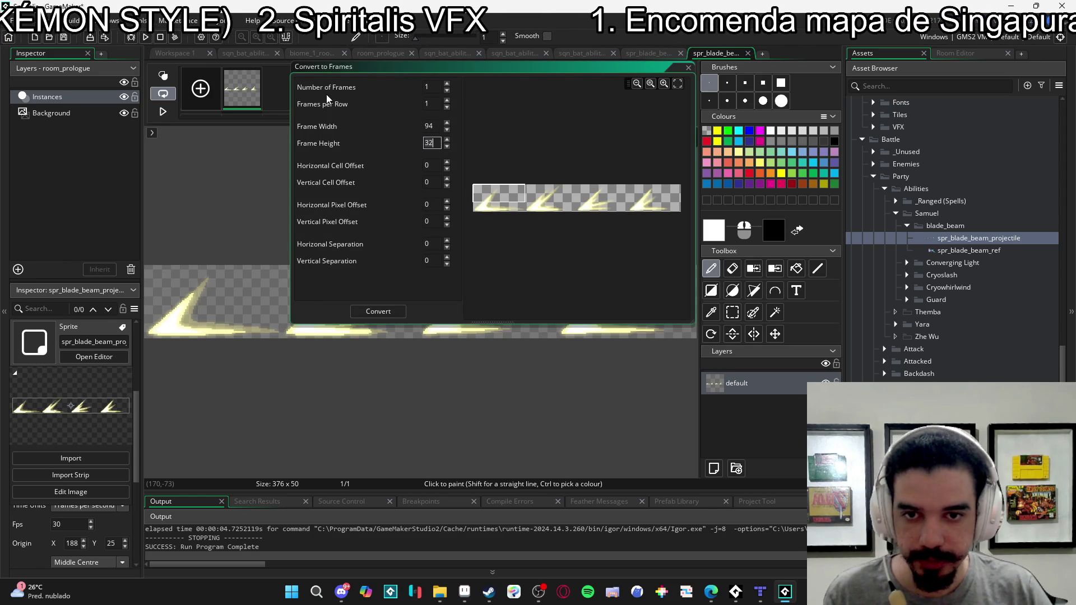
left_click(513, 592)
left_click(514, 593)
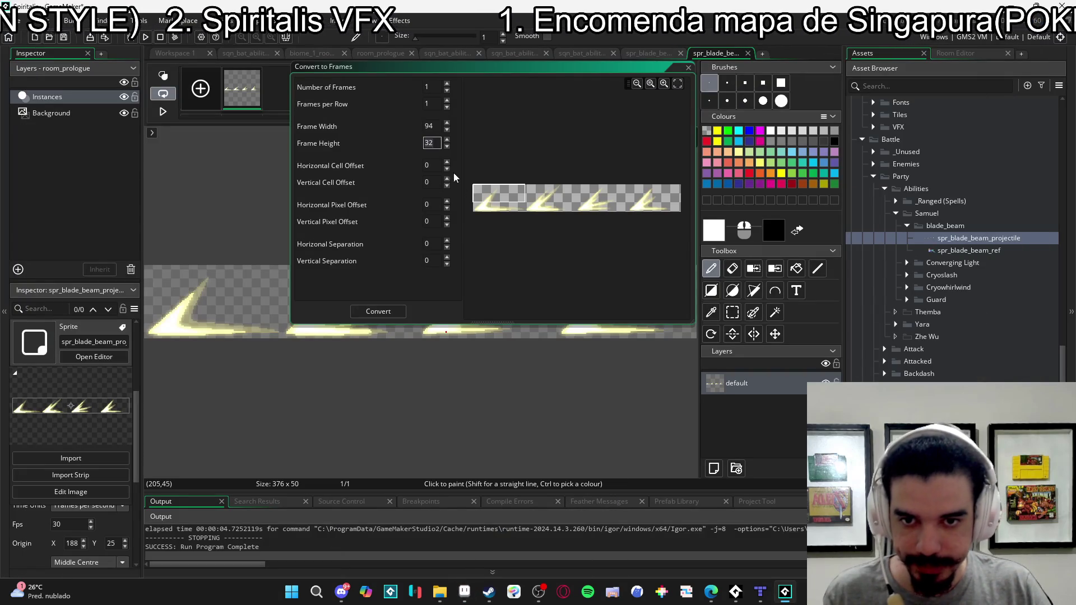
type("50")
left_click(449, 102)
left_click(449, 102)
left_click(449, 102)
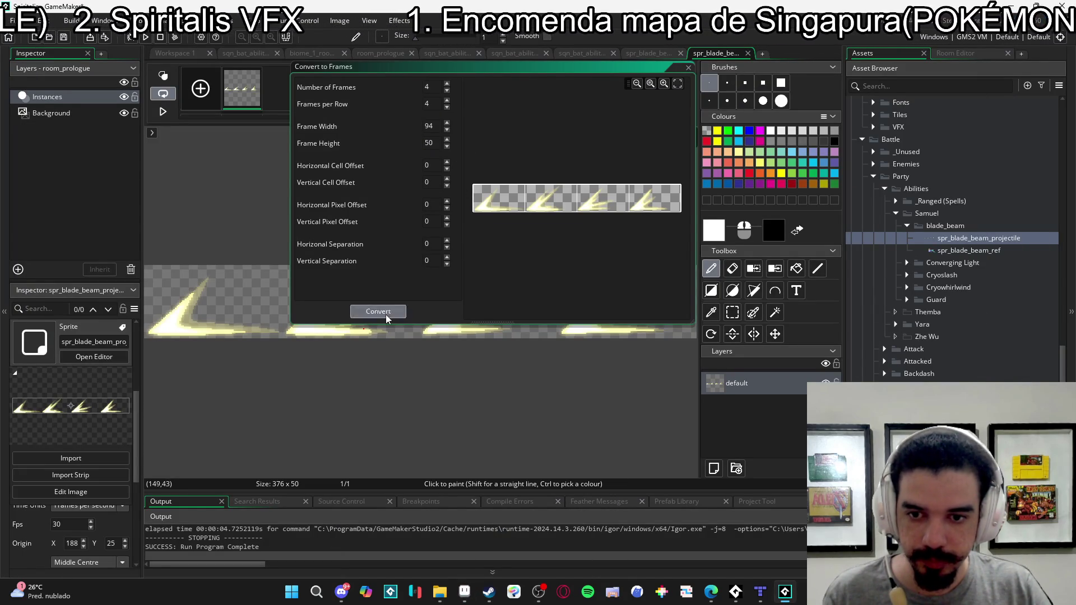
left_click(386, 318)
left_click(538, 289)
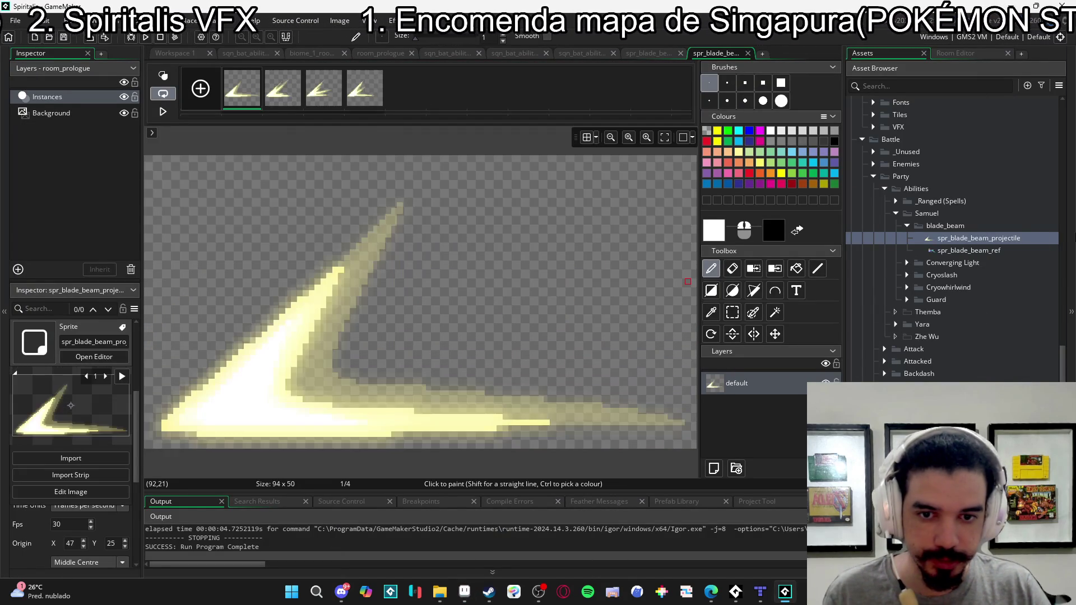
- Set the beam sprite to 16 fps and bring up the blade-beam sequence
double_click(953, 238)
left_click(554, 360)
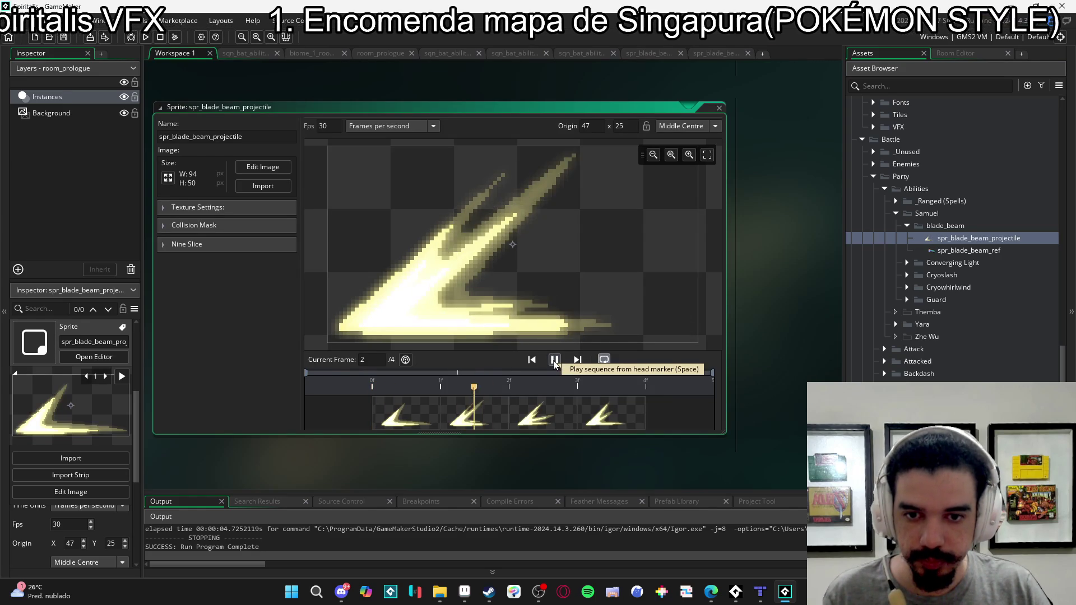
double_click(322, 125)
type("1")
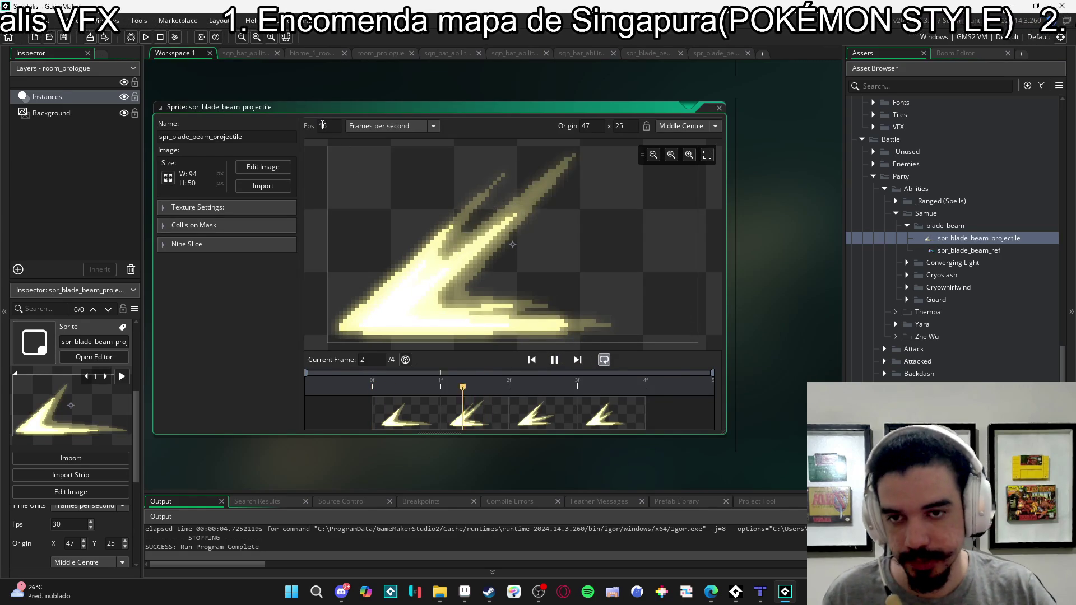
type("6")
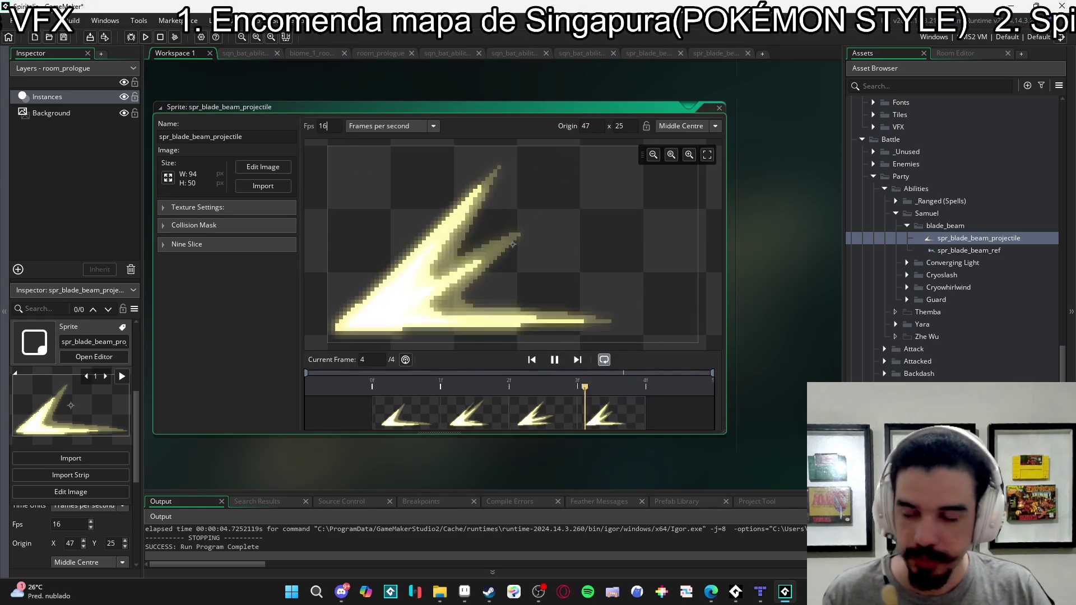
left_click(263, 167)
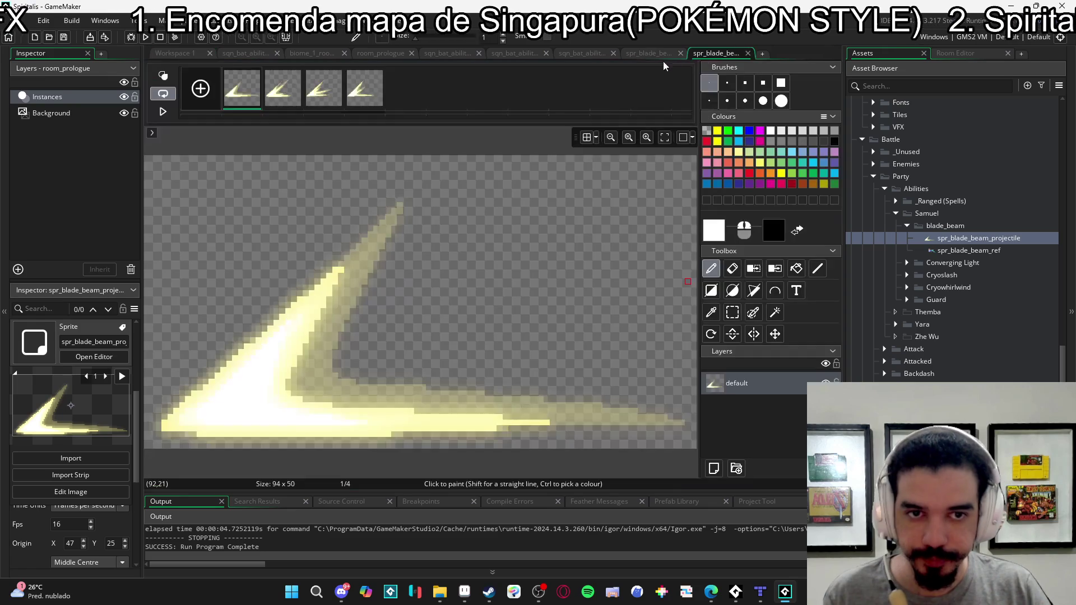
left_click(647, 53)
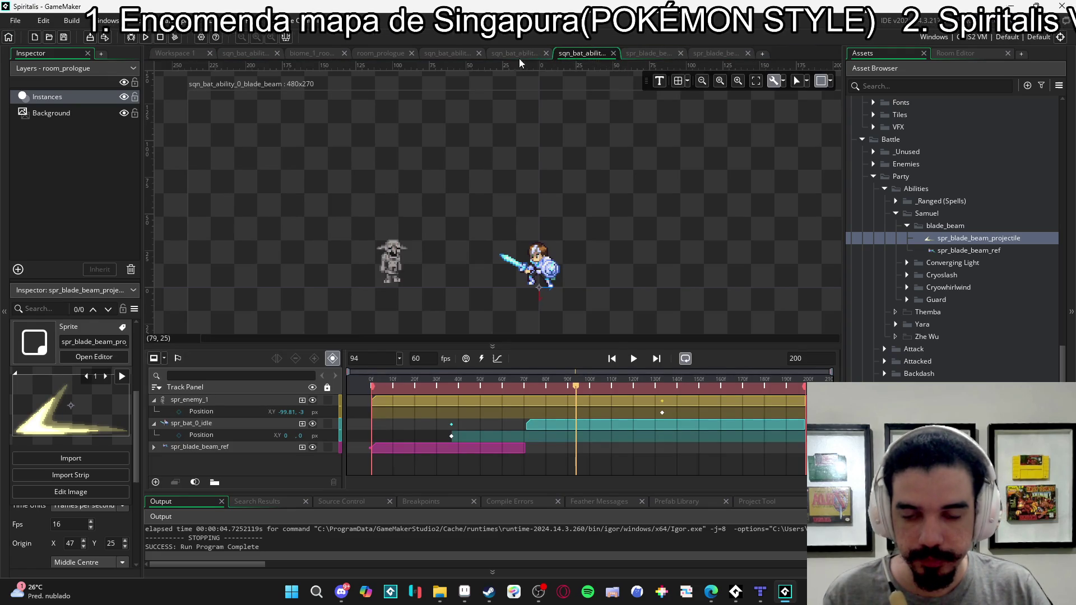
mouse_move(464, 387)
left_mouse_down()
mouse_move(405, 387)
mouse_move(470, 396)
left_mouse_up()
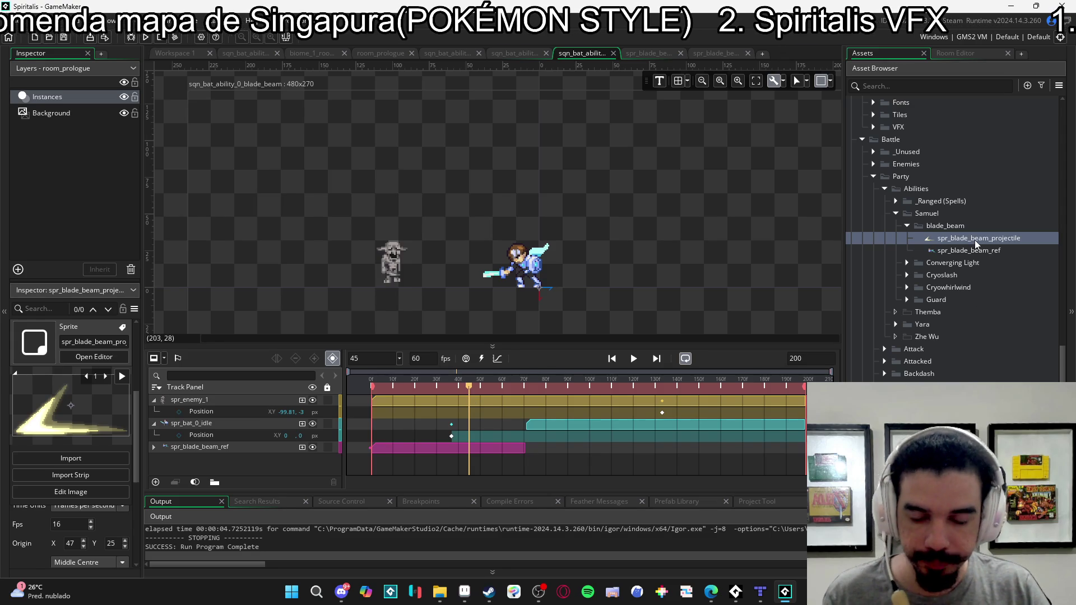
- Drop spr_blade_beam_projectile into the sequence at frame 45, positioned over the hero's sword
mouse_move(974, 240)
left_mouse_down()
mouse_move(485, 287)
mouse_move(516, 291)
mouse_move(507, 290)
left_mouse_up()
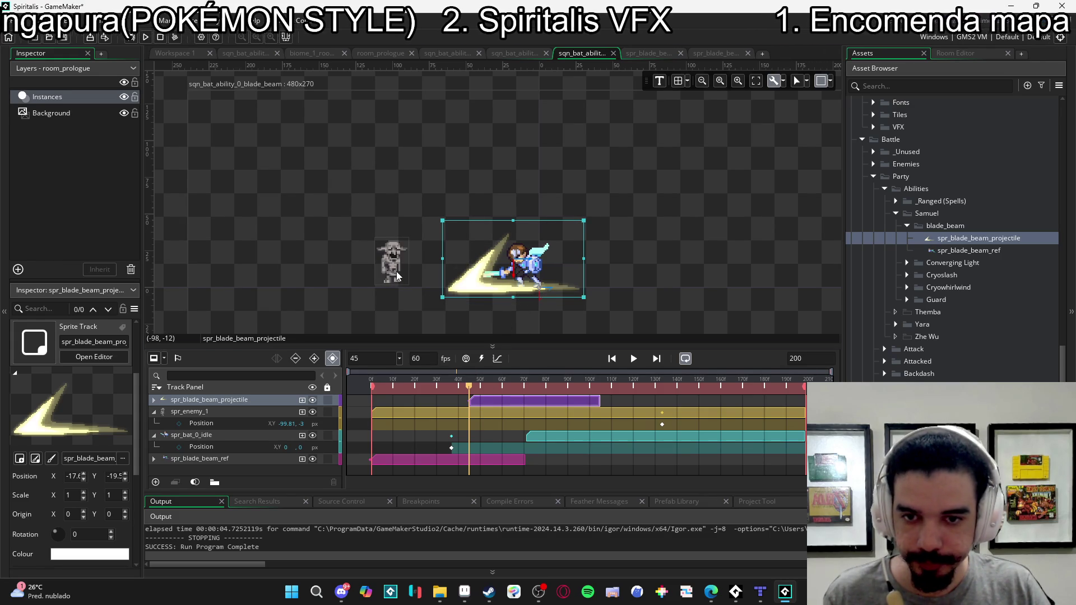
mouse_move(478, 296)
left_mouse_down()
mouse_move(473, 288)
mouse_move(496, 279)
left_mouse_up()
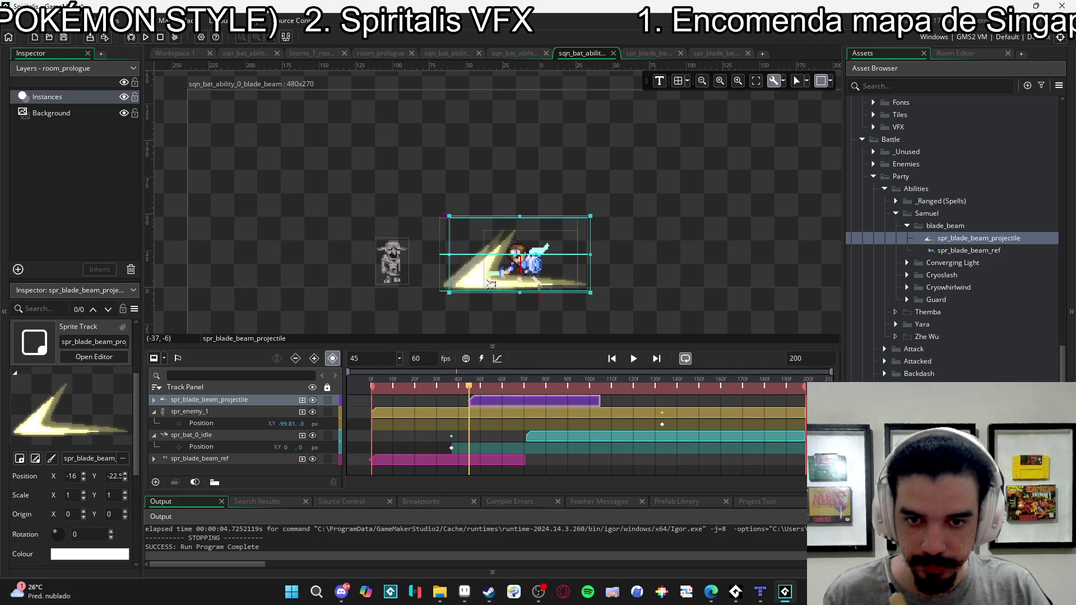
mouse_move(469, 391)
left_mouse_down()
mouse_move(527, 392)
mouse_move(470, 392)
mouse_move(509, 393)
mouse_move(502, 403)
left_mouse_up()
left_click(500, 385)
- Key the beam onto the enemy at frame 59 and replay the sequence
left_click_drag(483, 282, 412, 282)
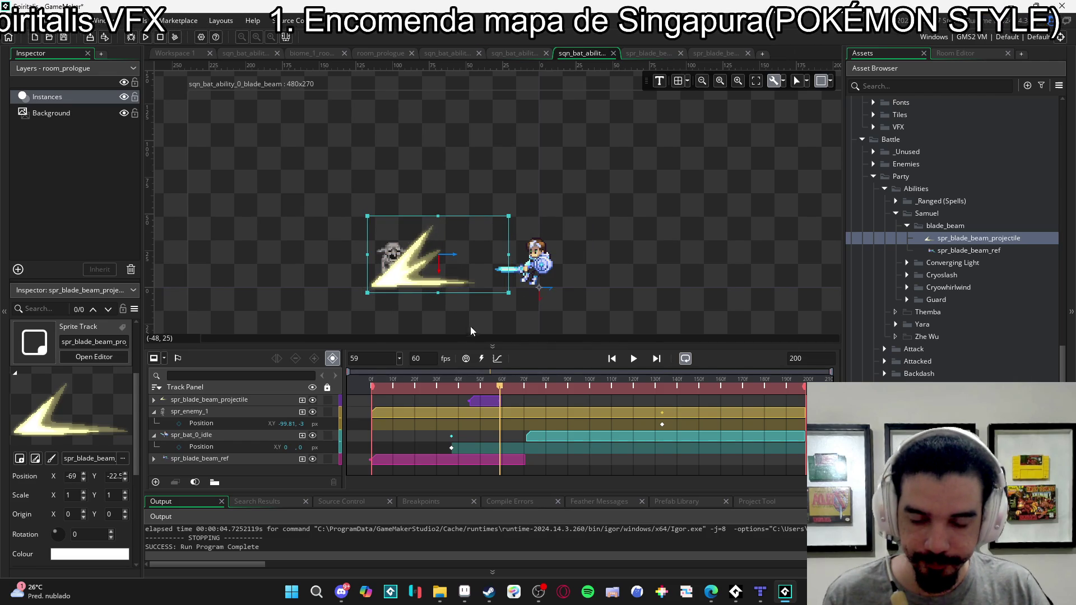
left_click(361, 385)
key("space")
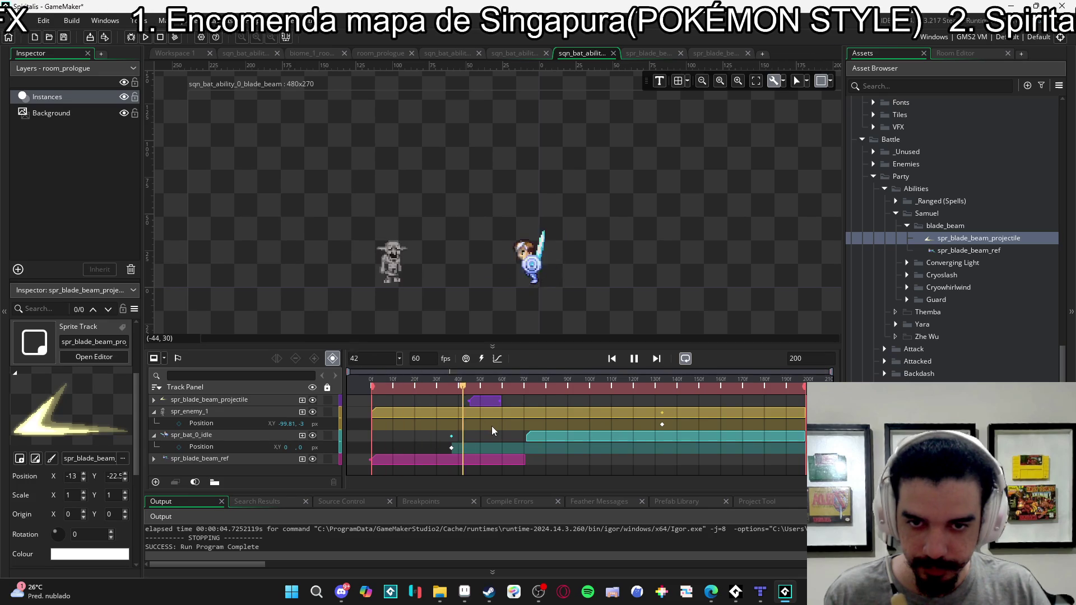
key("space")
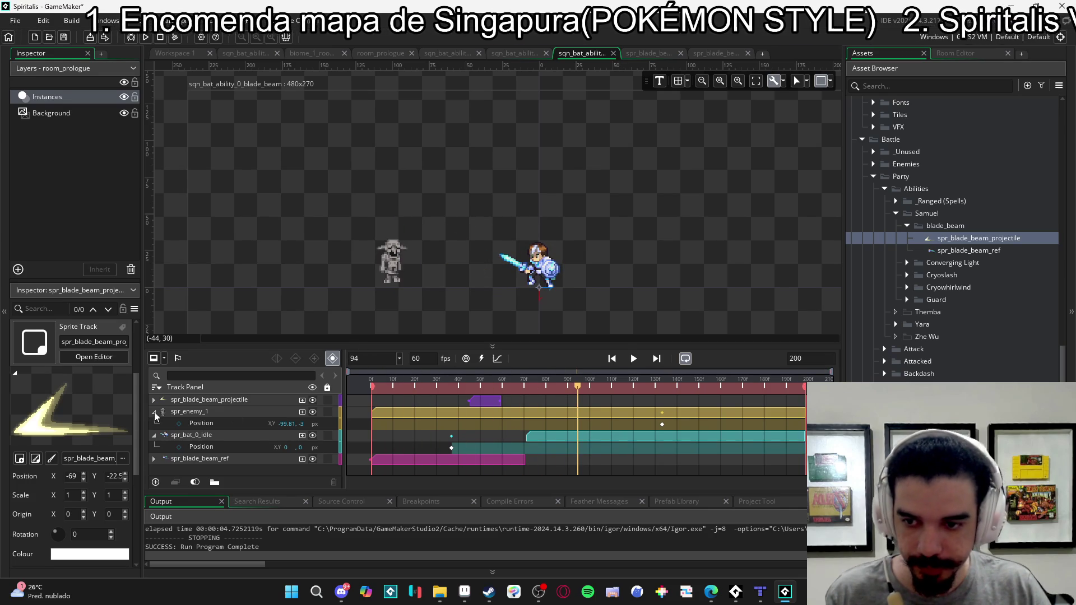
- Collapse the spr_enemy_1 and spr_bat_0_idle tracks and expand spr_blade_beam_ref
left_click(154, 412)
left_click(154, 423)
left_click(153, 436)
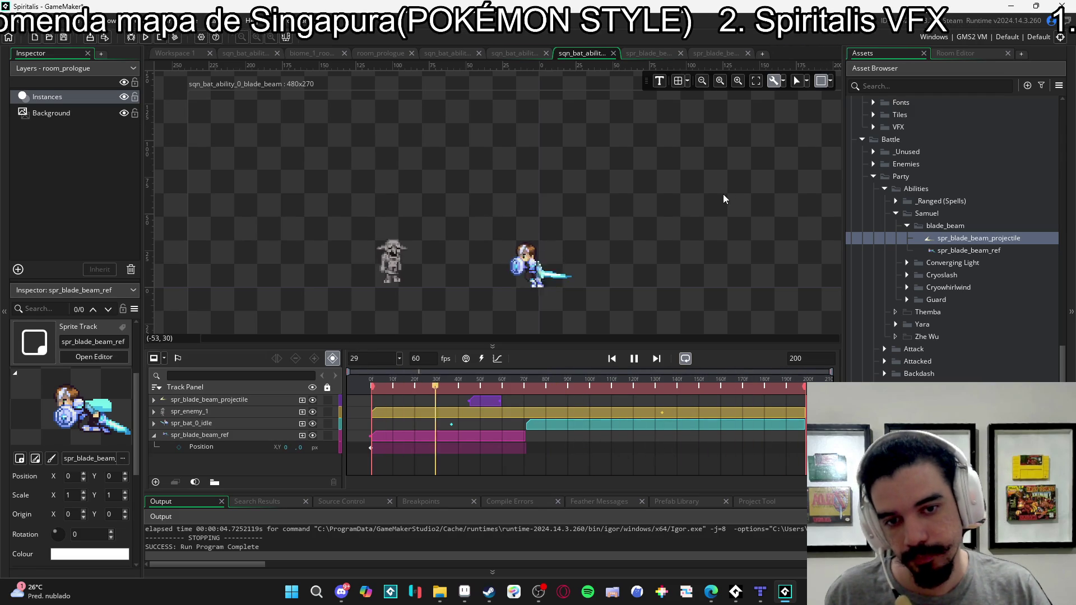
- Collapse spr_blade_beam_ref and replay the sequence twice to check the beam
key("space")
left_click(154, 437)
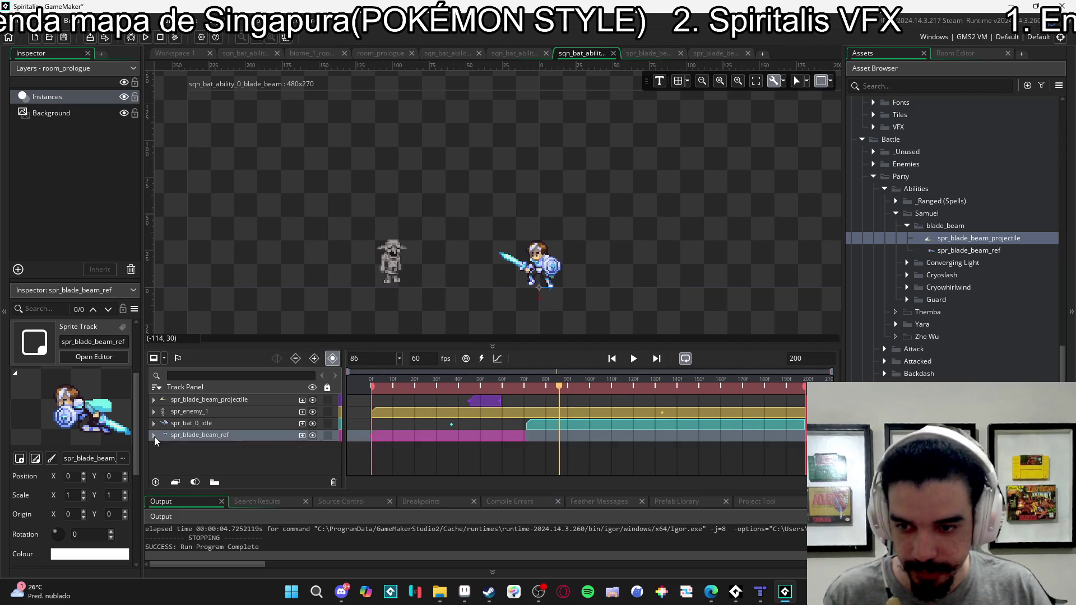
left_click(599, 240)
key("space")
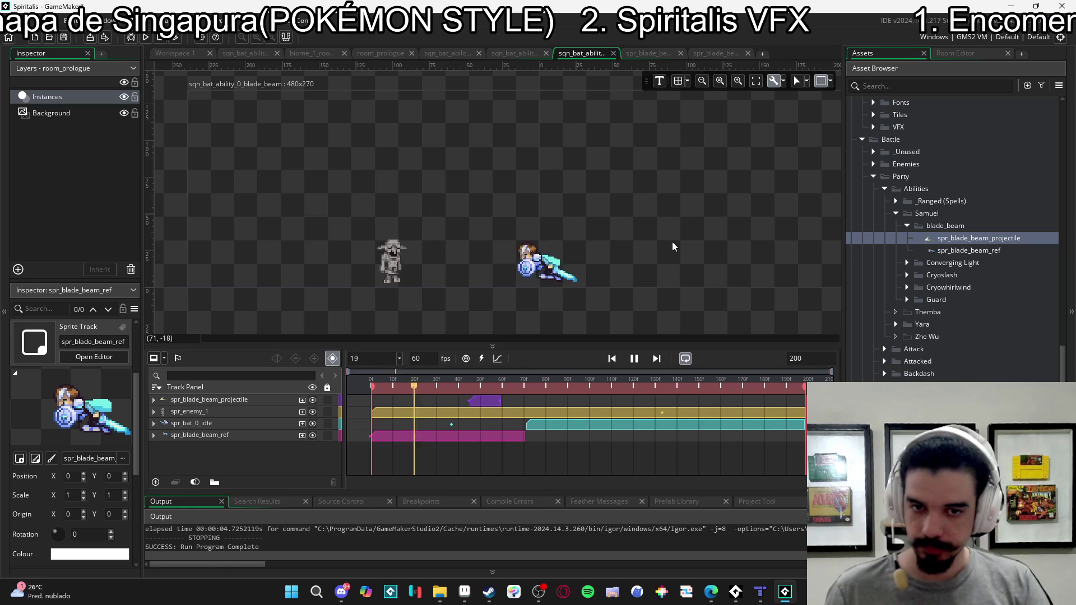
key("space")
left_click(253, 413)
left_click(288, 264)
left_click(631, 362)
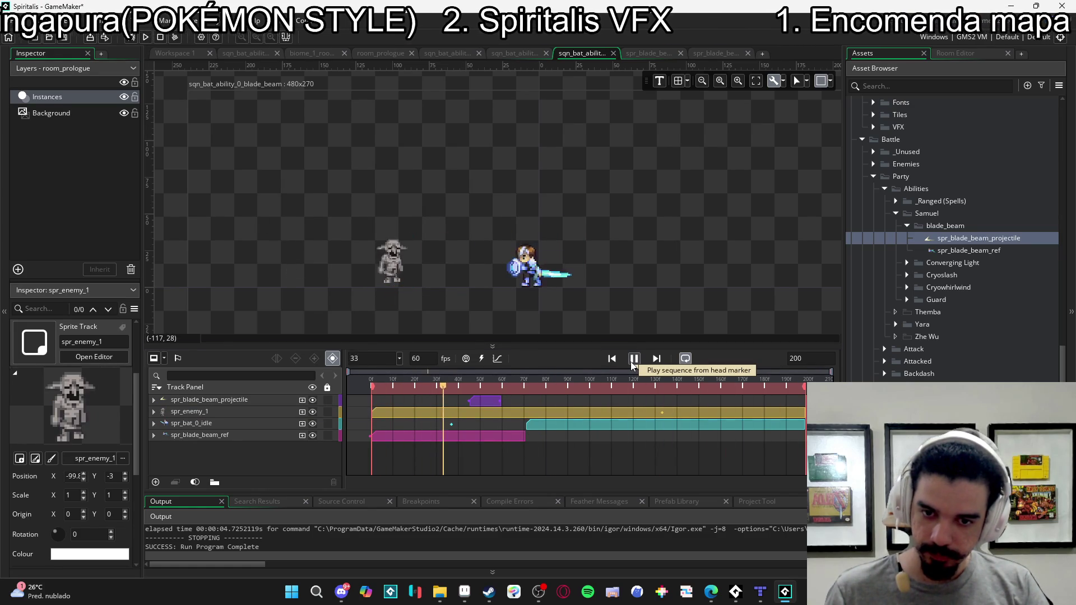
left_click(631, 361)
- Inspect the projectile's Position keyframes and select its Position subtrack
left_click(153, 399)
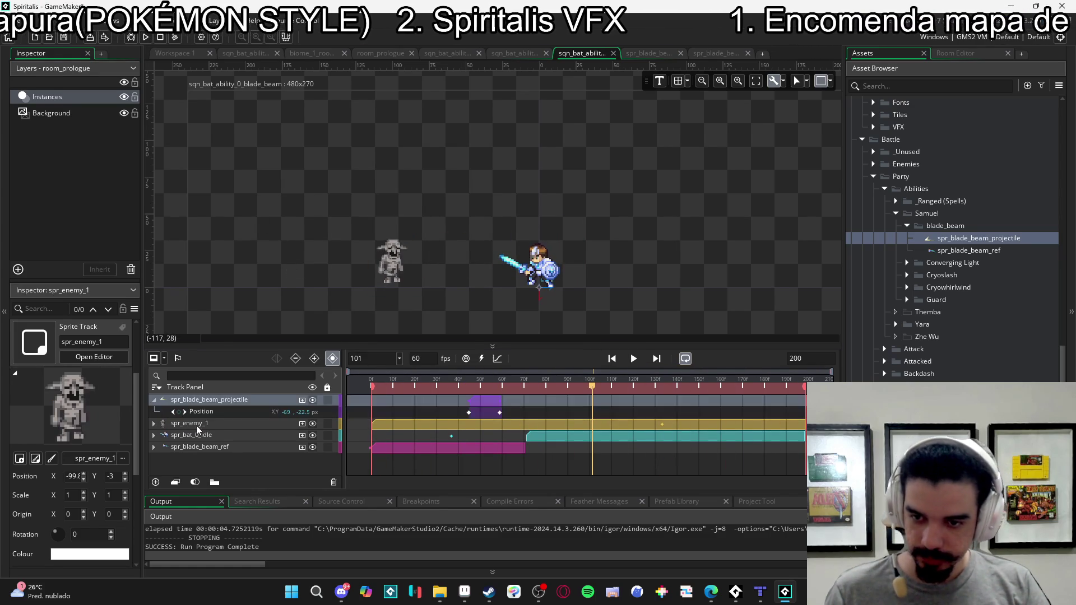
left_click(213, 413)
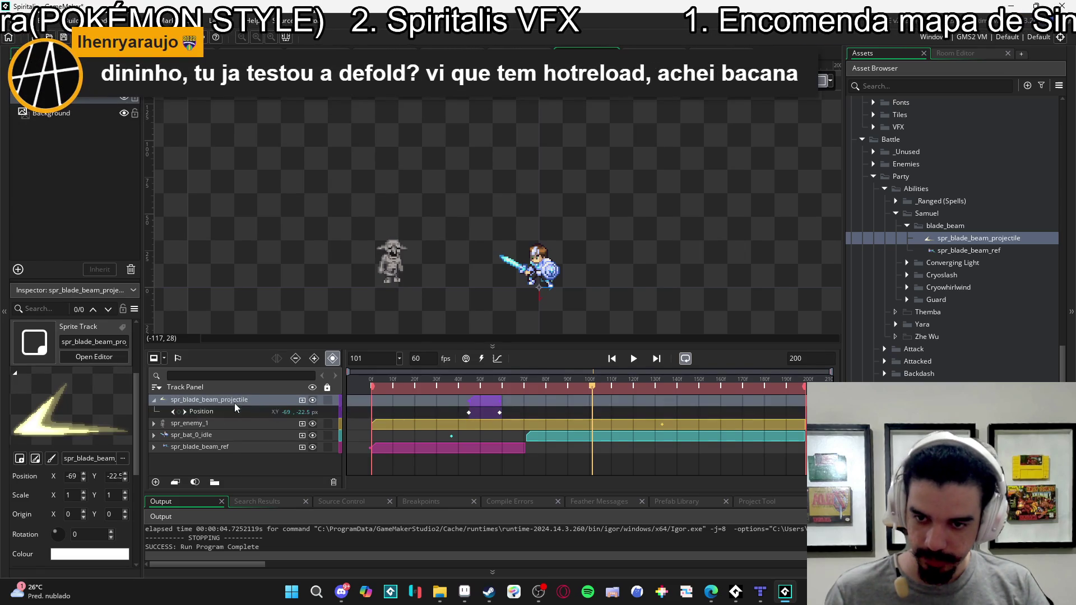
left_click(153, 400)
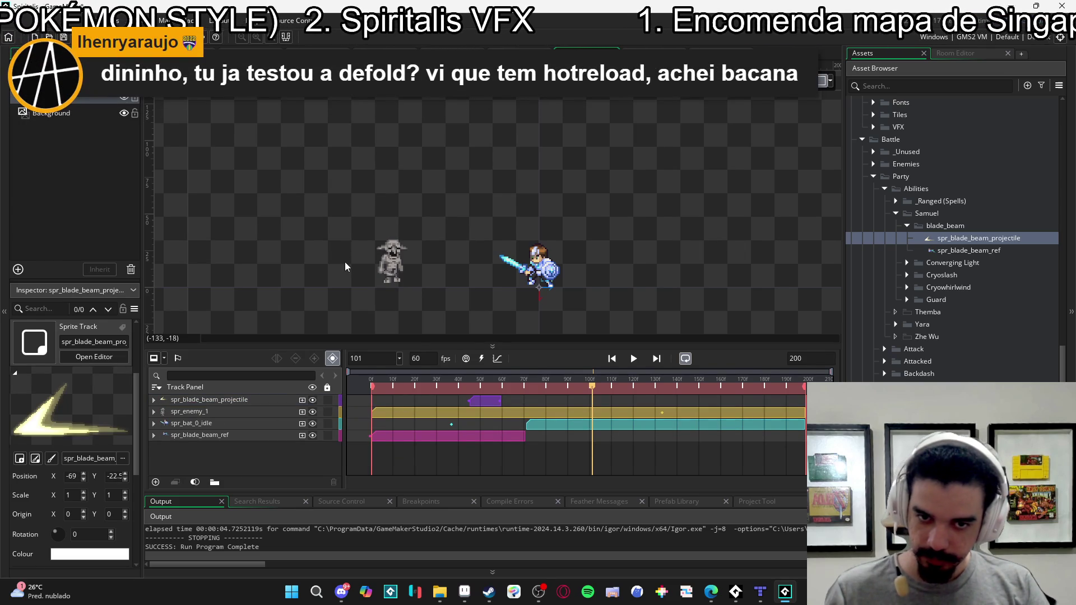
double_click(486, 415)
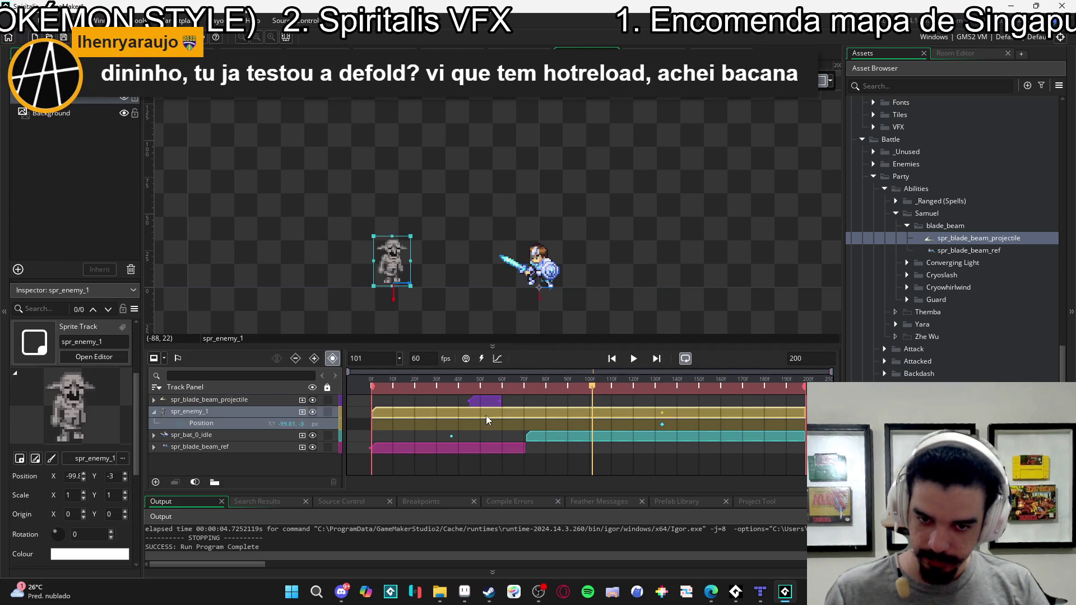
left_click(635, 359)
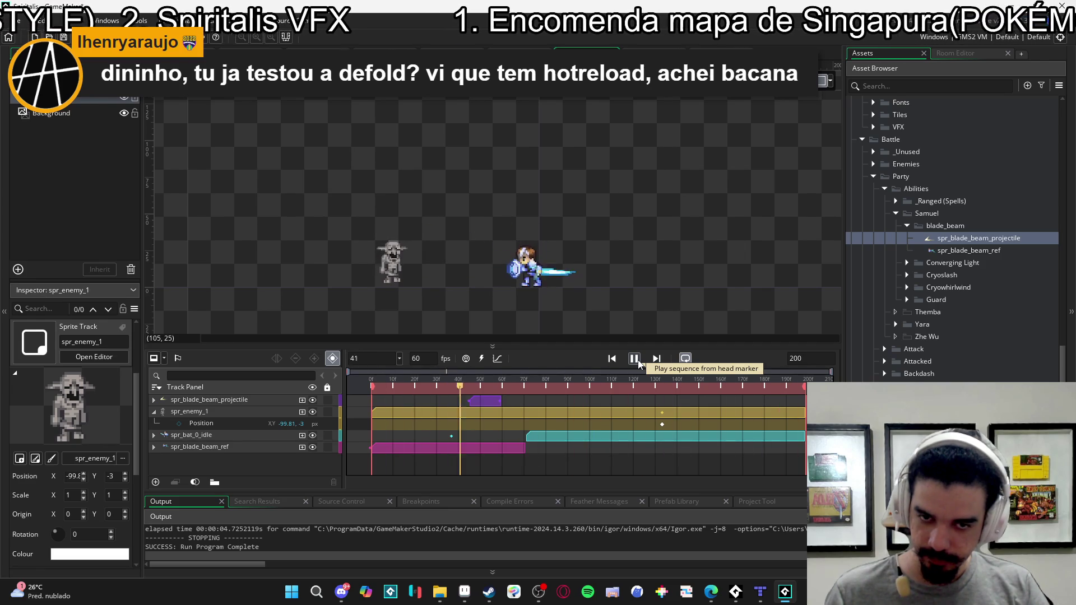
left_click(639, 362)
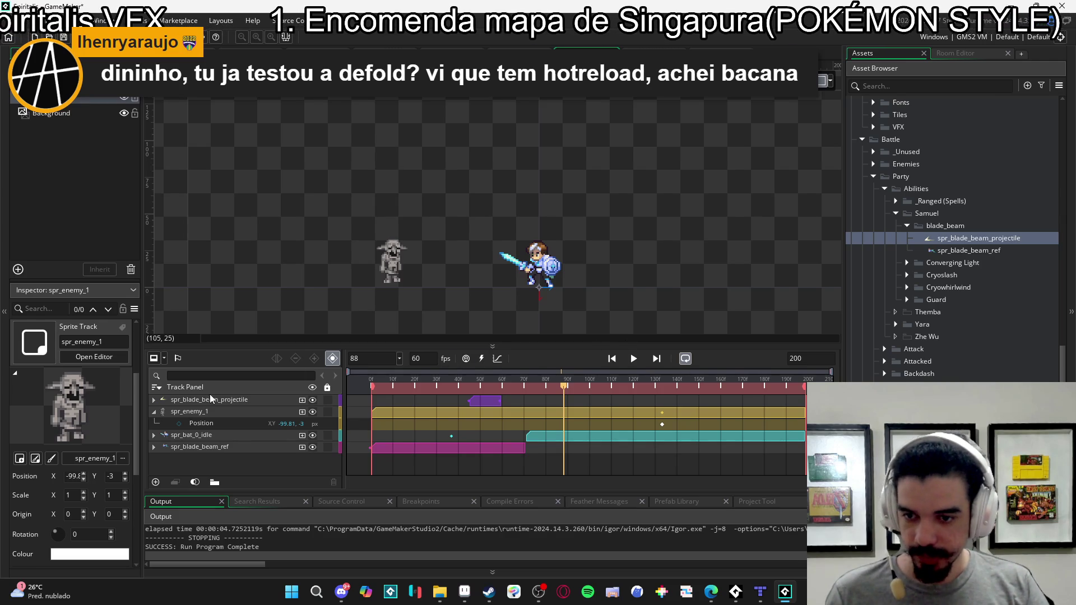
left_click(157, 397)
left_click(155, 401)
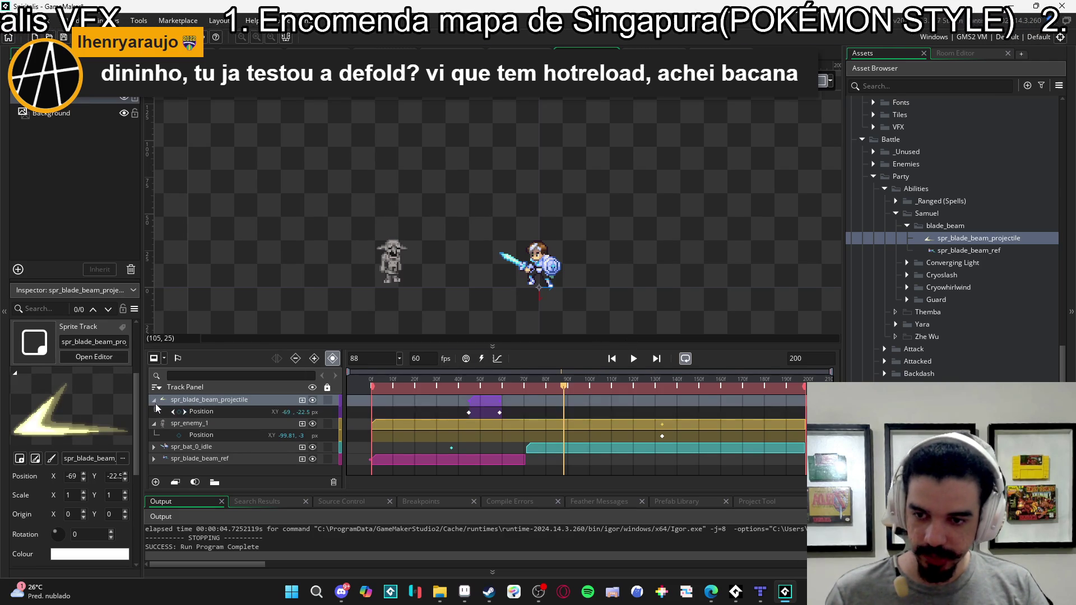
left_click(206, 414)
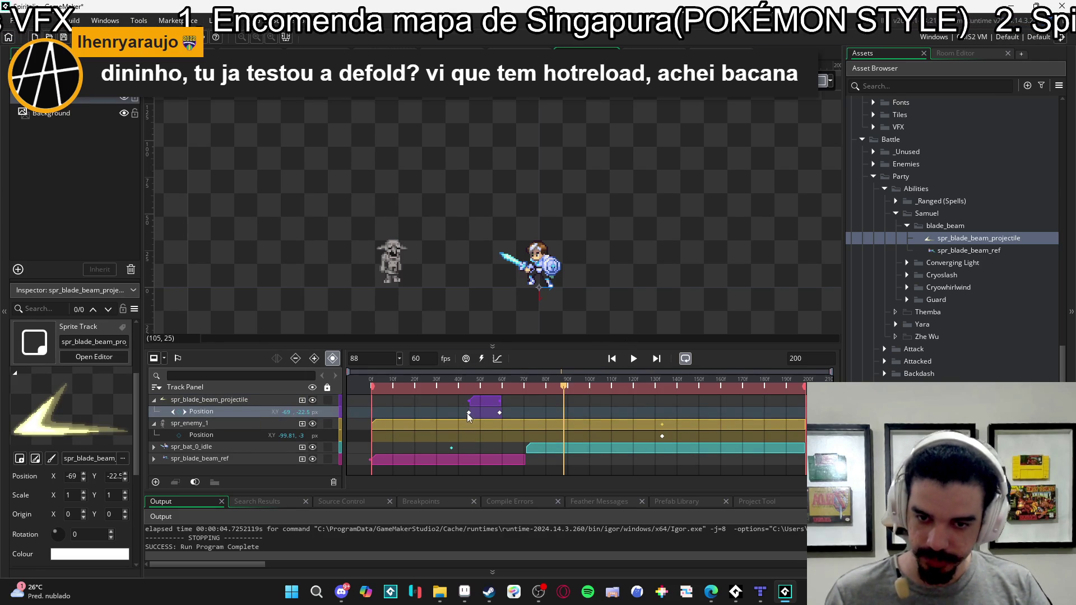
- Show the beam's Position as Bezier curves and select the x key near frame 50
left_click(495, 359)
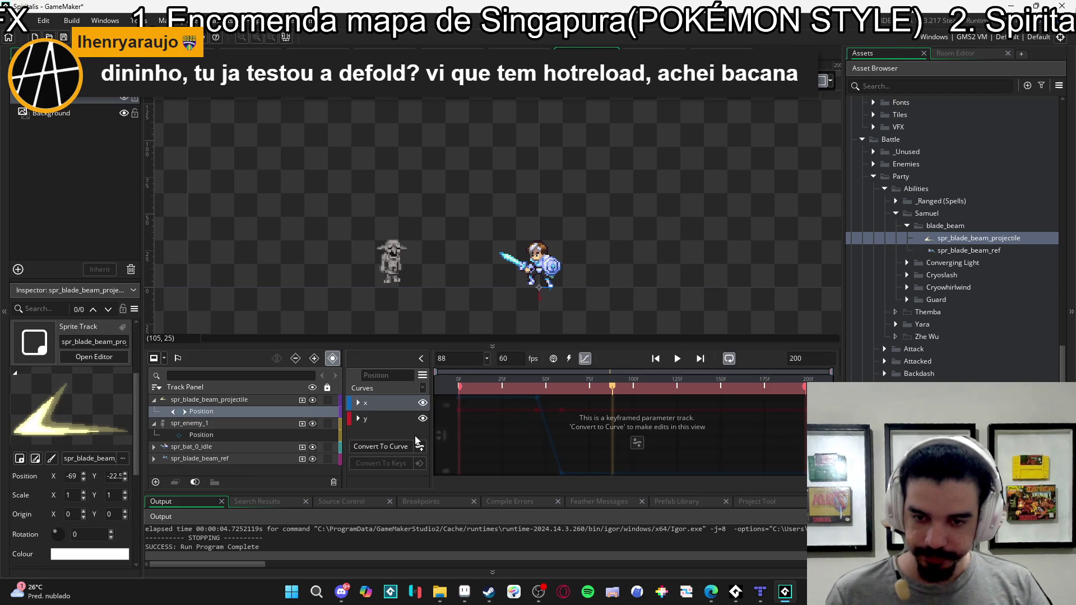
left_click(384, 445)
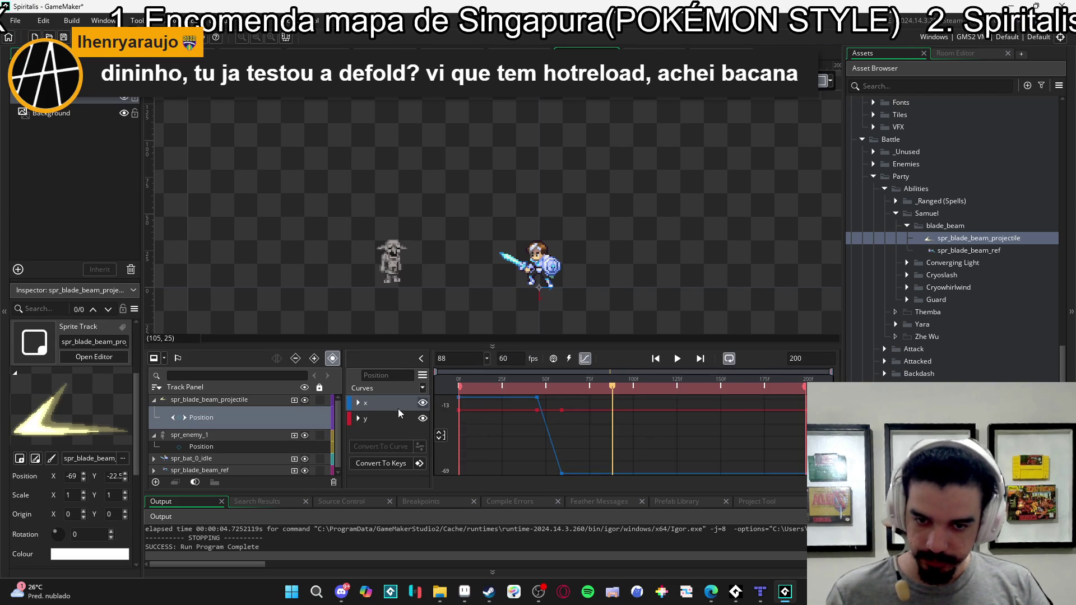
left_click(537, 397)
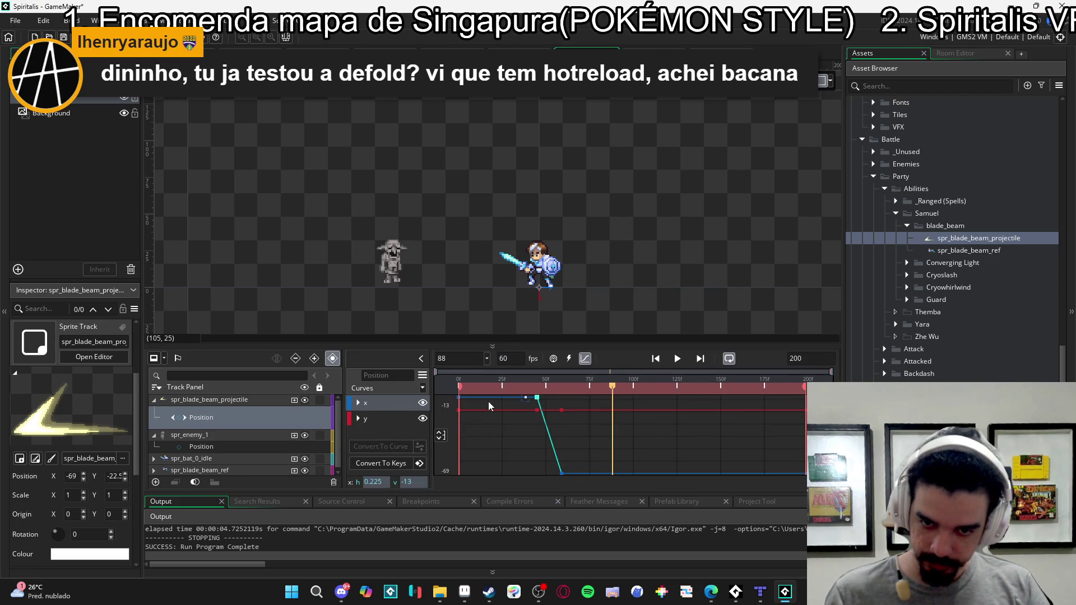
left_click(424, 388)
left_click(454, 314)
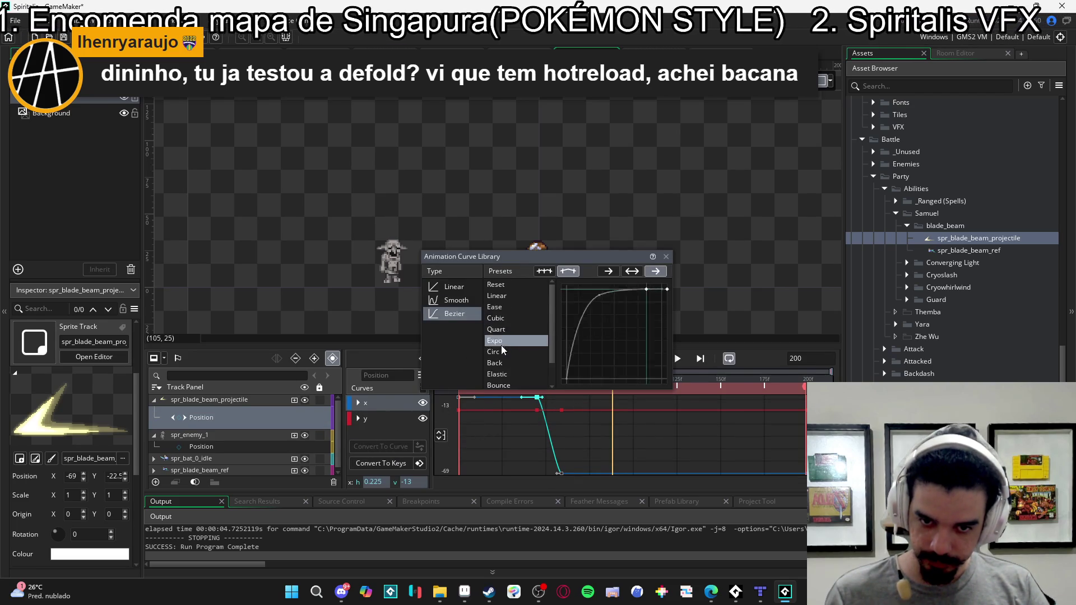
- Try Expo, Quart, Elastic, Circ, Fast To Slow and Cubic easings, then play the sequence
scroll(512, 347, "down", 1)
left_click(510, 314)
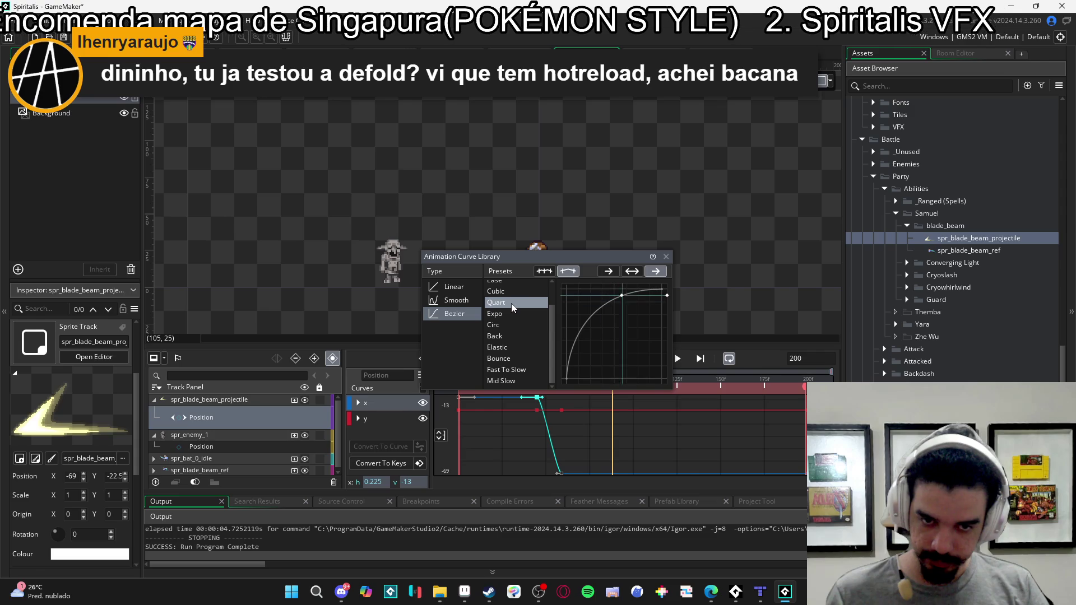
left_click(511, 305)
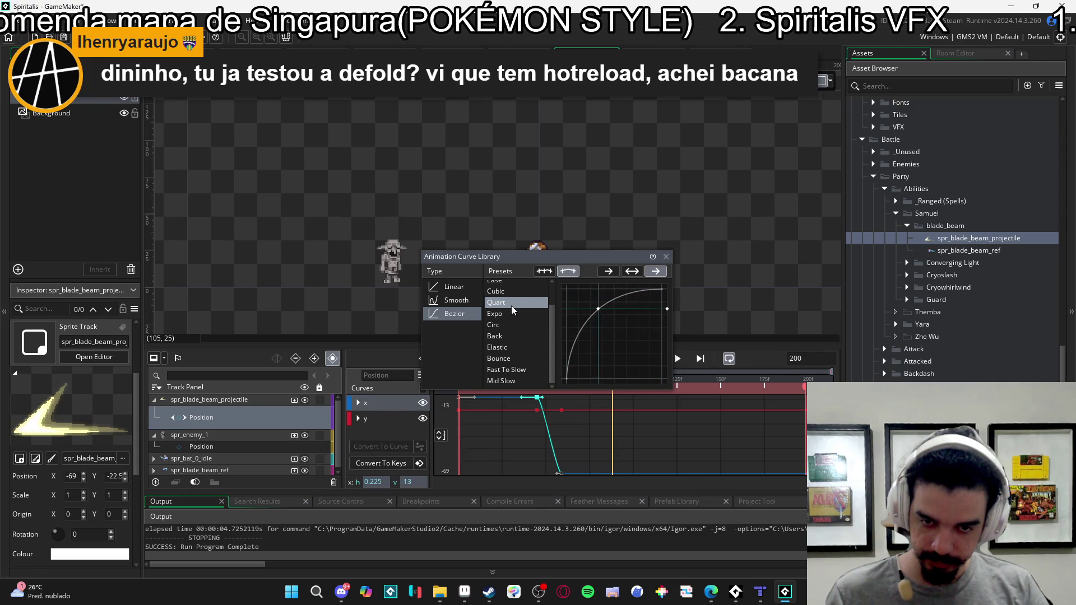
left_click(501, 347)
left_click(498, 325)
left_click(499, 369)
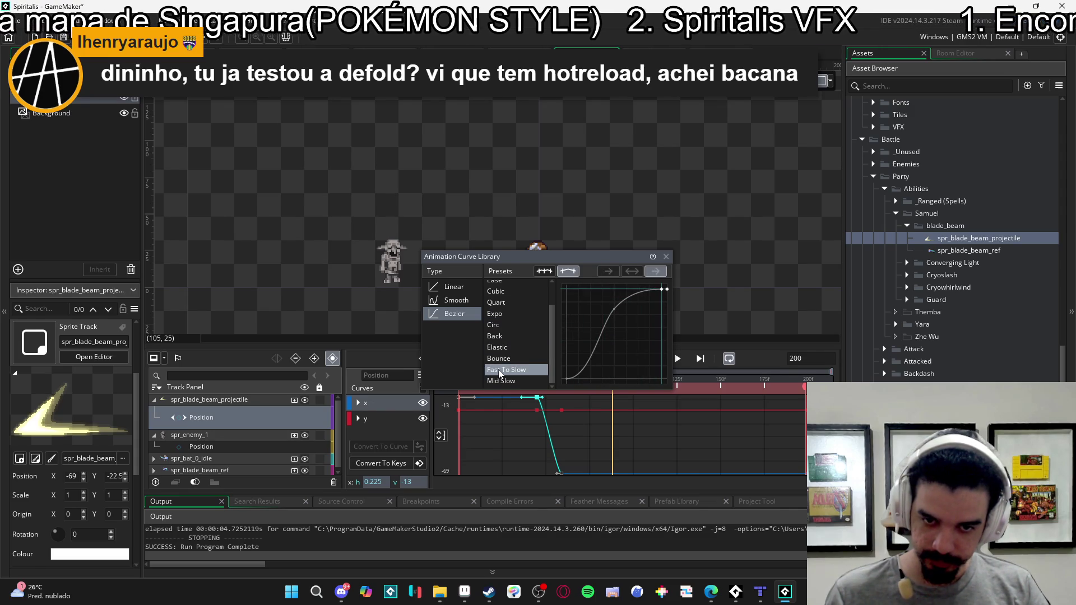
scroll(512, 359, "up", 2)
left_click(527, 340)
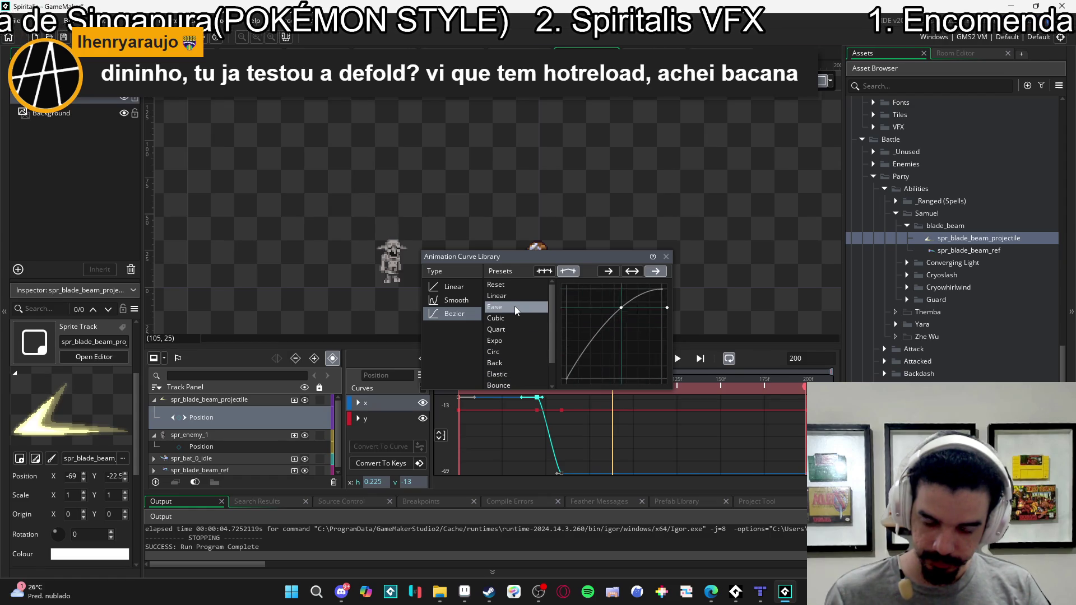
left_click(511, 318)
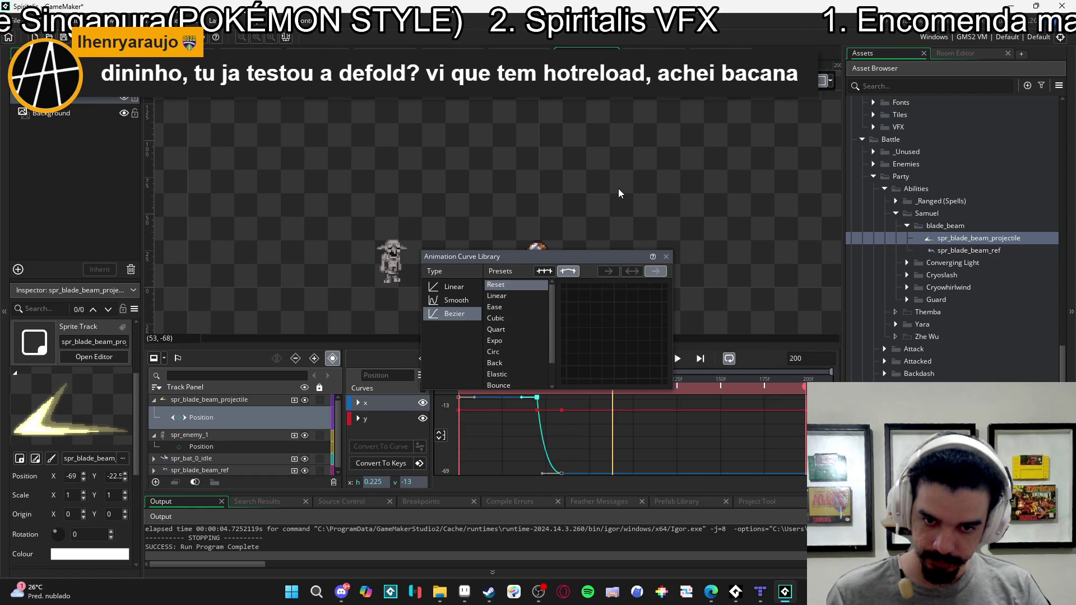
left_click(628, 190)
left_click(679, 359)
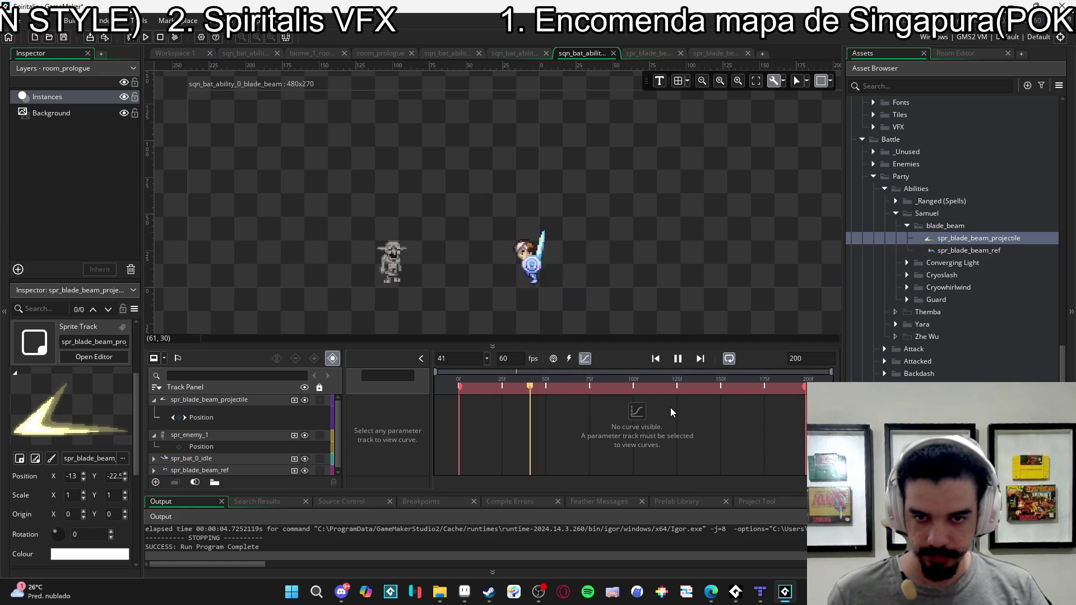
- Give the projectile's x Position key a Bezier Circ easing and replay the sequence
left_click(677, 361)
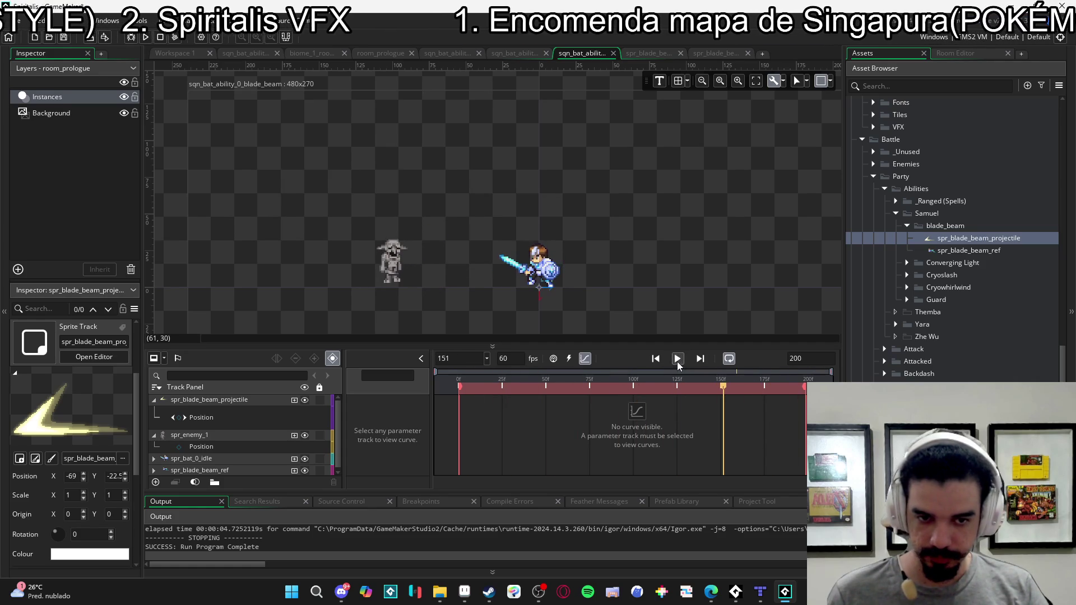
left_click(589, 358)
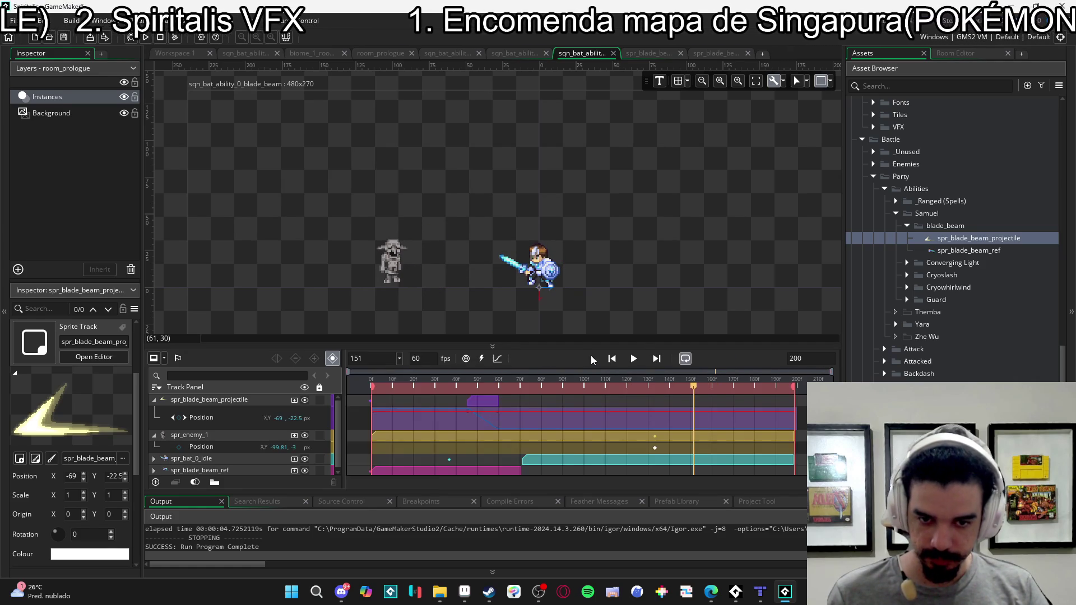
left_click(498, 359)
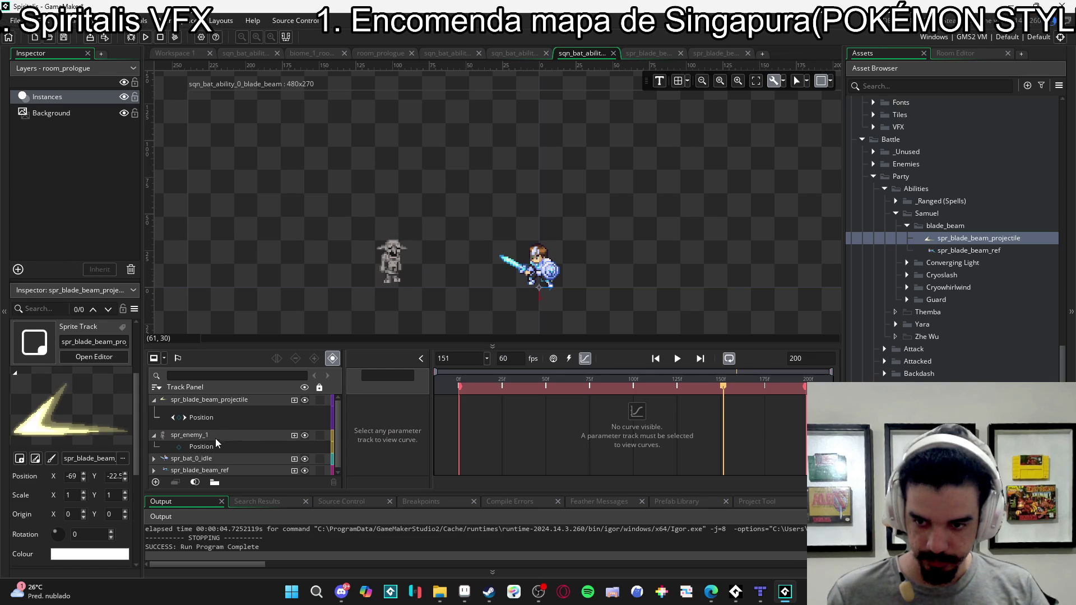
left_click(217, 418)
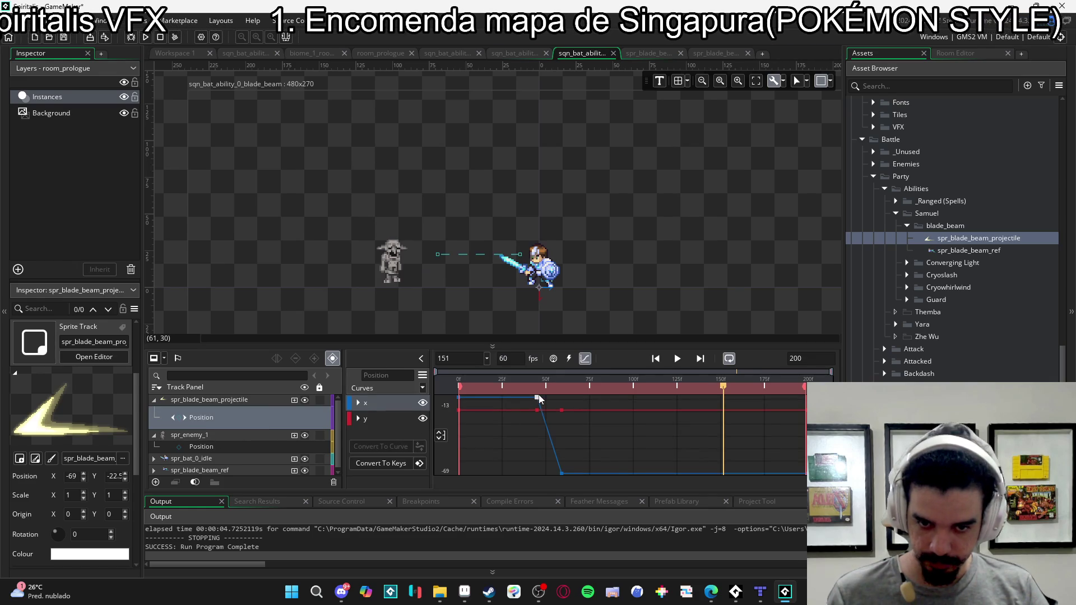
left_click(538, 397)
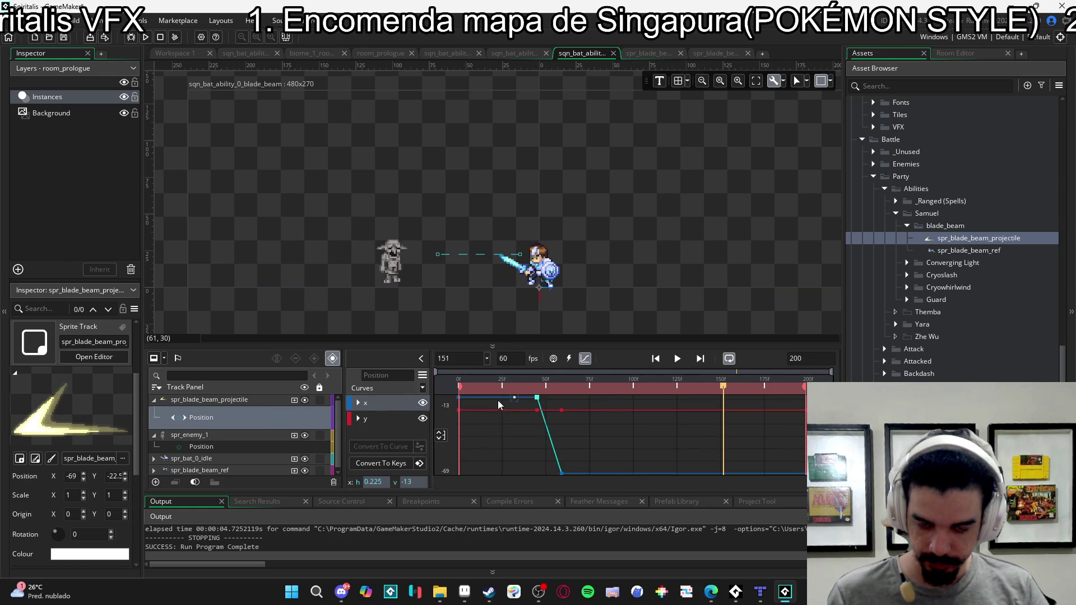
left_click(421, 388)
left_click(455, 309)
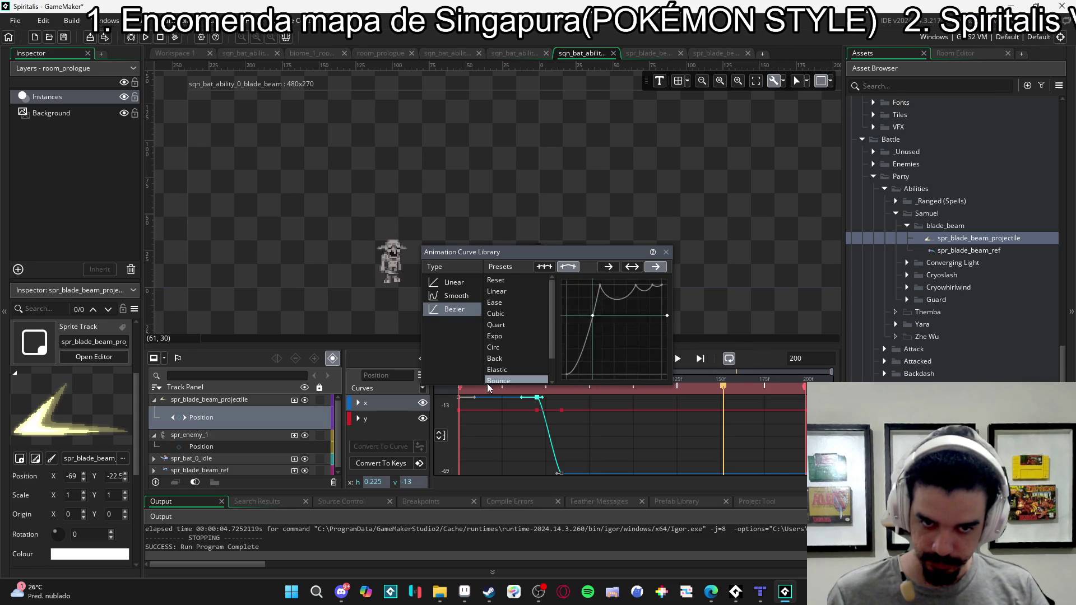
left_click(496, 351)
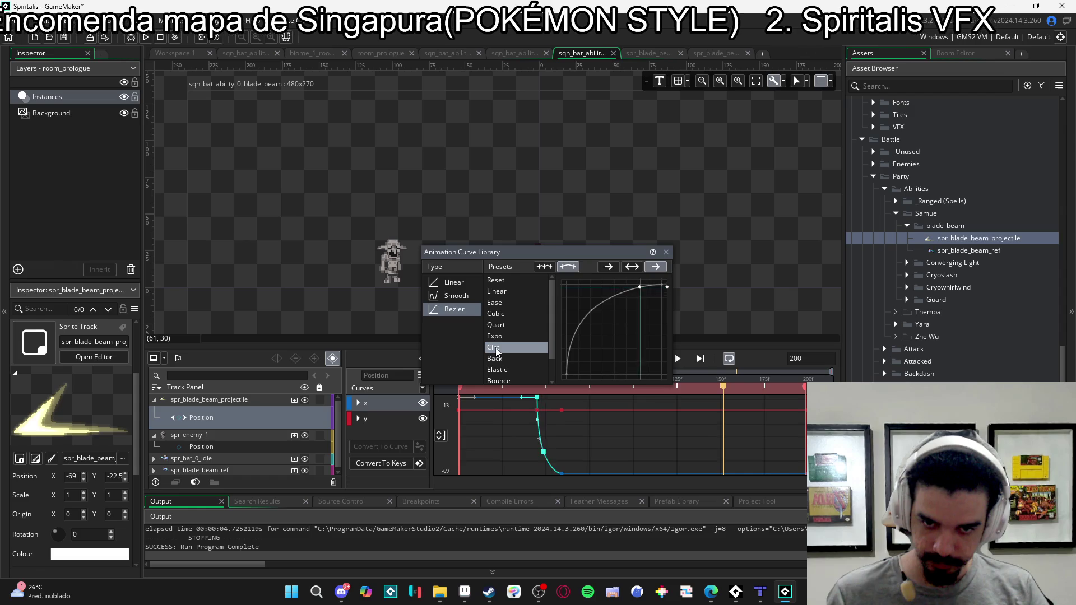
left_click(595, 343)
left_click(679, 363)
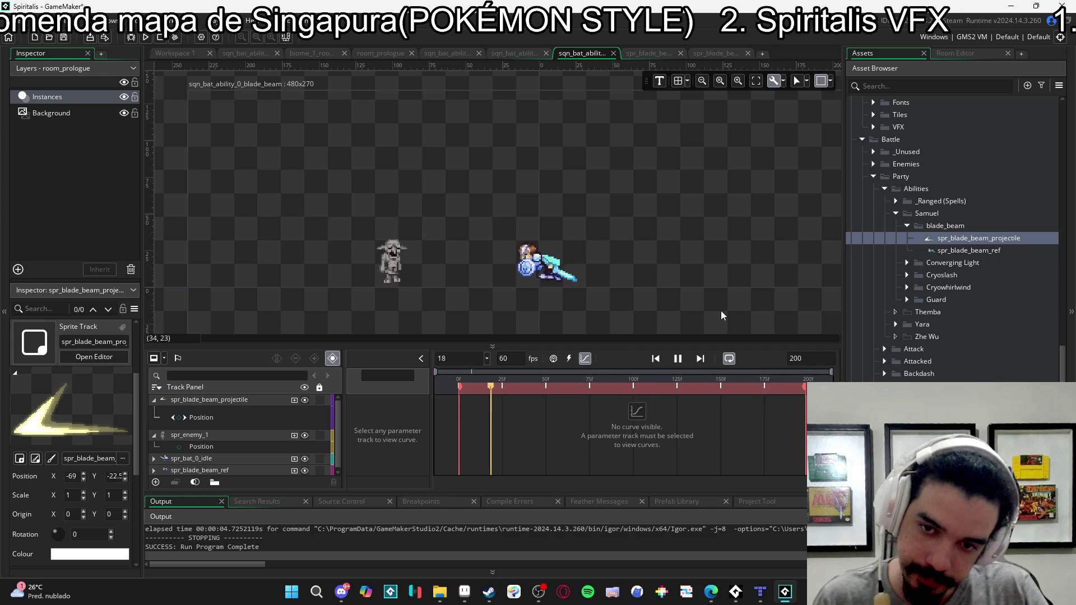
- Zoom into the blade-beam reference in Aseprite and make the bg1 floor layer visible
left_click(464, 592)
left_click(151, 38)
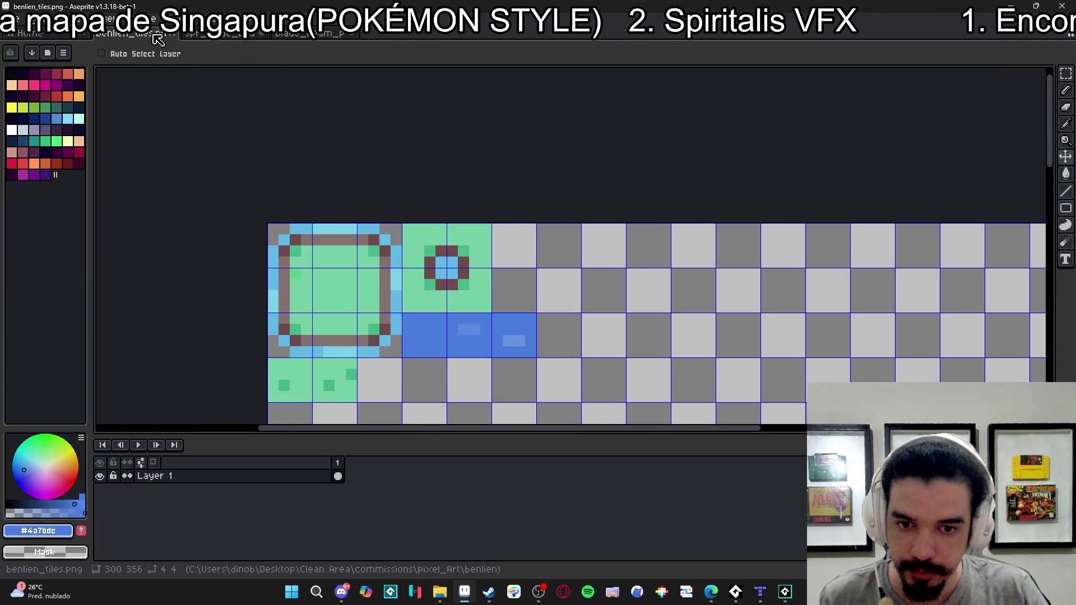
left_click(240, 38)
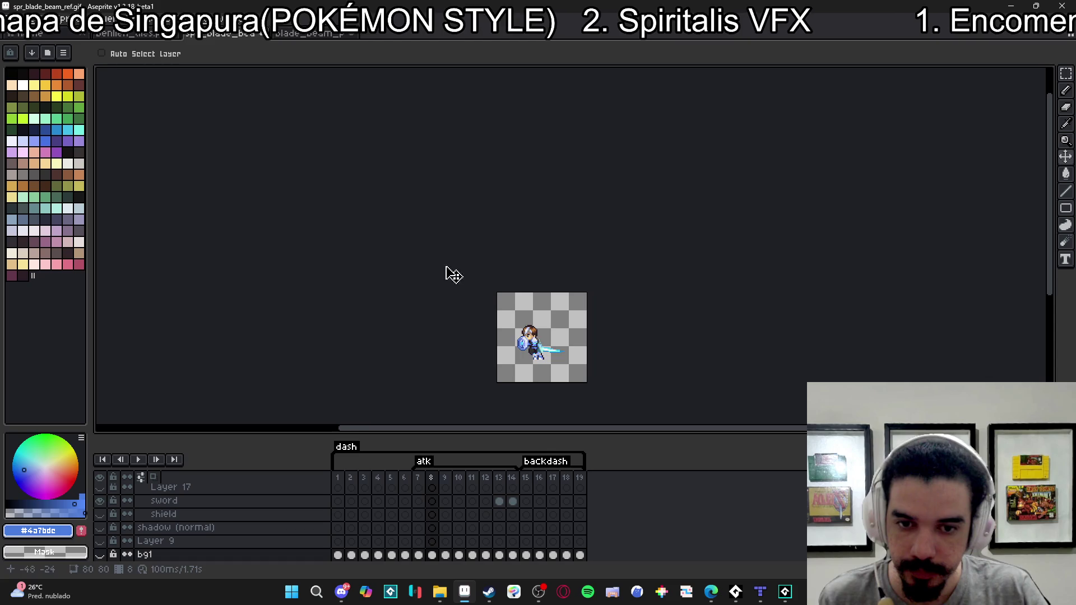
key("3")
left_click(99, 555)
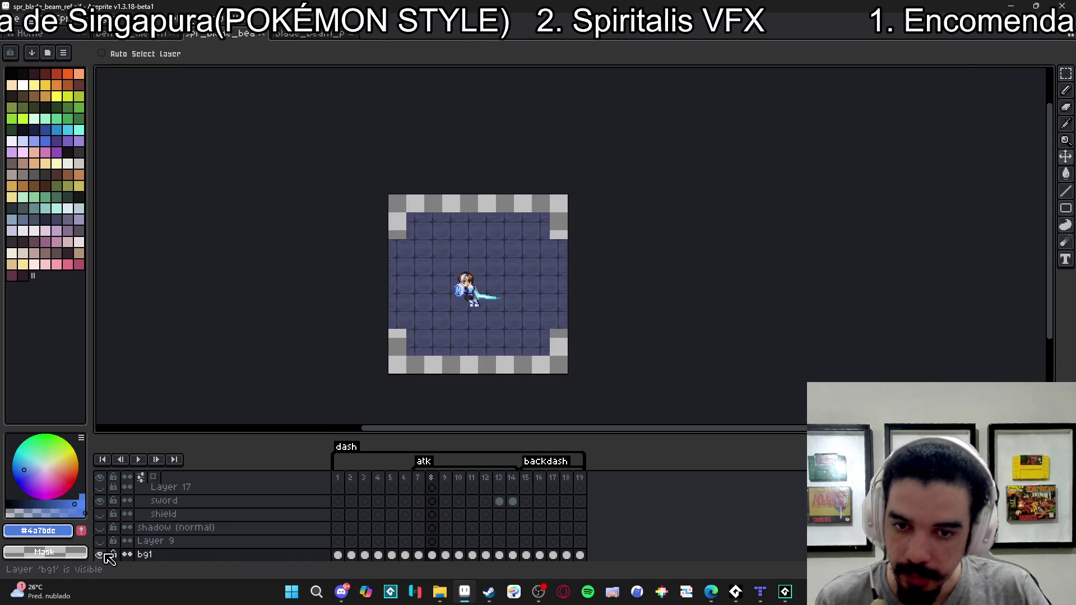
scroll(420, 224, "right", 1)
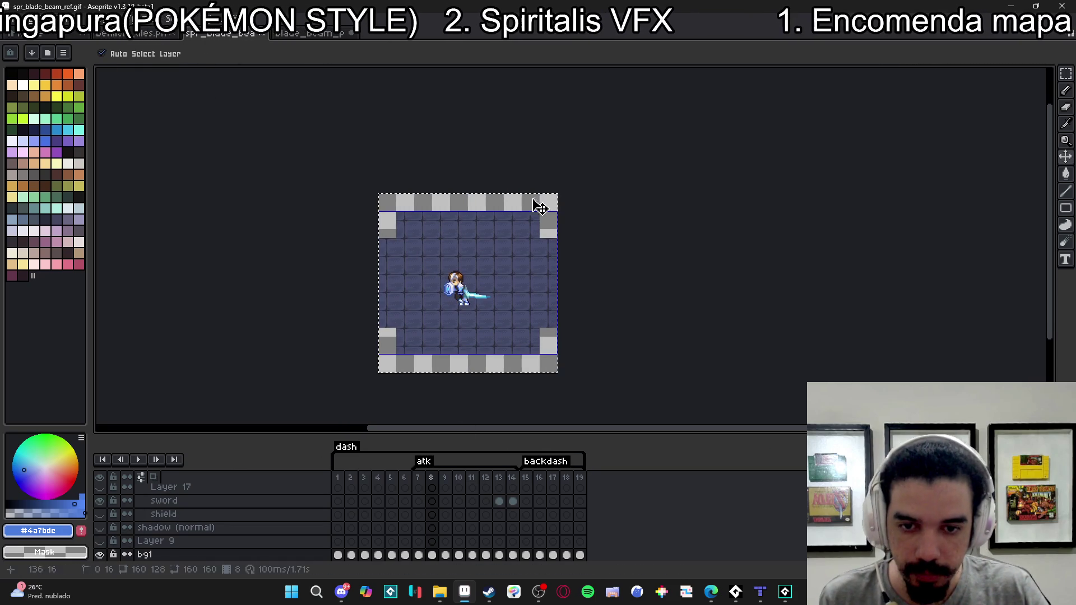
key("ctrl")
- Create a new 160×160 sprite and paste the floor tile image into it
left_click(11, 20)
left_click(25, 73)
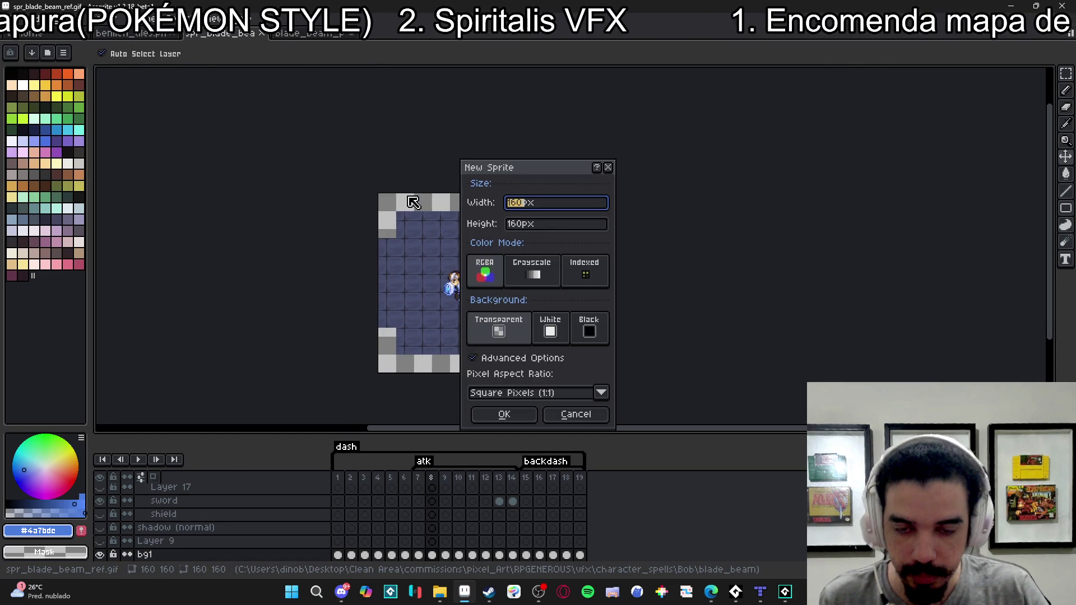
left_click(505, 418)
key("ctrl+v")
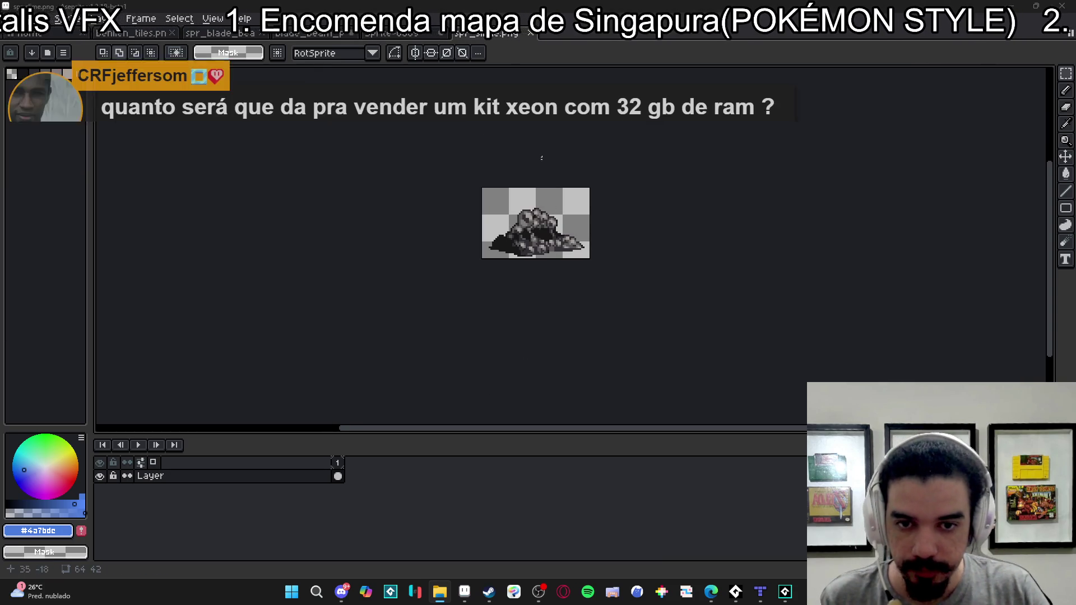
- In Sprite-0009, paste the rock onto a new Layer 2, centre it over the floor, and deselect
left_click(392, 34)
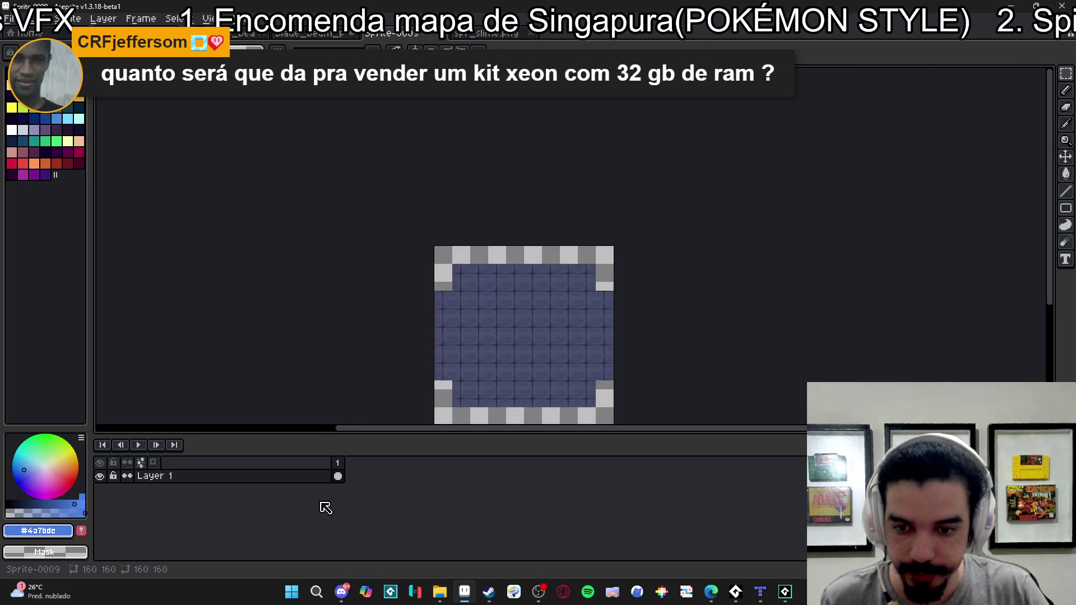
key("ctrl+shift+n")
key("ctrl+v")
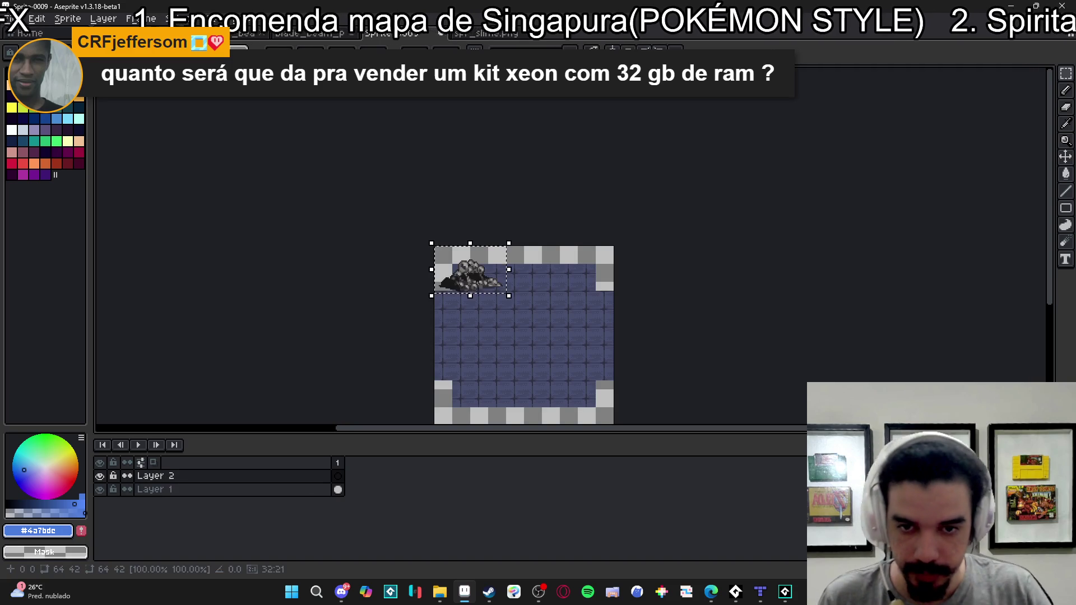
left_click_drag(483, 282, 536, 344)
key("ctrl+a")
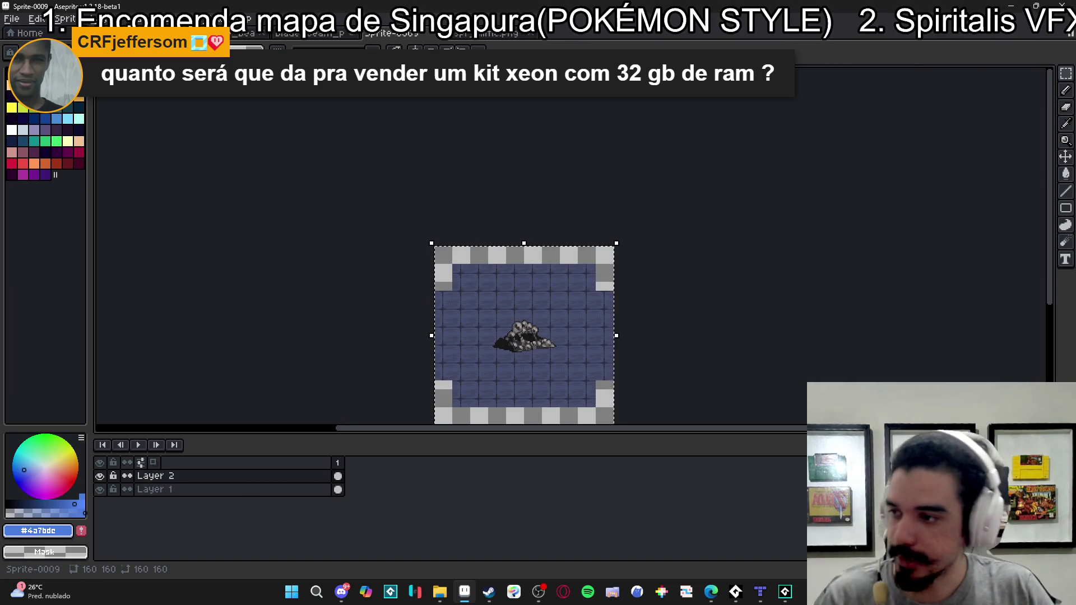
key("ctrl+d")
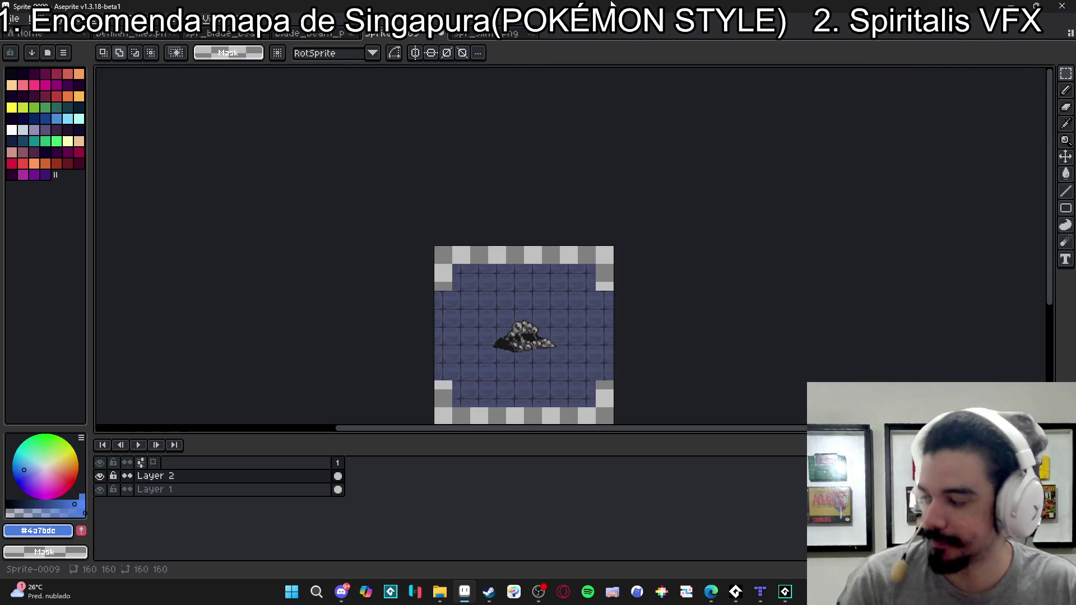
- Check the browser, toggle Layer 2's visibility to compare, then add an empty Layer 3 above it
key("alt+Tab")
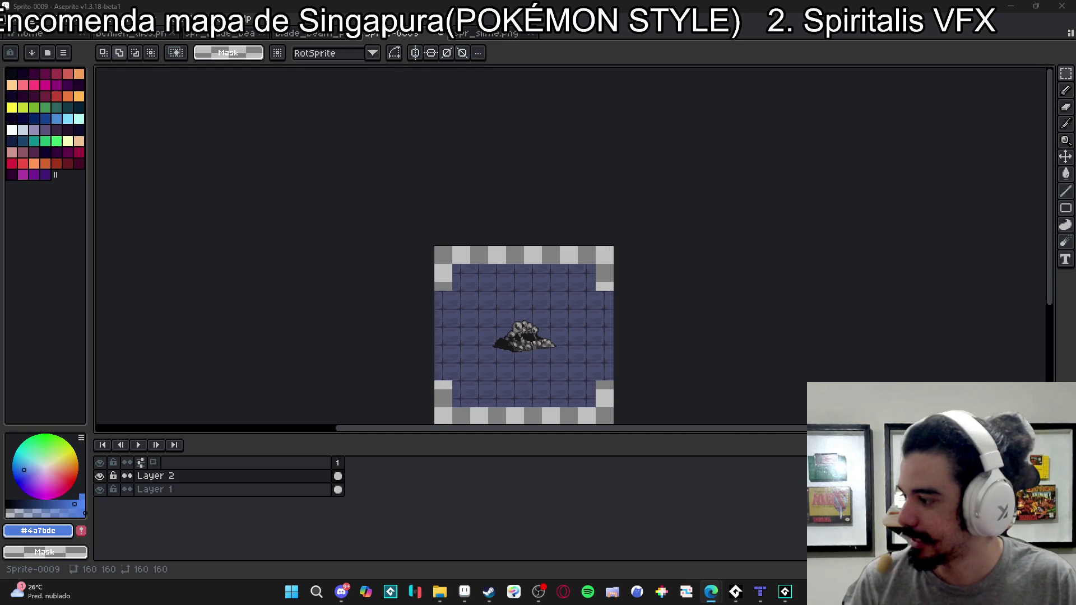
scroll(473, 285, "down", 2)
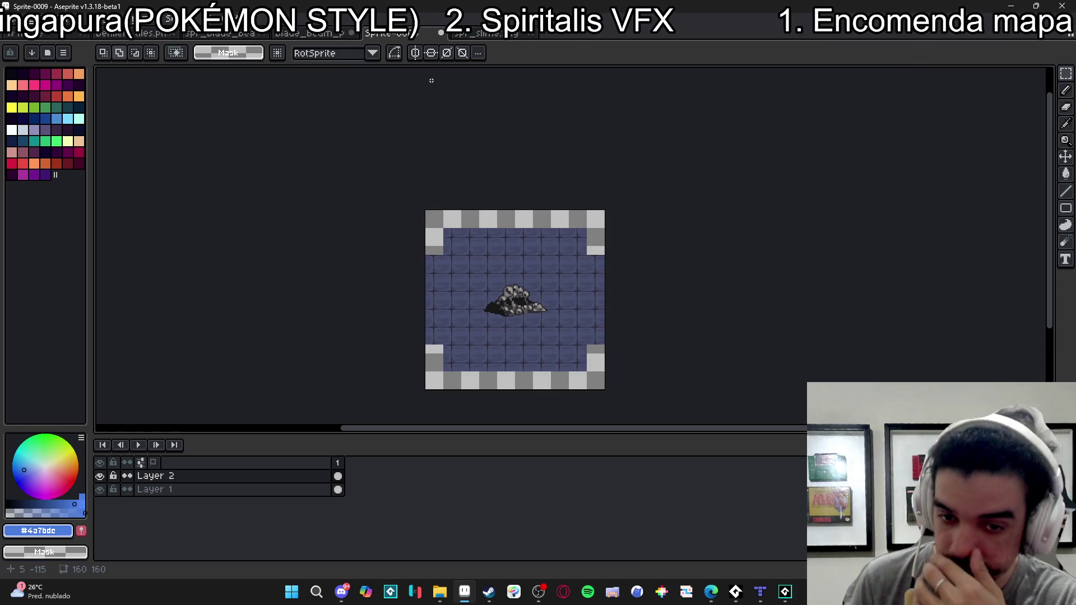
scroll(519, 315, "up", 1)
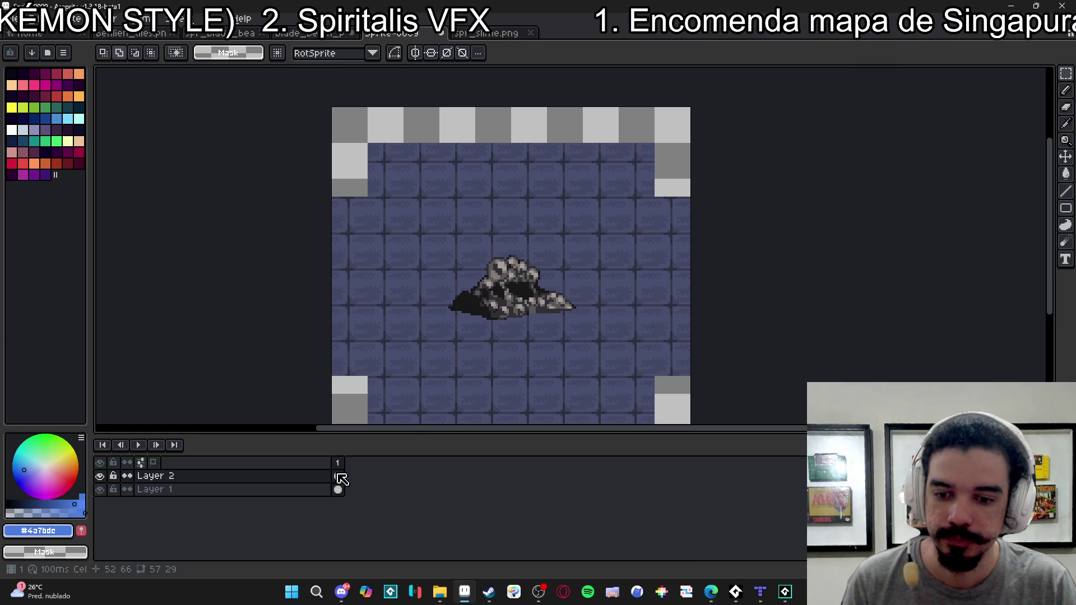
left_click(100, 476)
left_click(100, 476)
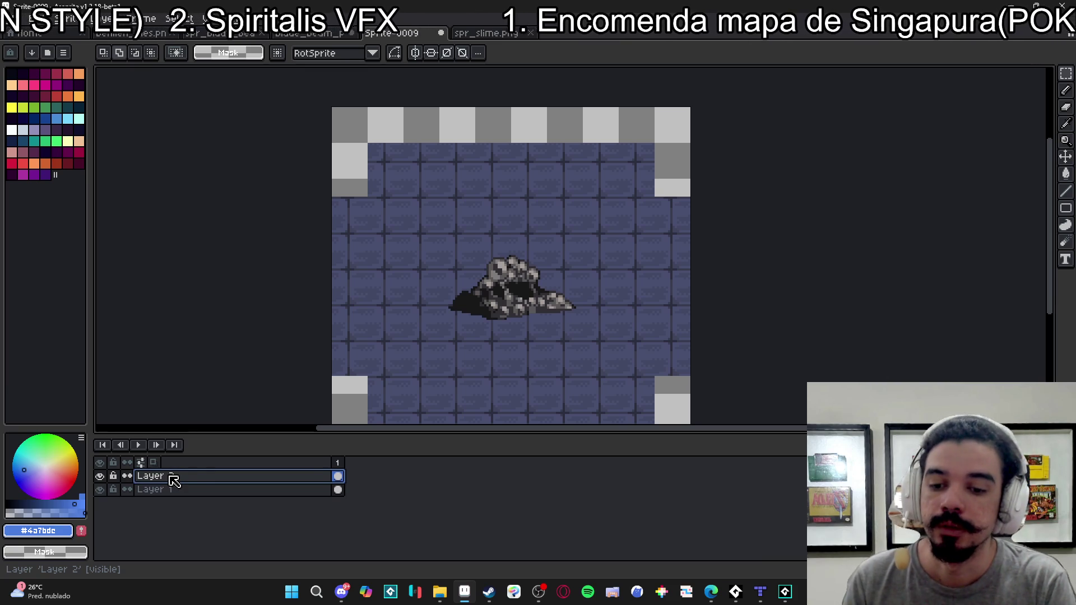
key("shift+n")
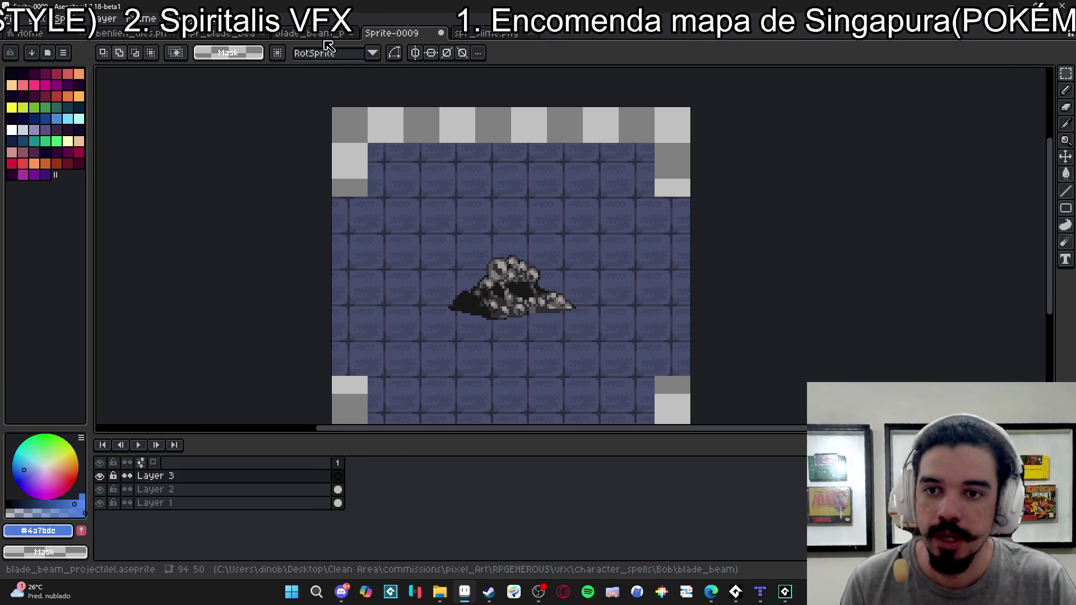
- Show the blade beam reference and projectile side by side and play their preview animations
key("ctrl+shift+Tab")
key("ctrl+shift+Tab")
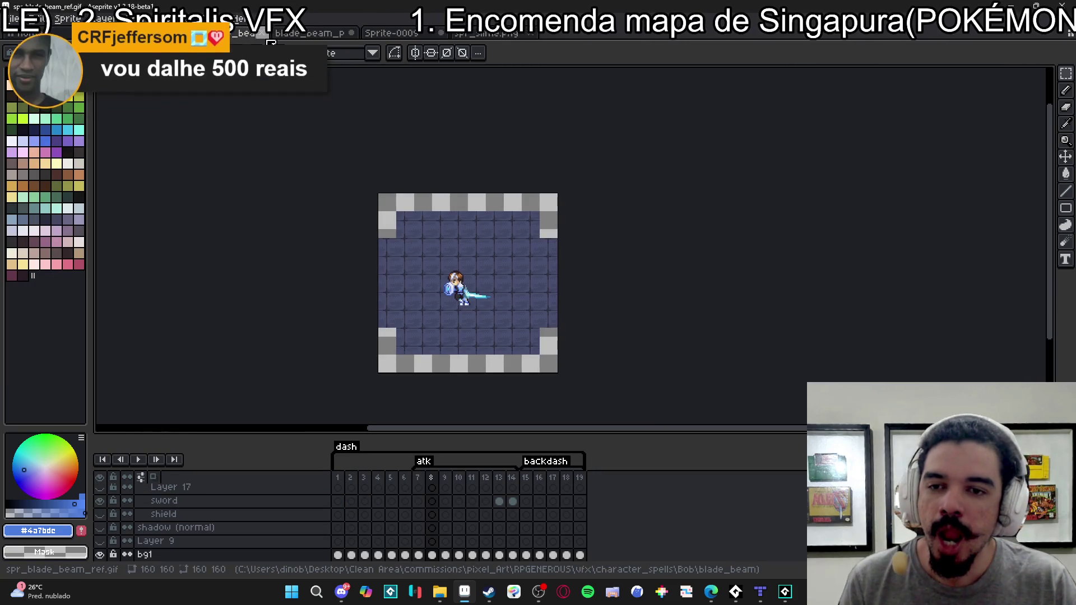
left_click(138, 460)
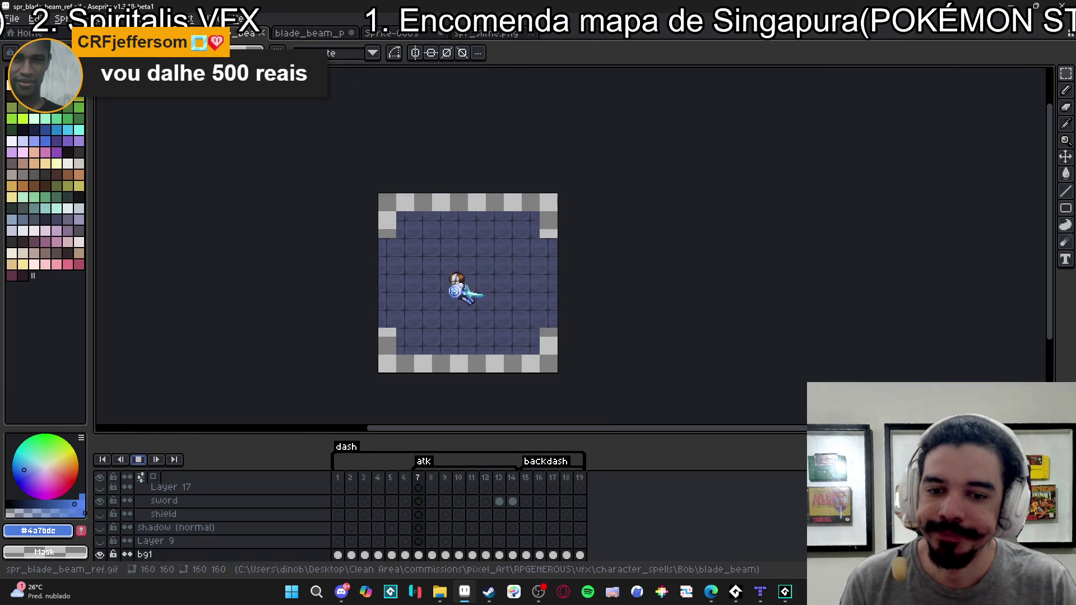
mouse_move(246, 32)
left_mouse_down()
mouse_move(144, 134)
mouse_move(168, 146)
left_mouse_up()
mouse_move(222, 111)
left_mouse_down()
mouse_move(240, 45)
mouse_move(221, 408)
left_mouse_up()
left_click(139, 445)
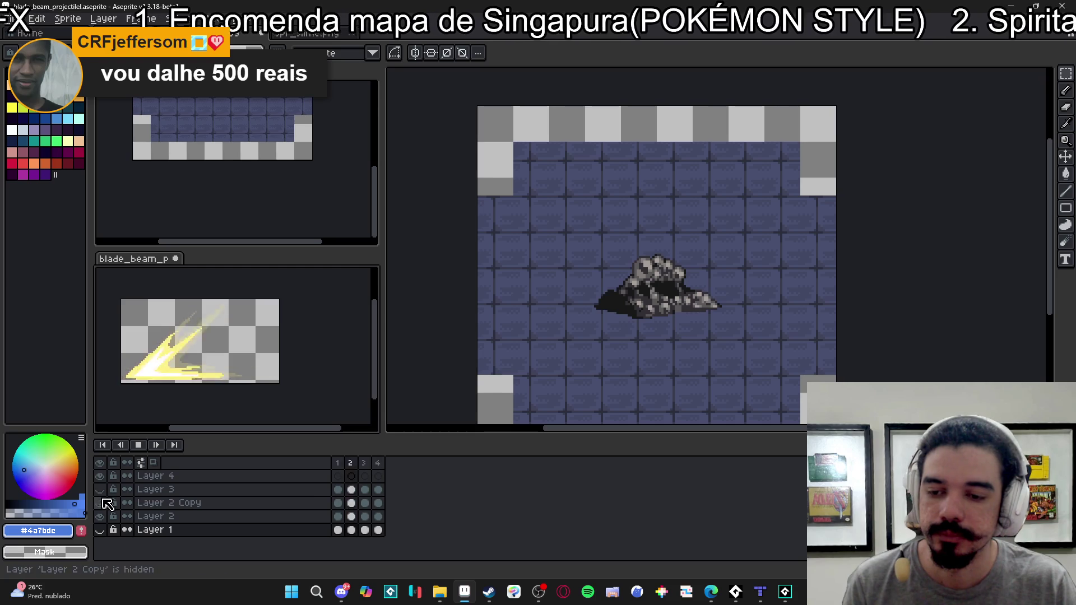
scroll(139, 380, "up", 2)
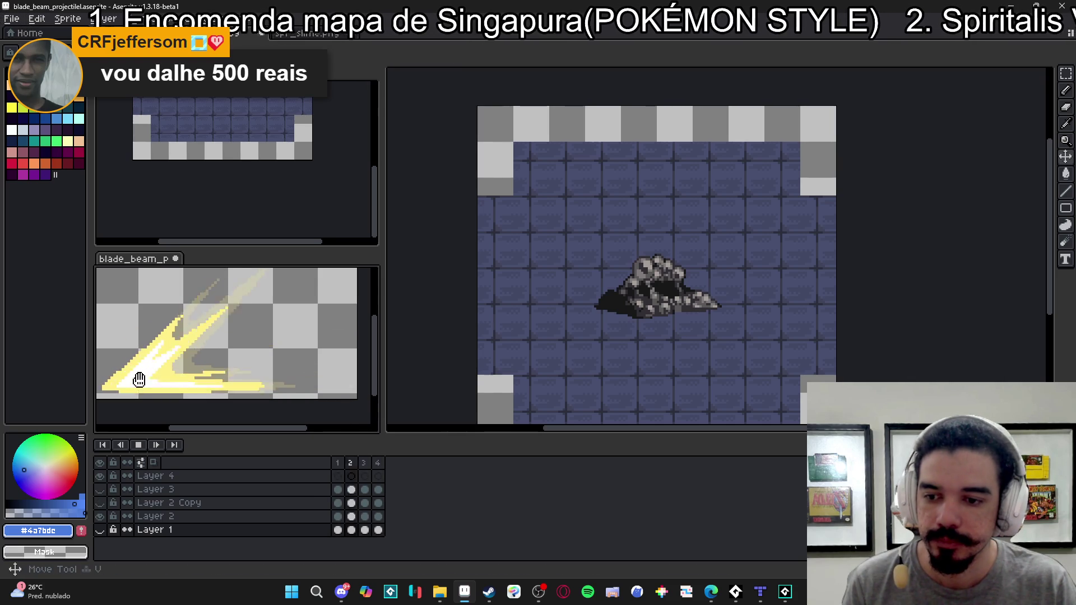
left_click(158, 383)
- Pick white as the drawing colour and make Layer 3 of Sprite-0009 the active layer
left_click(174, 381, "alt")
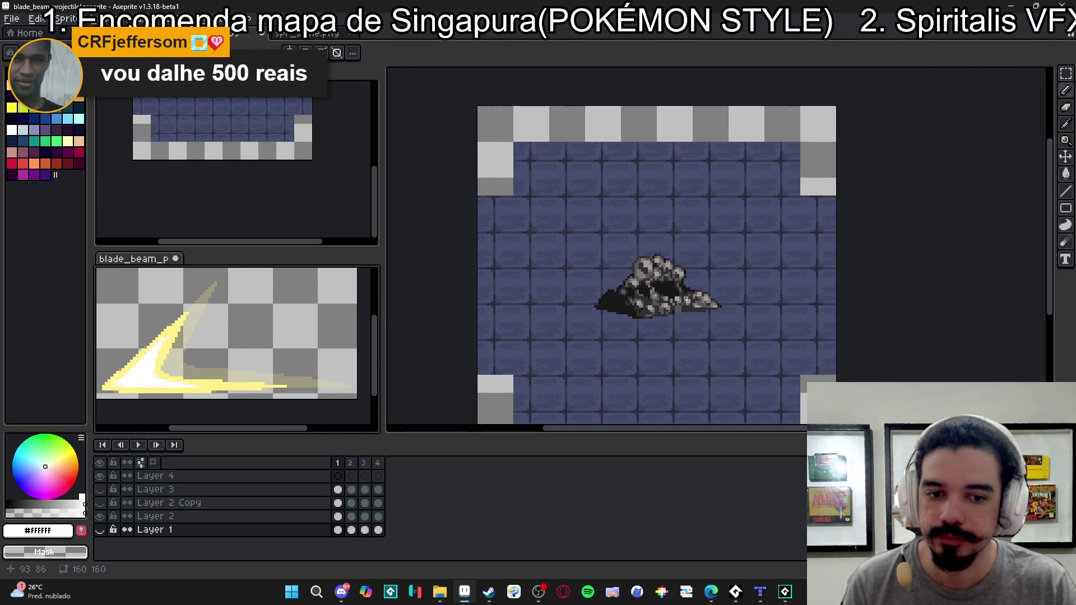
key("ctrl+Tab")
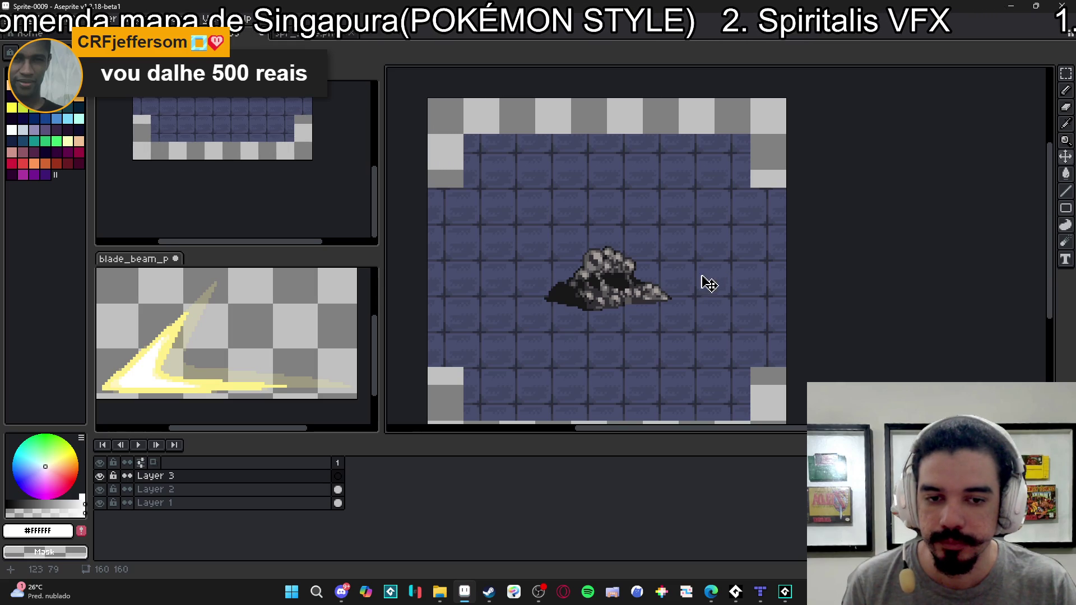
key("alt+Down")
key("ctrl")
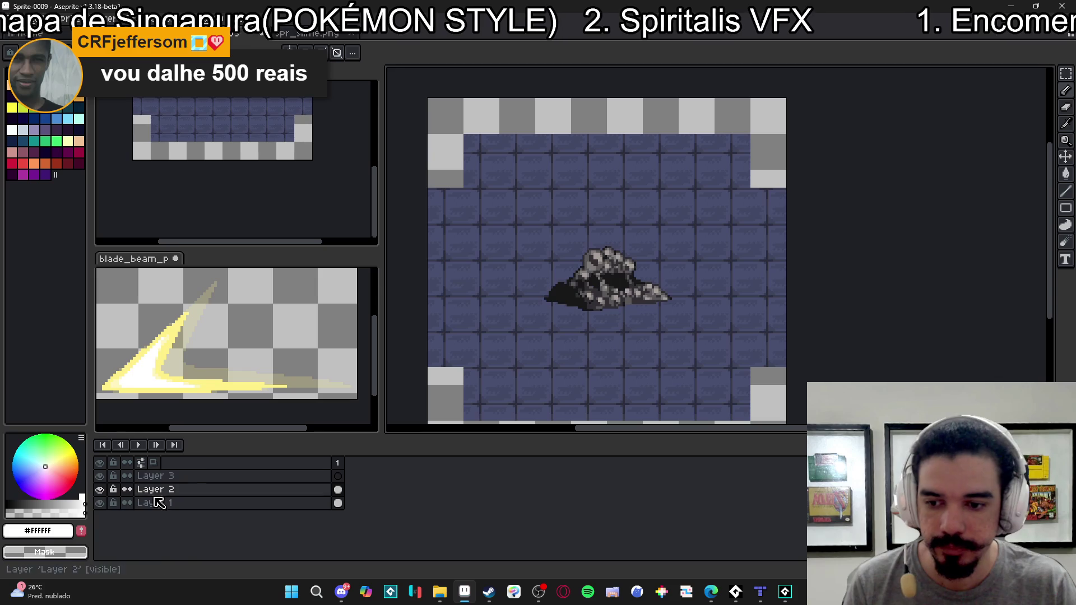
left_click(338, 476)
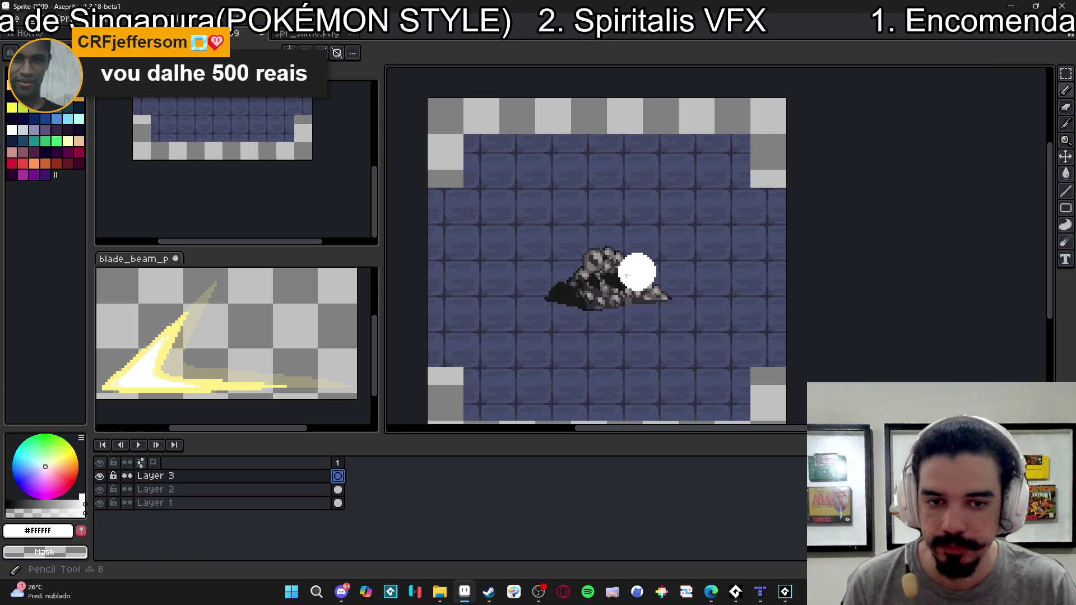
- Enlarge the brush and stamp a large white circle over the rock
key("plus")
key("plus")
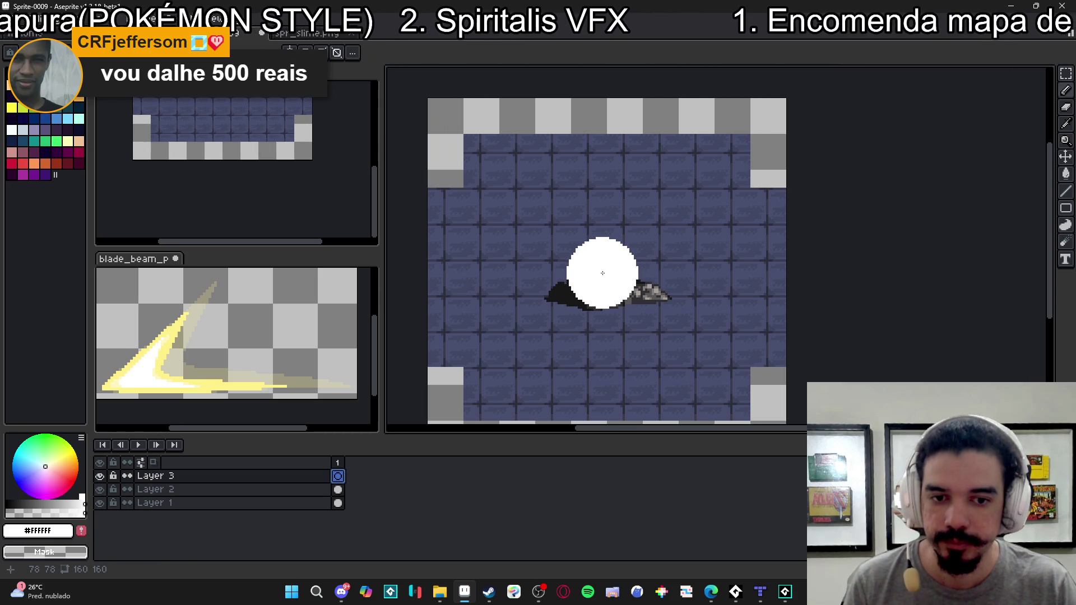
left_click(602, 273)
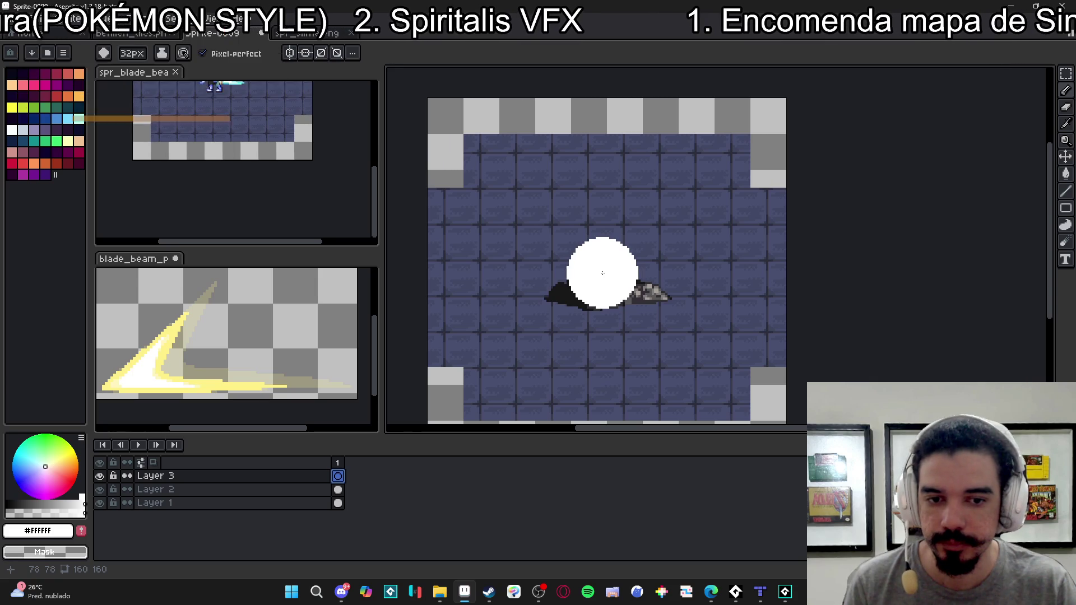
left_click_drag(644, 349, 597, 348)
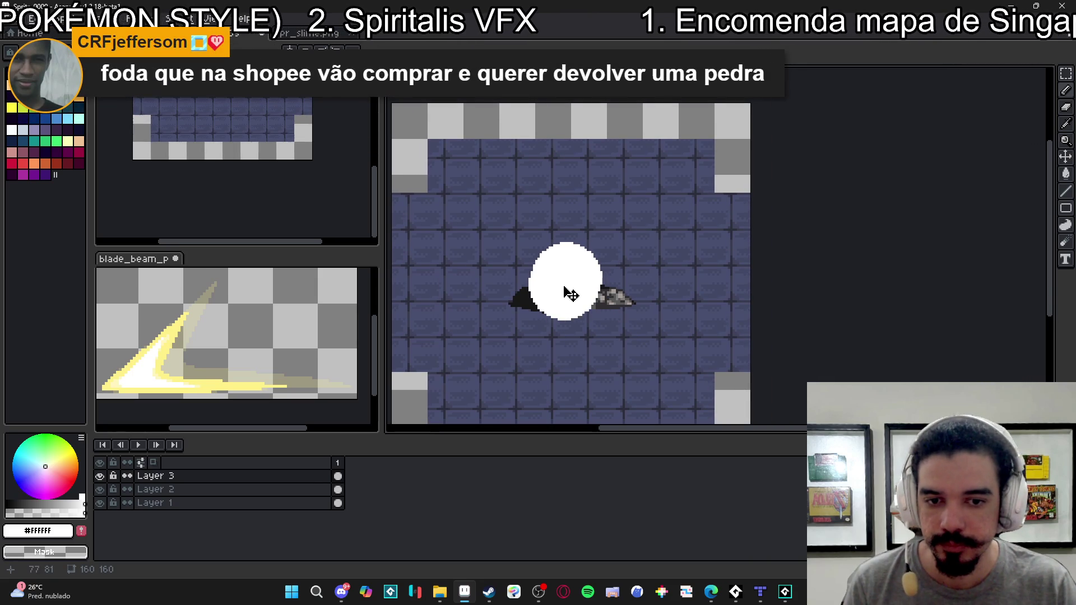
left_click_drag(563, 294, 539, 296)
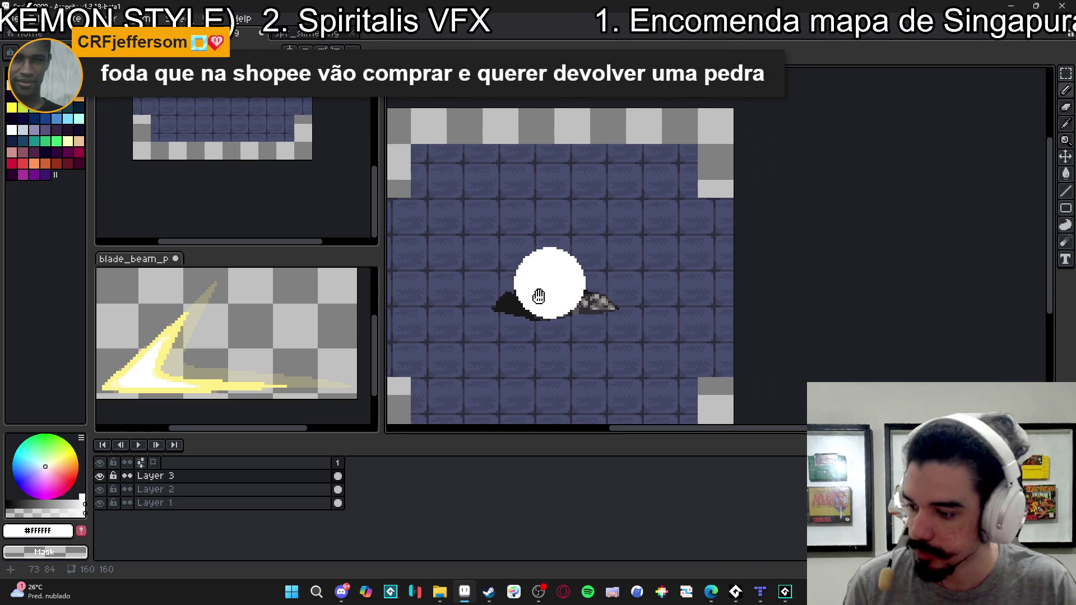
left_click_drag(514, 258, 522, 259)
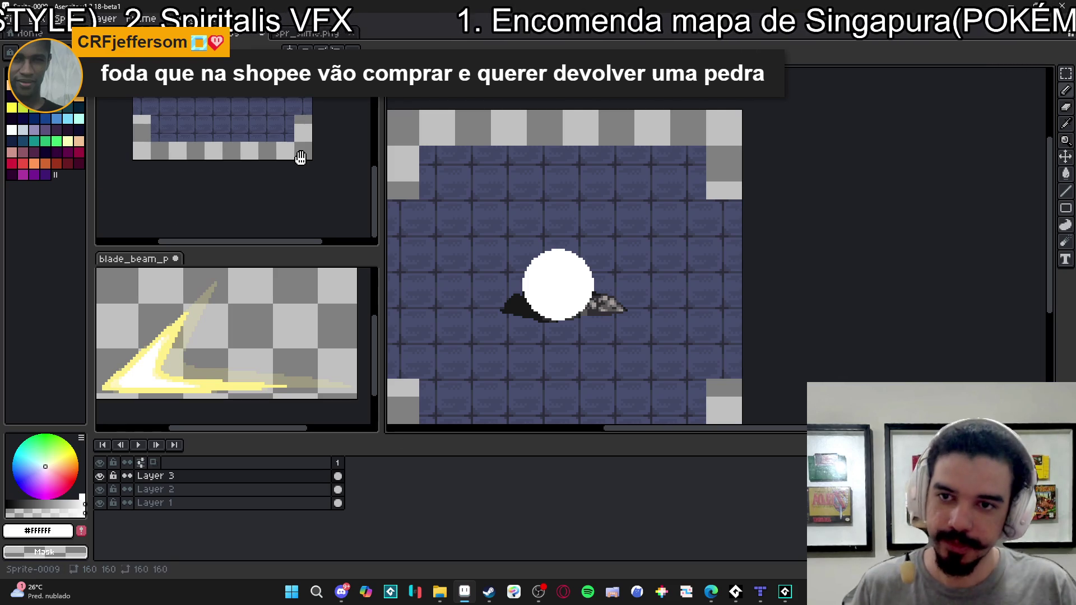
- Outline a spike shooting up-left from the circle and fill it solid white
left_click_drag(558, 281, 471, 212)
scroll(482, 213, "up", 1)
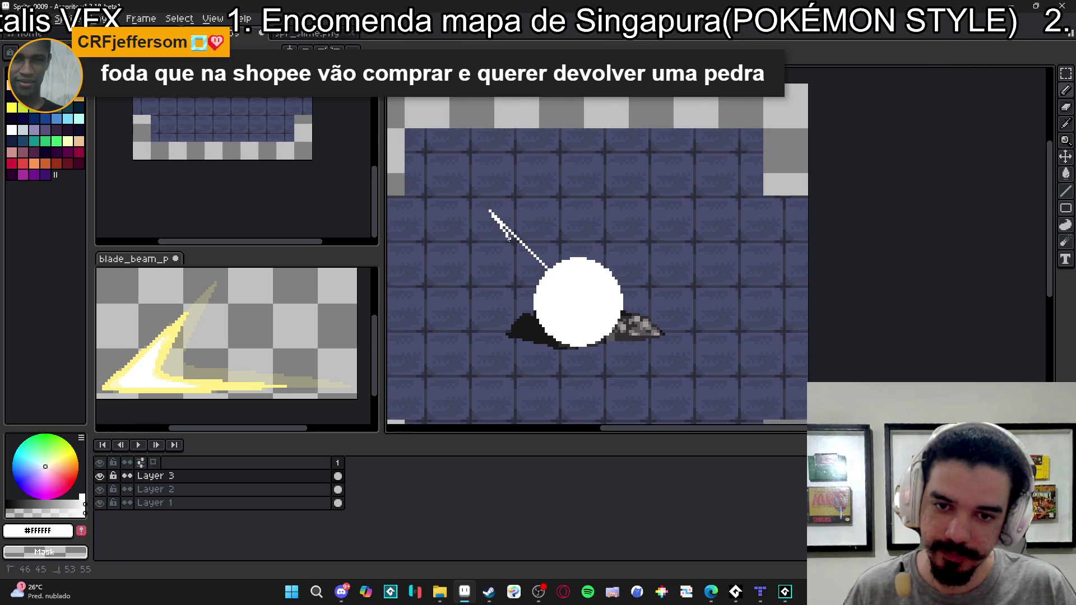
left_click_drag(512, 255, 542, 278)
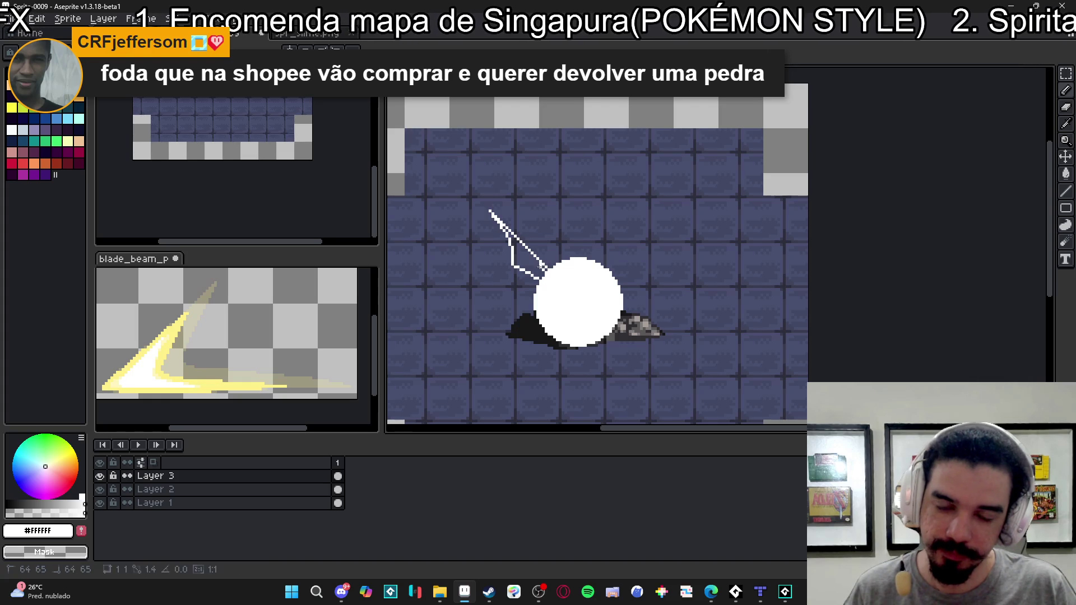
key("g")
left_click(543, 270)
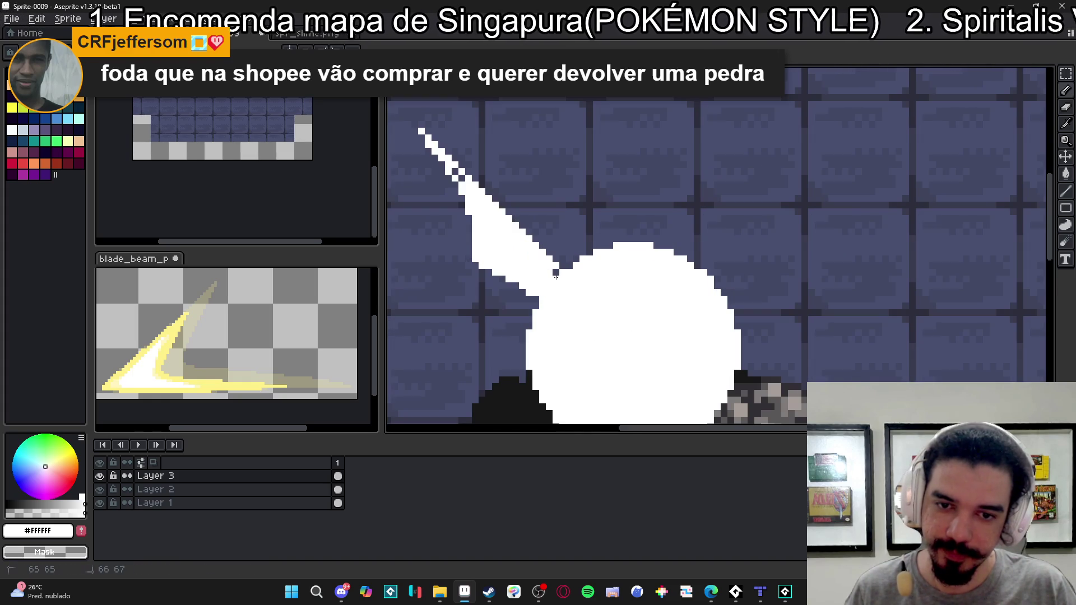
scroll(235, 168, "up", 3)
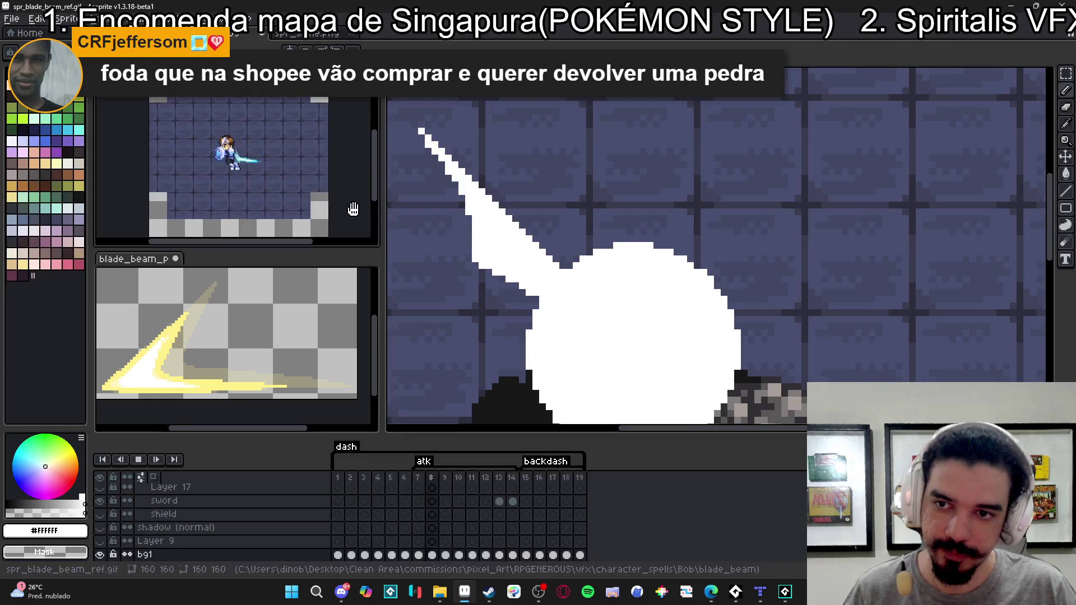
scroll(579, 293, "down", 2)
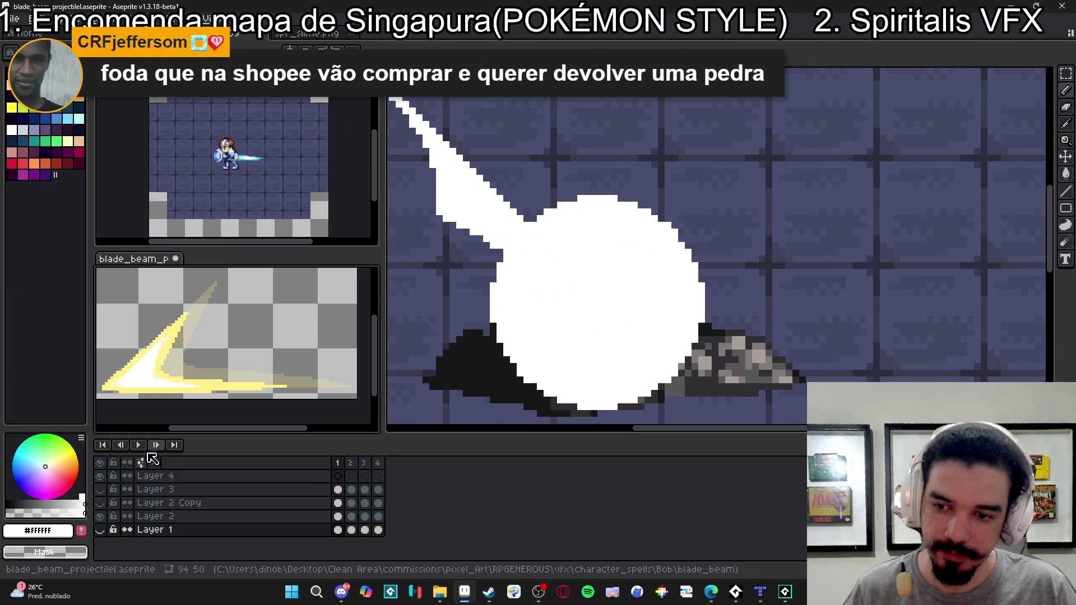
left_click_drag(649, 316, 681, 324)
scroll(681, 324, "down", 1)
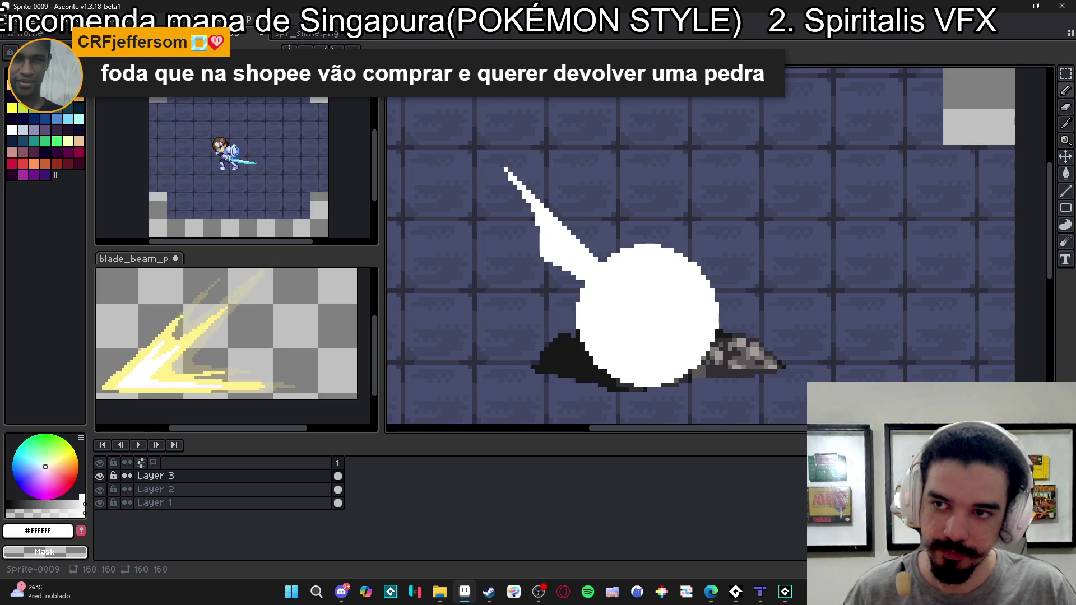
- Load the AAP-Splendor128 palette and save the sprite as blade_beam_hit_explosion.aseprite
left_click(73, 53)
left_click(207, 202)
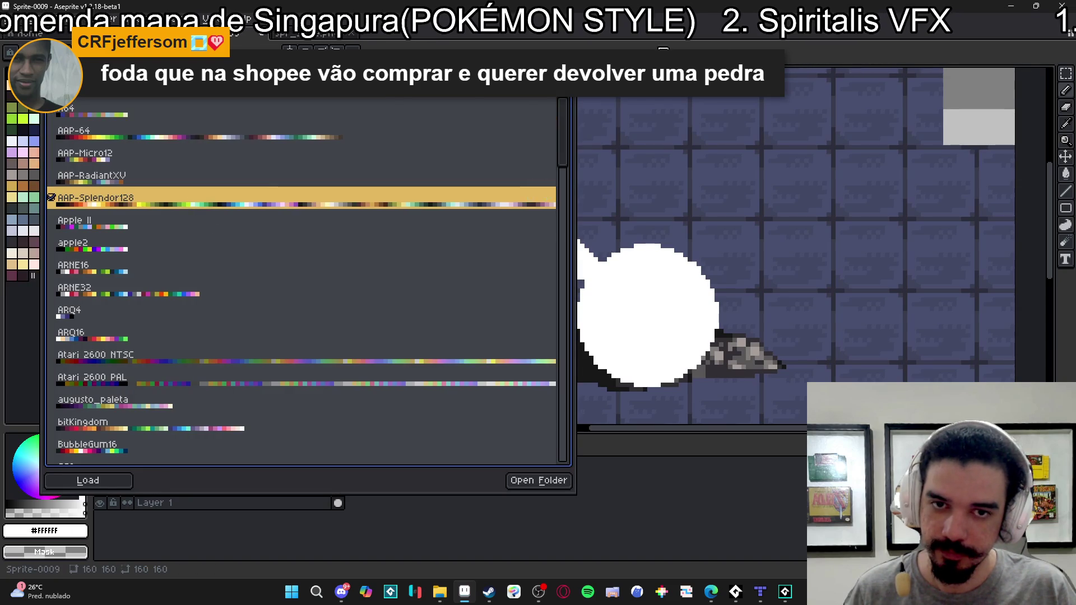
left_click(13, 19)
left_click(34, 72)
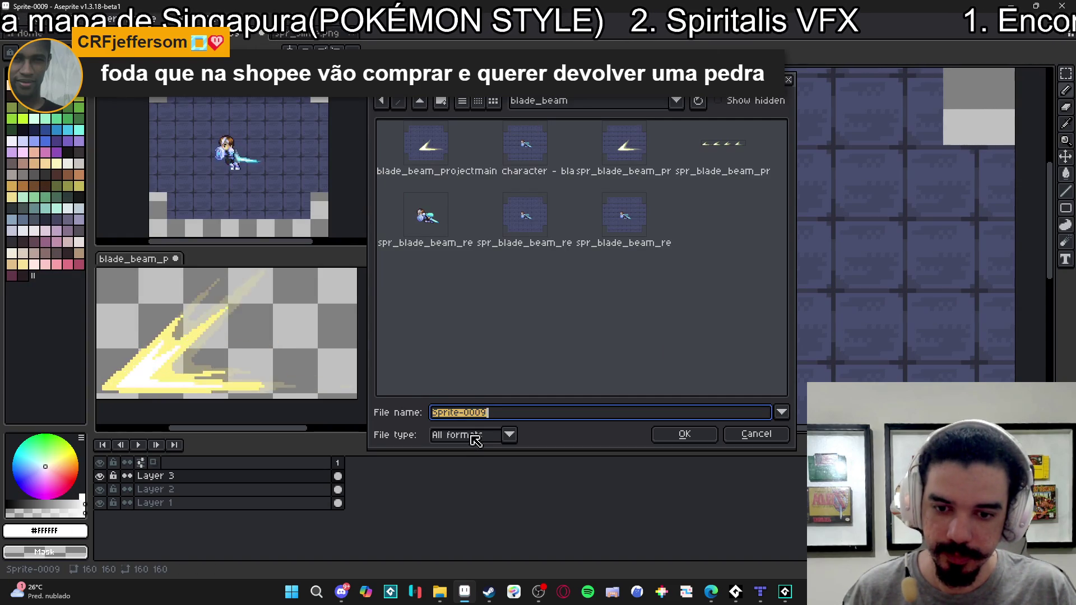
type("bla")
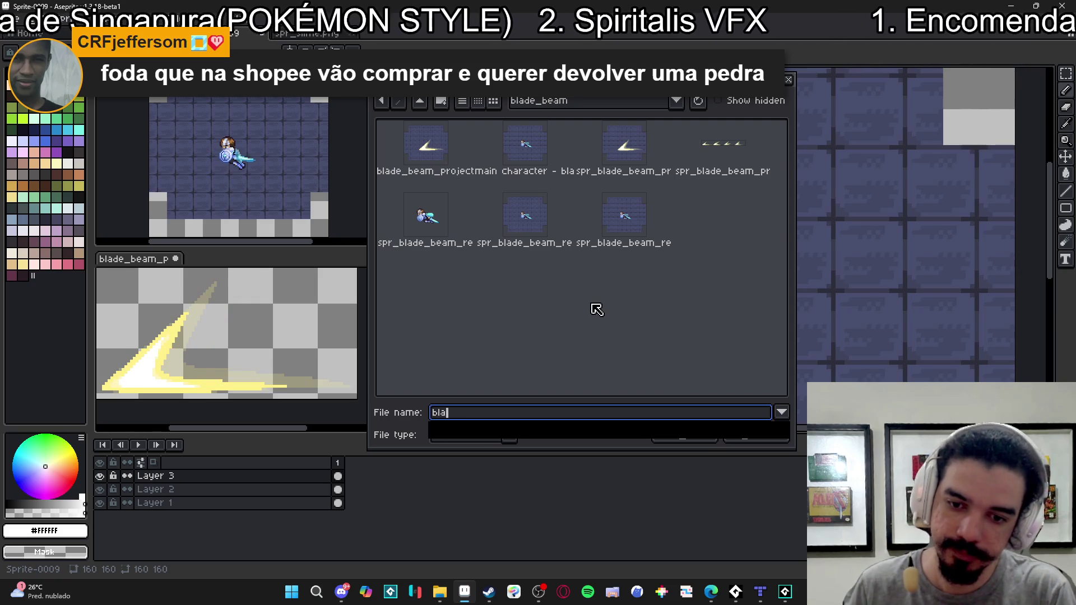
type("de_beam_hit_explosion")
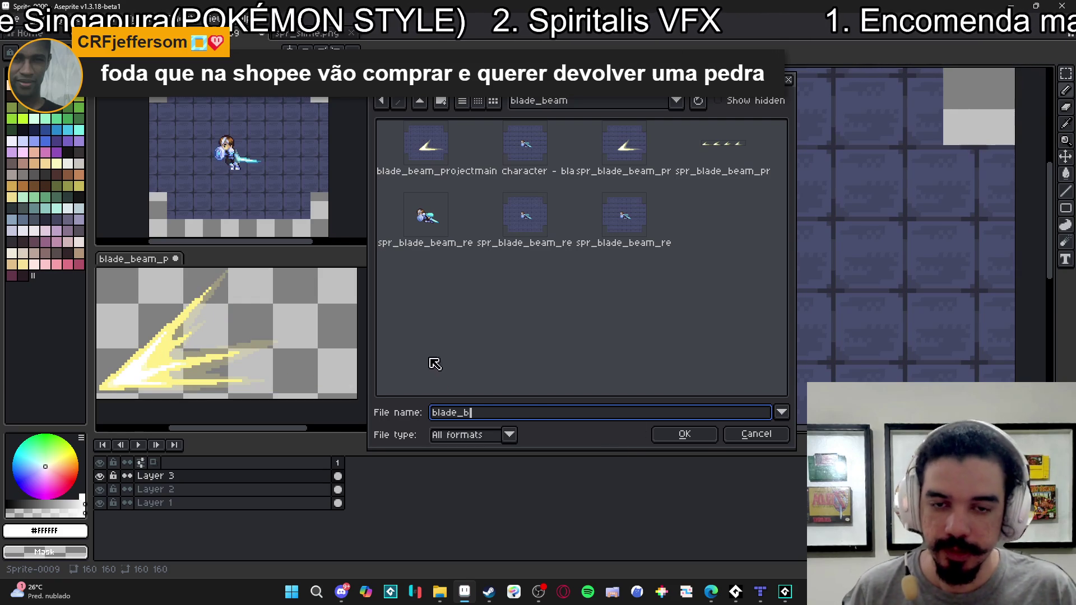
left_click(684, 435)
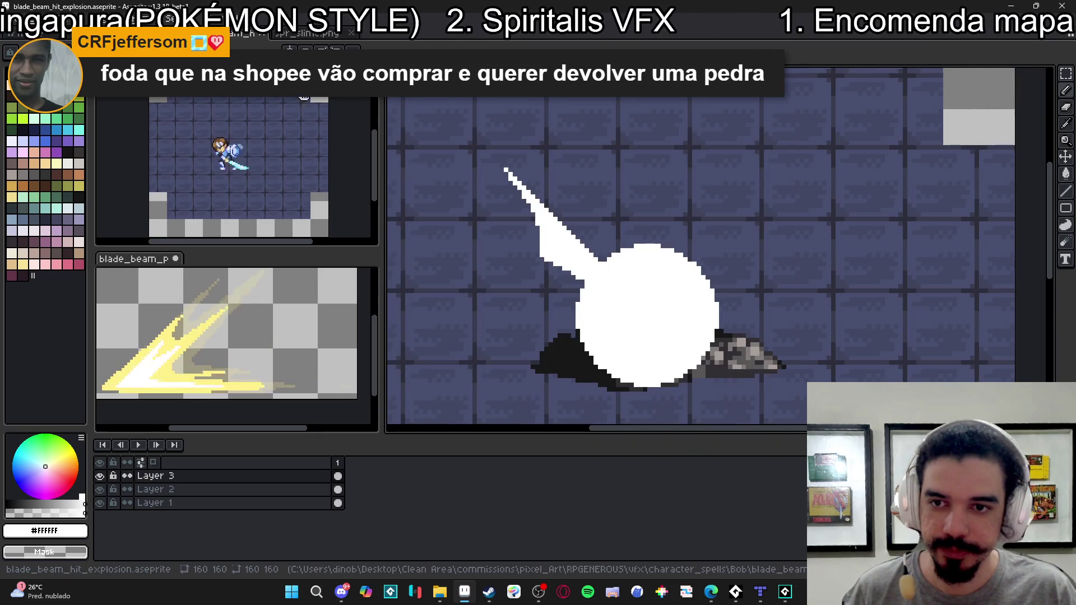
- Close the blade_beam_projectile and spr_blade_beam previews, confirming the save prompt, then switch to GameMaker
left_click(307, 33)
left_click(241, 34)
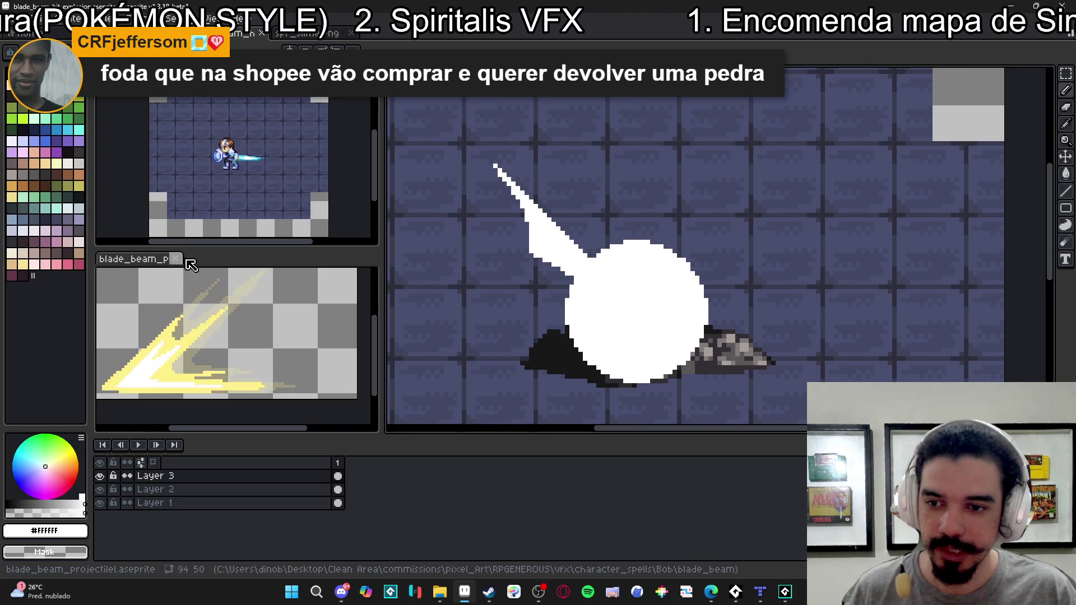
left_click(172, 259)
left_click(609, 321)
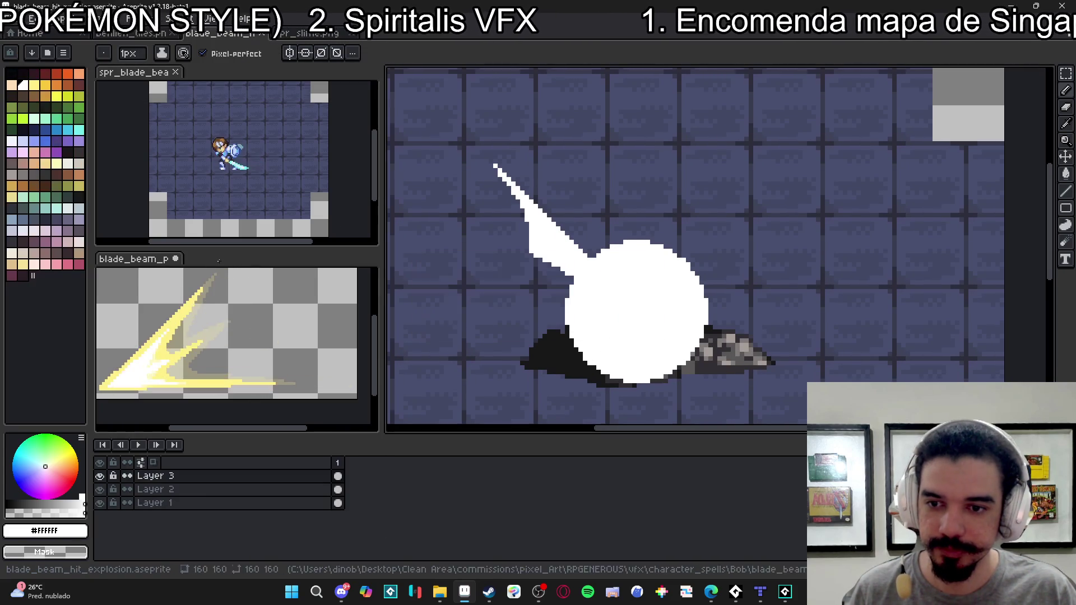
left_click(175, 259)
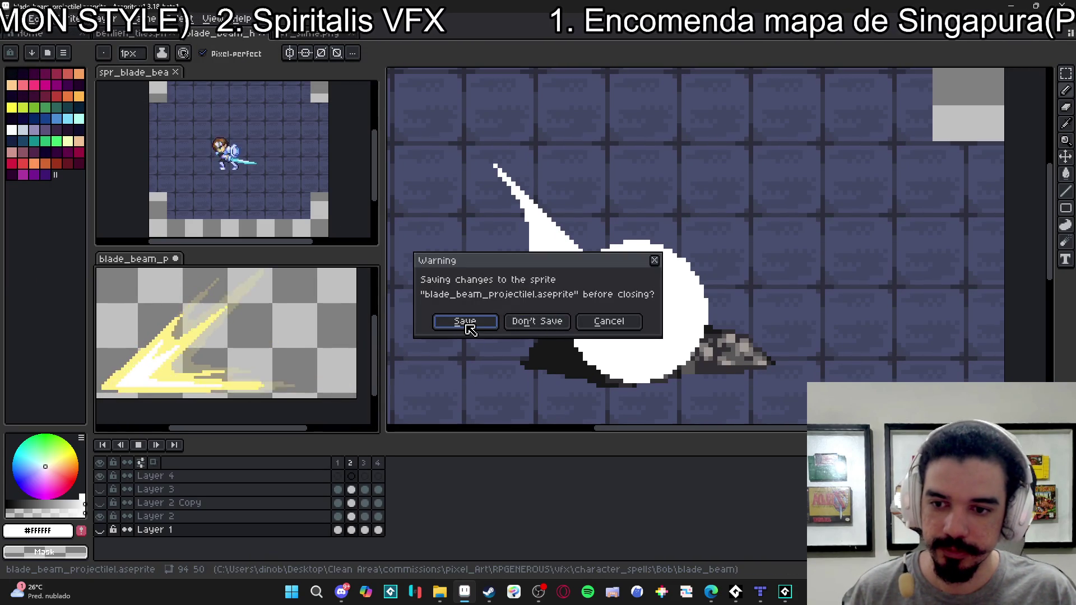
left_click(549, 321)
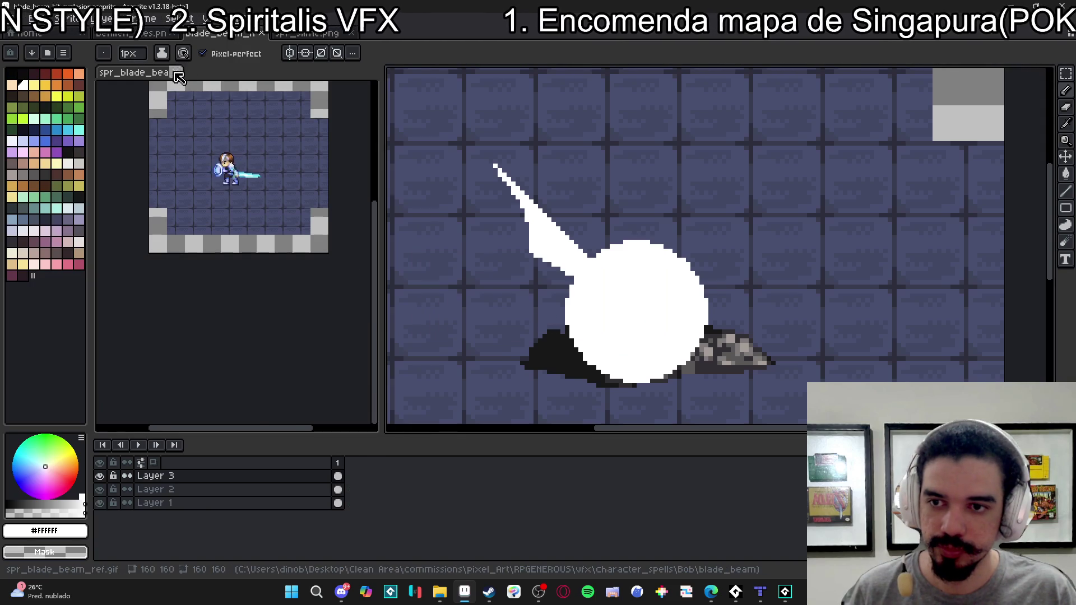
left_click(175, 72)
left_click(262, 33)
key("alt+Tab")
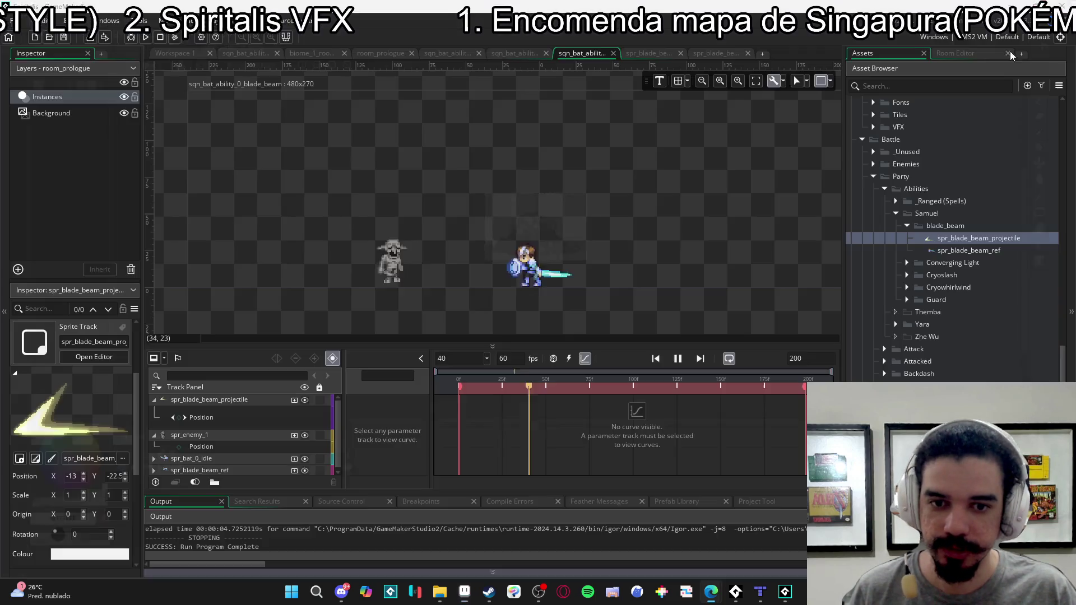
- Switch from GameMaker back to the blade_beam_hit_explosion sprite in Aseprite
key("alt+Tab")
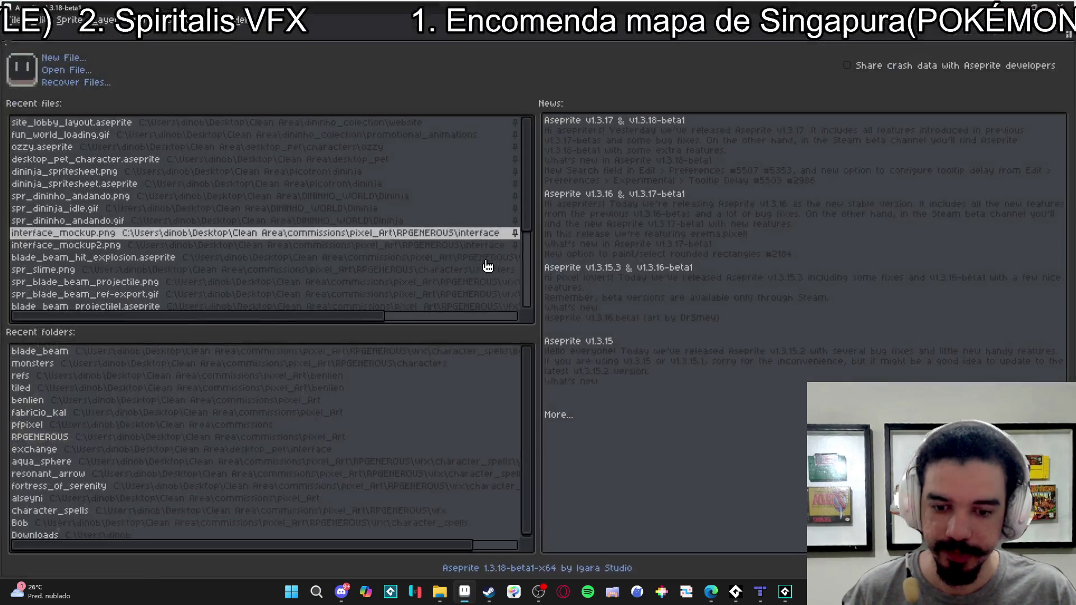
mouse_move(516, 601)
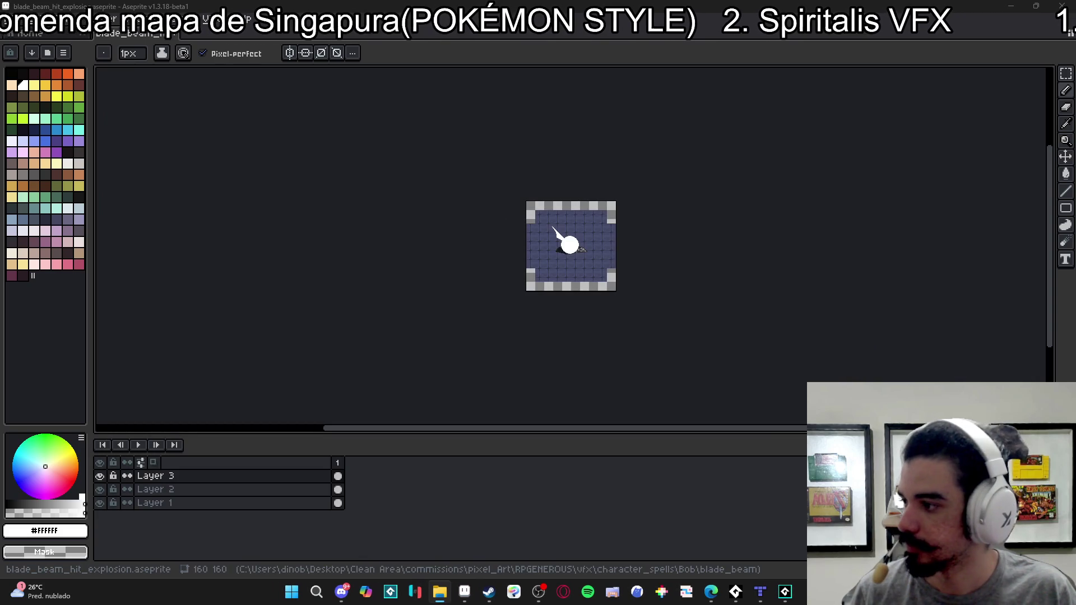
- Dock the character reference on the left and the projectile below it, playing both animations
left_click_drag(168, 85, 140, 132)
scroll(180, 160, "up", 4)
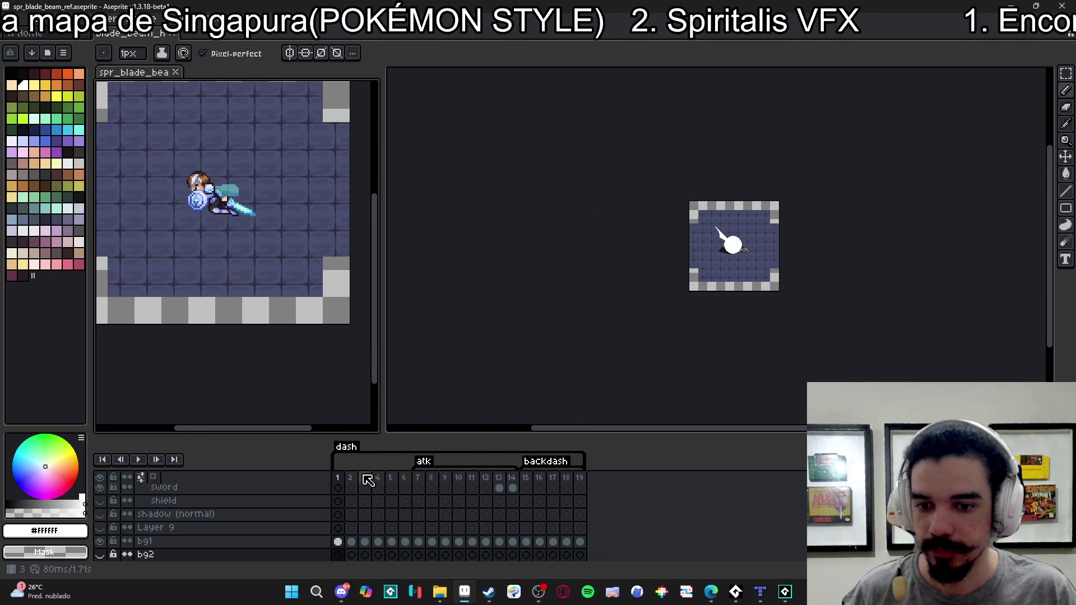
left_click(138, 460)
scroll(231, 242, "down", 2)
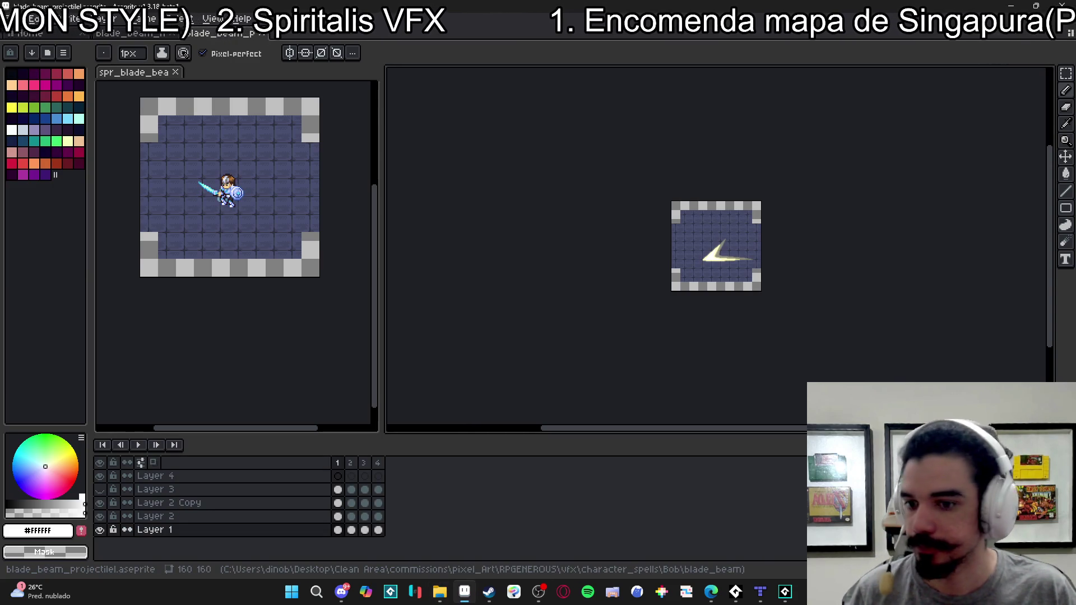
mouse_move(219, 33)
left_mouse_down()
mouse_move(202, 266)
mouse_move(205, 426)
mouse_move(185, 432)
left_mouse_up()
left_click(138, 445)
scroll(252, 362, "up", 3)
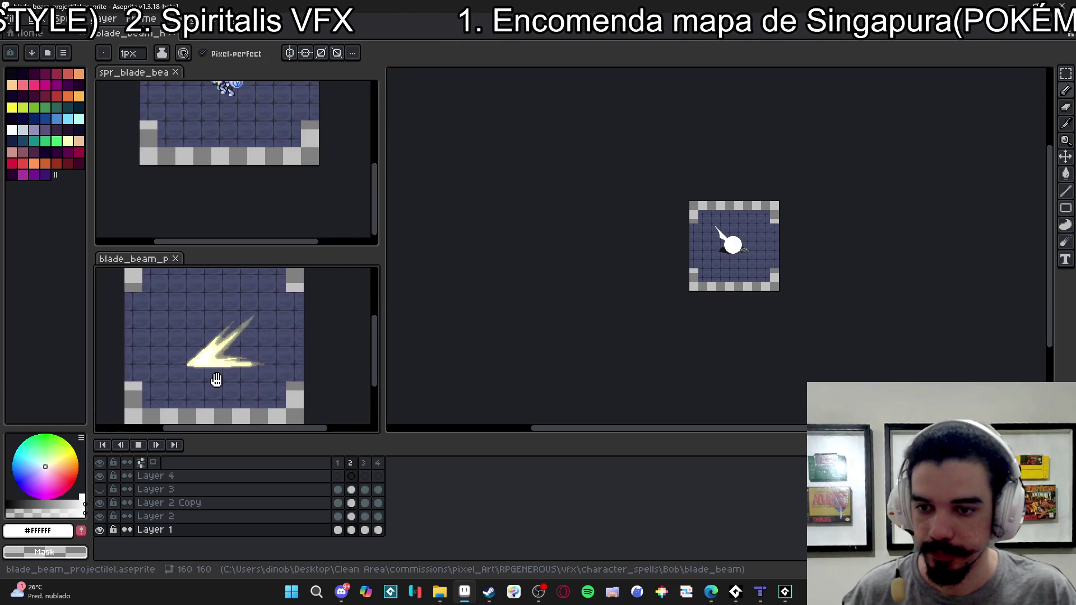
left_click(247, 178)
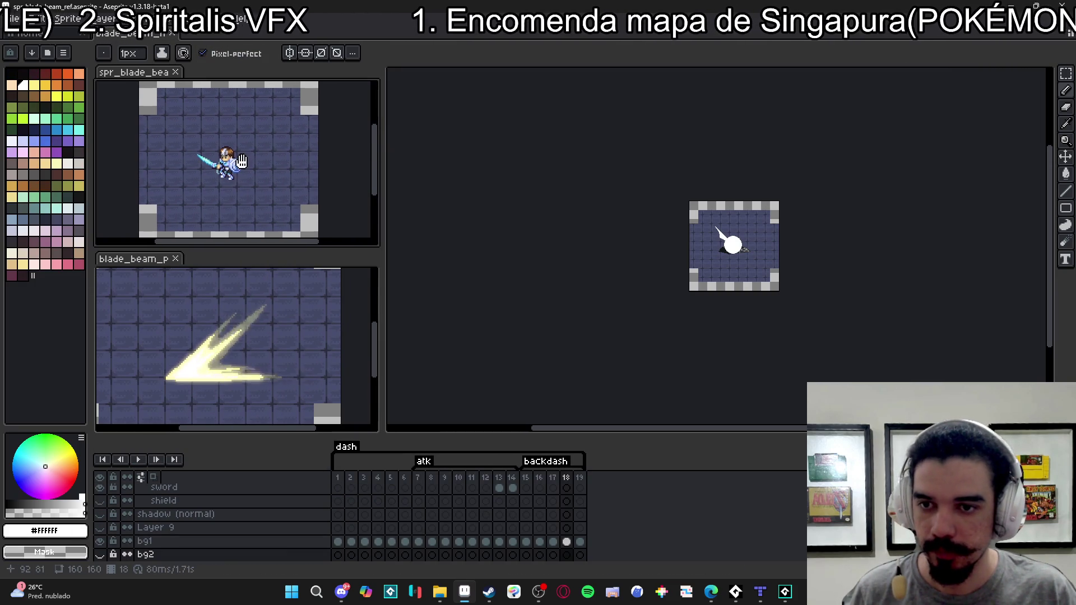
scroll(235, 168, "up", 2)
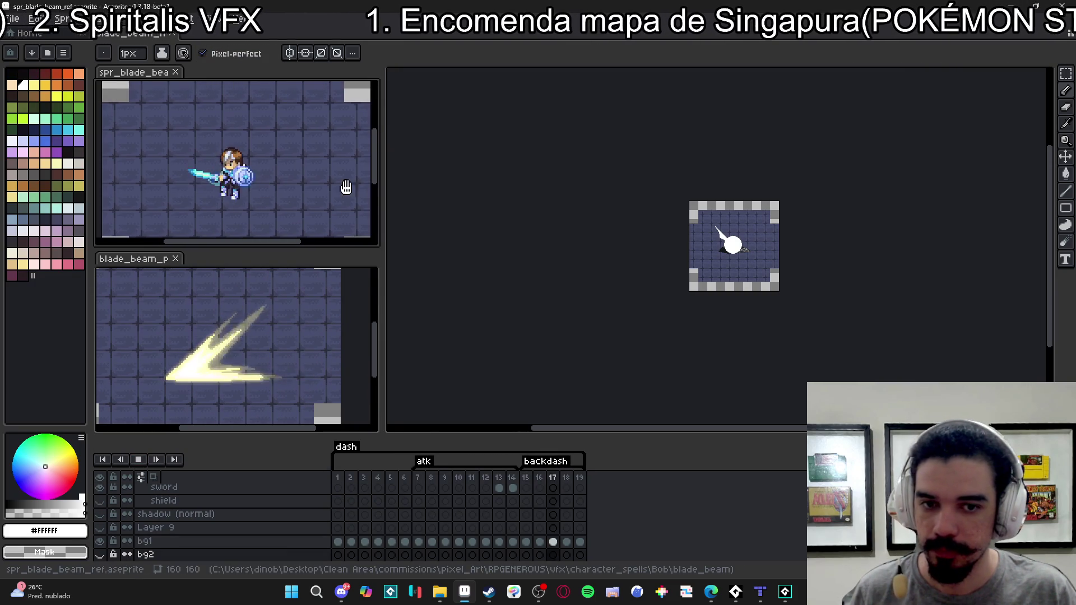
- Back in the hit explosion sprite, draw a line up-right from the circle's edge
left_click(668, 245)
scroll(668, 246, "up", 3)
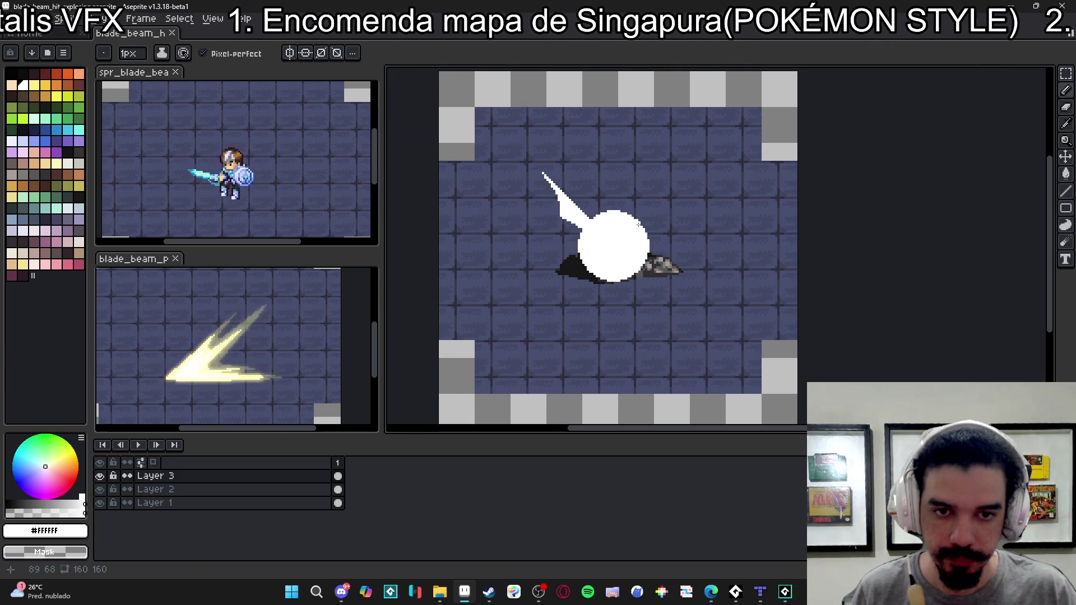
left_click_drag(635, 223, 707, 191)
- Close the upper-right spike outline and fill it solid white
scroll(707, 191, "up", 2)
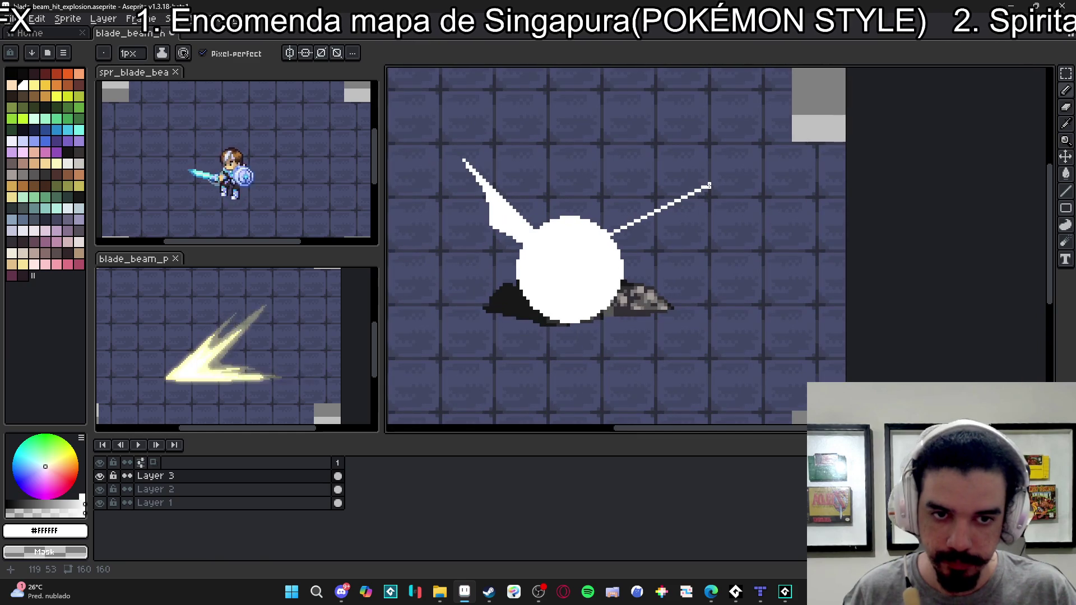
left_click_drag(665, 250, 622, 255)
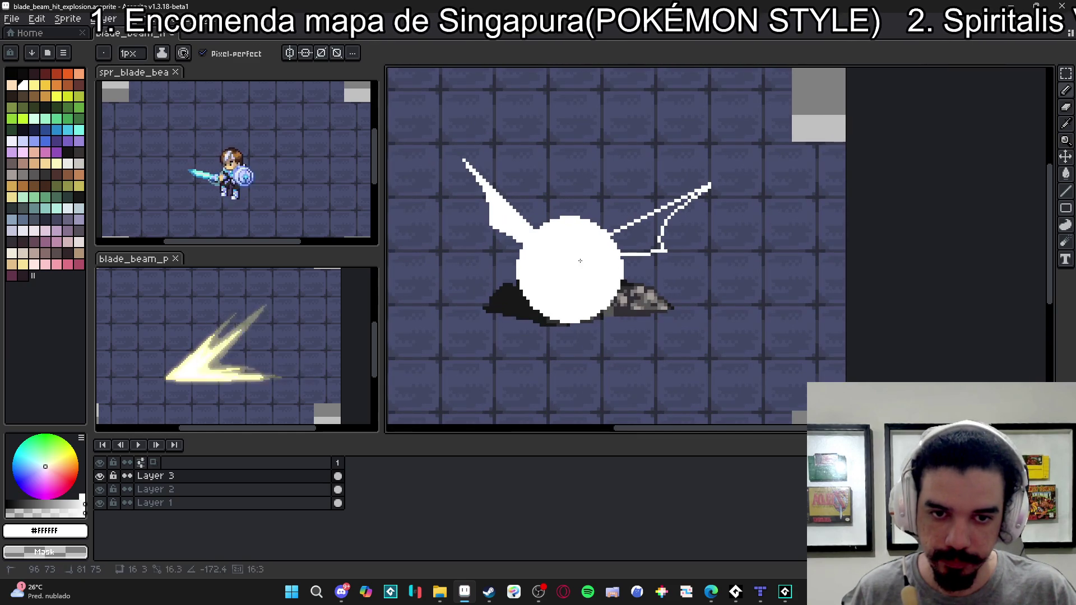
key("g")
left_click(640, 233)
key("b")
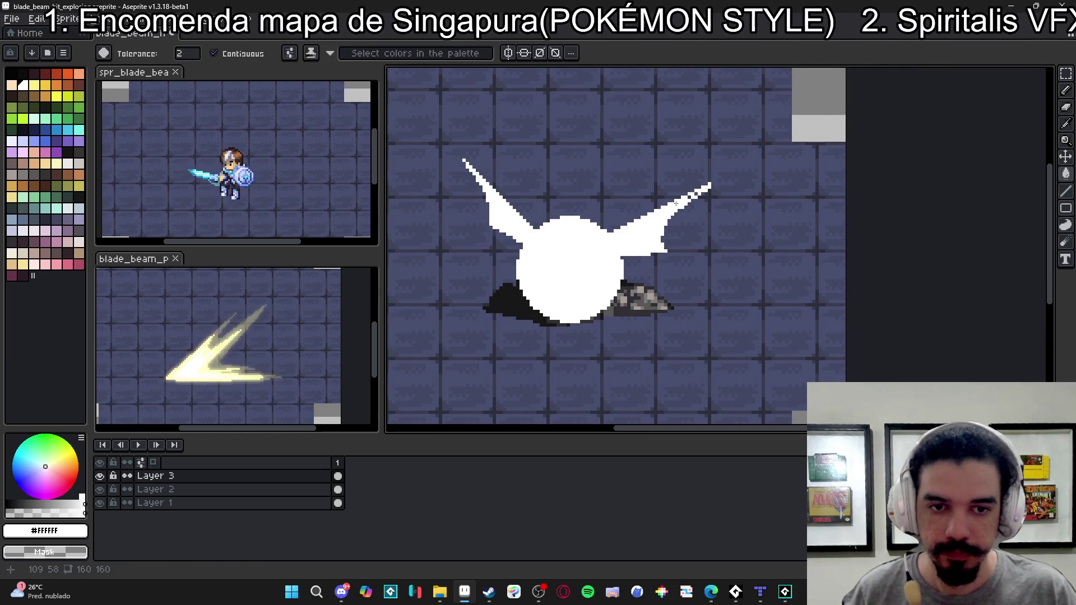
- Outline a lower-right spike from the circle's edge and fill it white
scroll(673, 202, "up", 1)
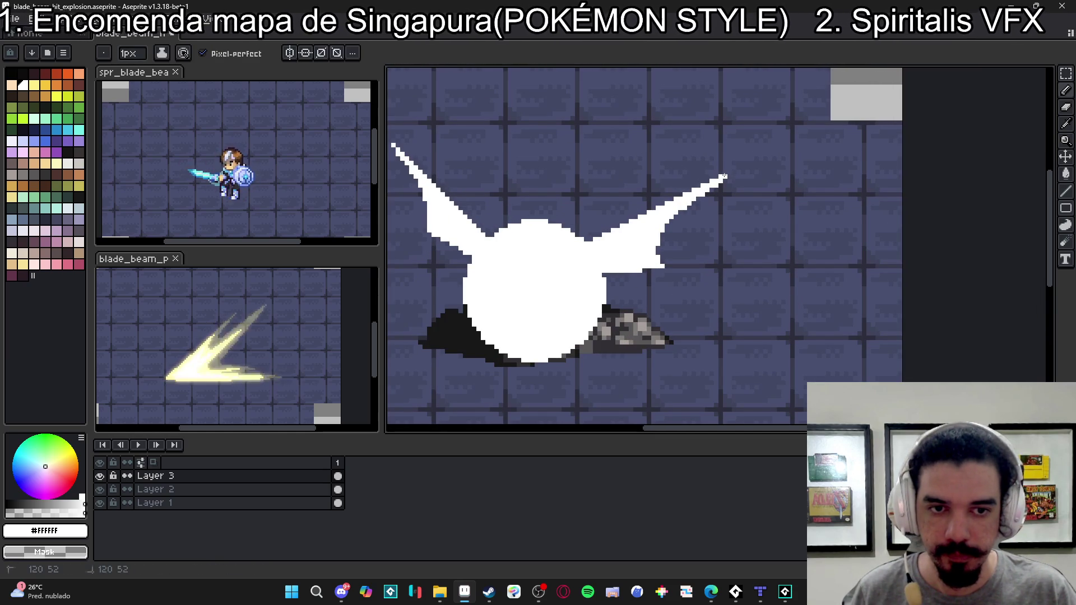
left_click_drag(557, 303, 631, 241)
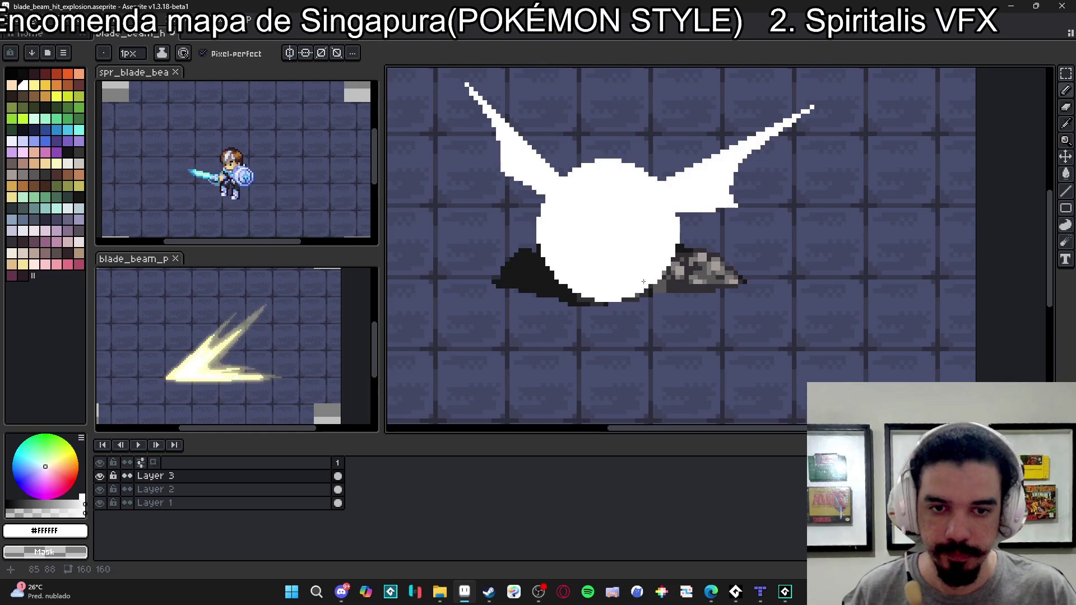
left_click(709, 395, "shift")
left_click(709, 368, "shift")
left_click(722, 342, "shift")
left_click(664, 282, "shift")
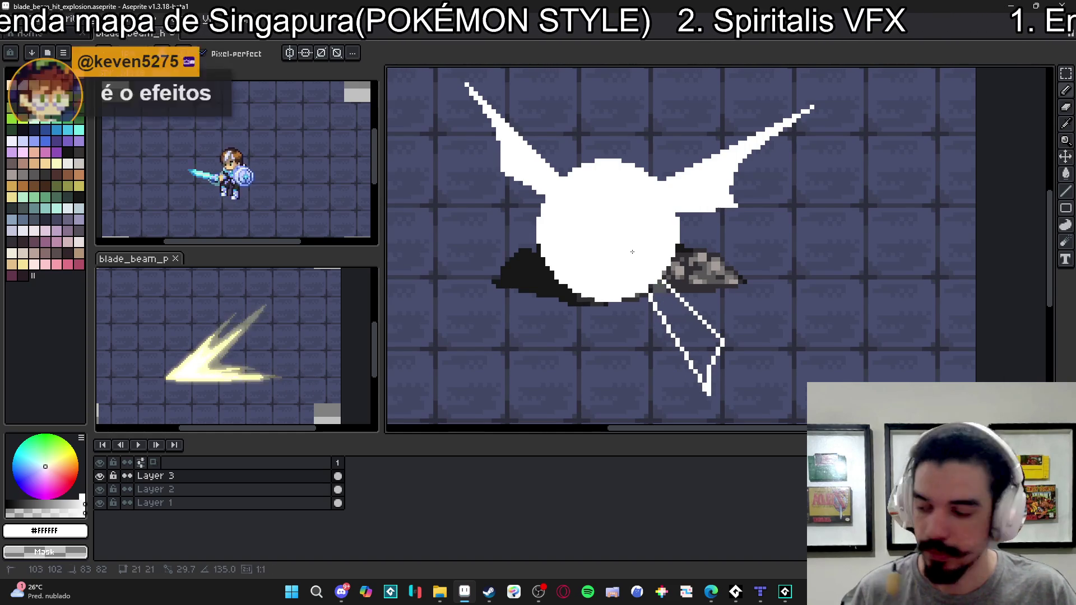
key("g")
left_click(695, 331)
scroll(695, 332, "down", 2)
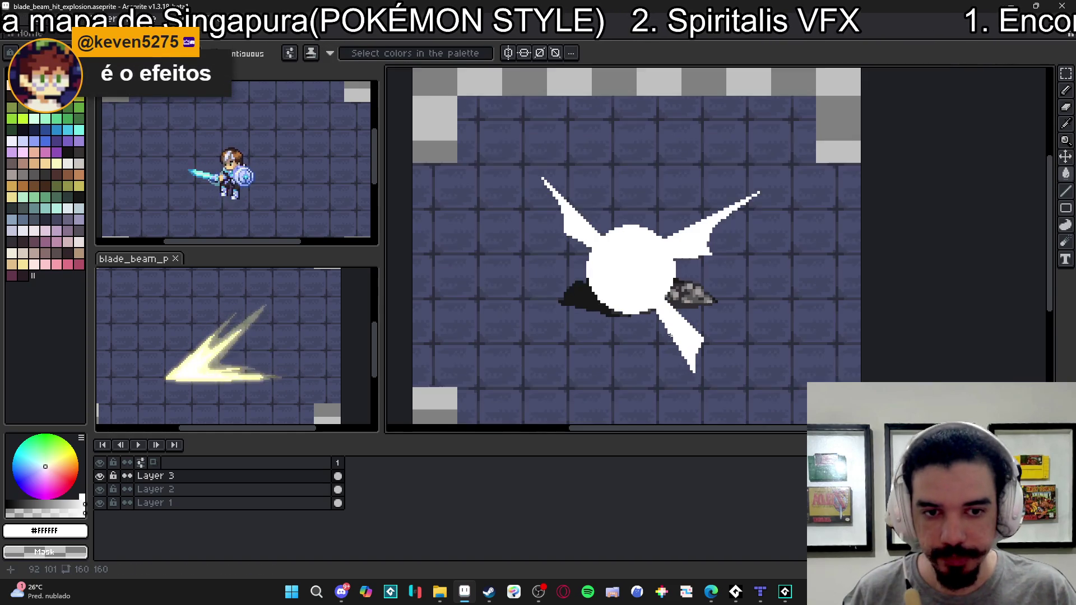
key("b")
- Start a lower-left spike and paint it solid white
scroll(625, 274, "up", 1)
left_click_drag(625, 273, 628, 268)
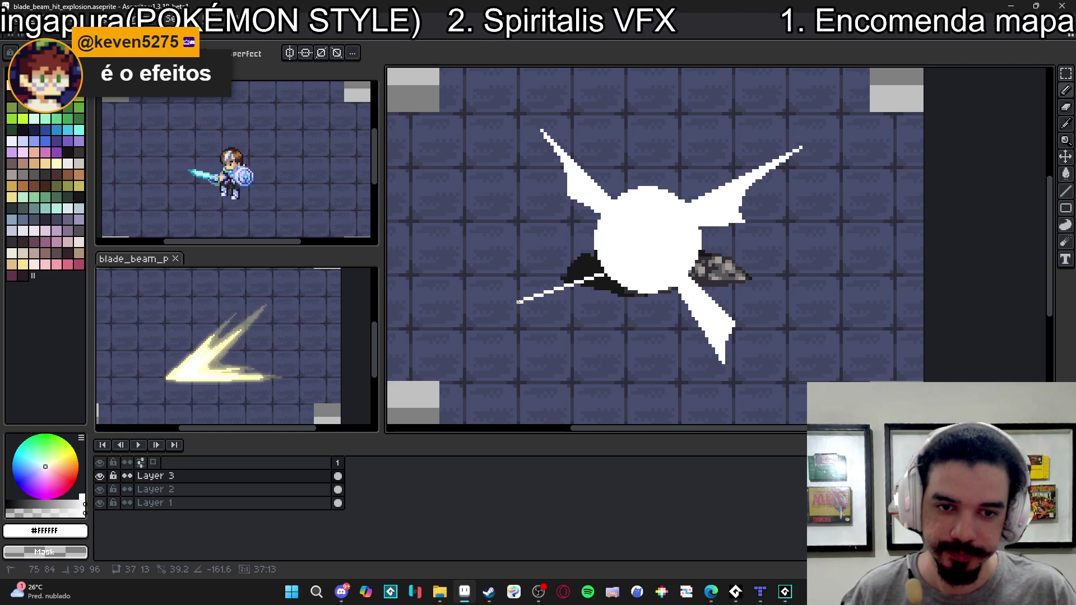
left_click(520, 302, "shift")
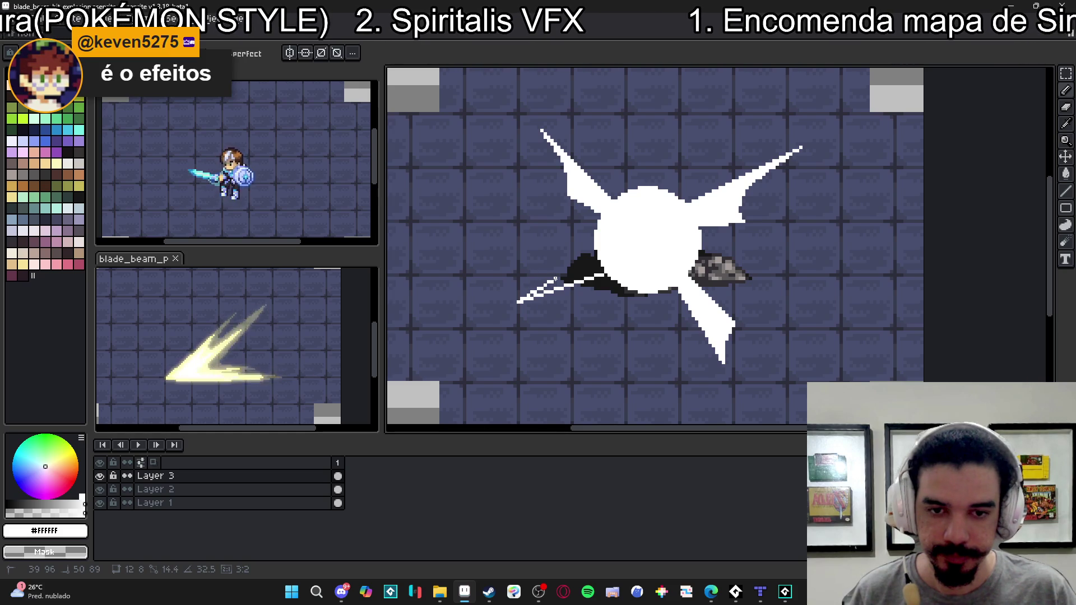
left_click(565, 266, "shift")
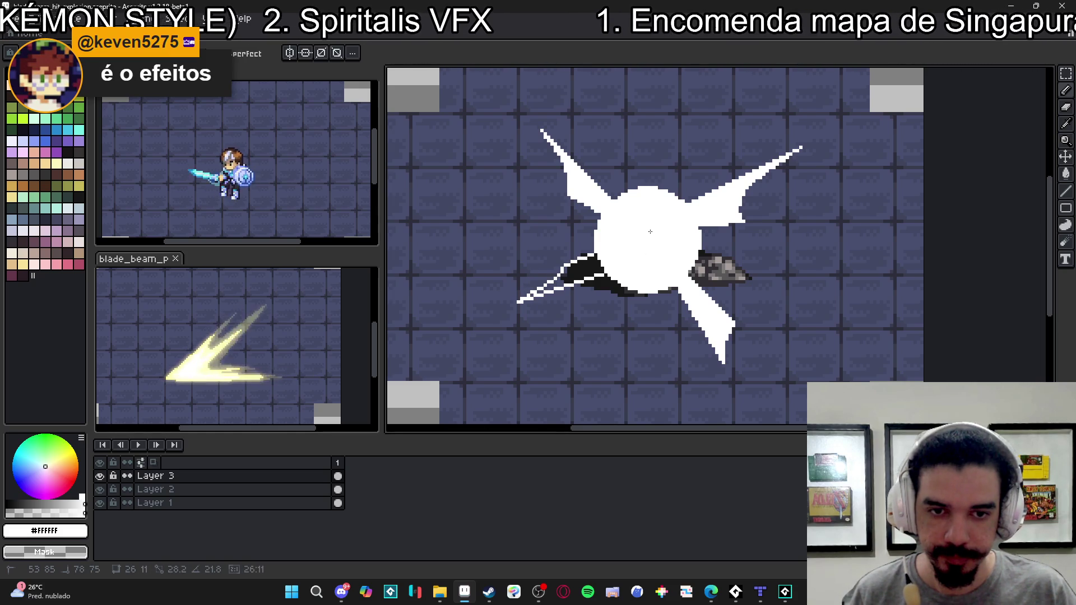
left_click_drag(592, 269, 562, 290)
- Draw thin white rays straight up and down from the flash centre
scroll(538, 291, "up", 1)
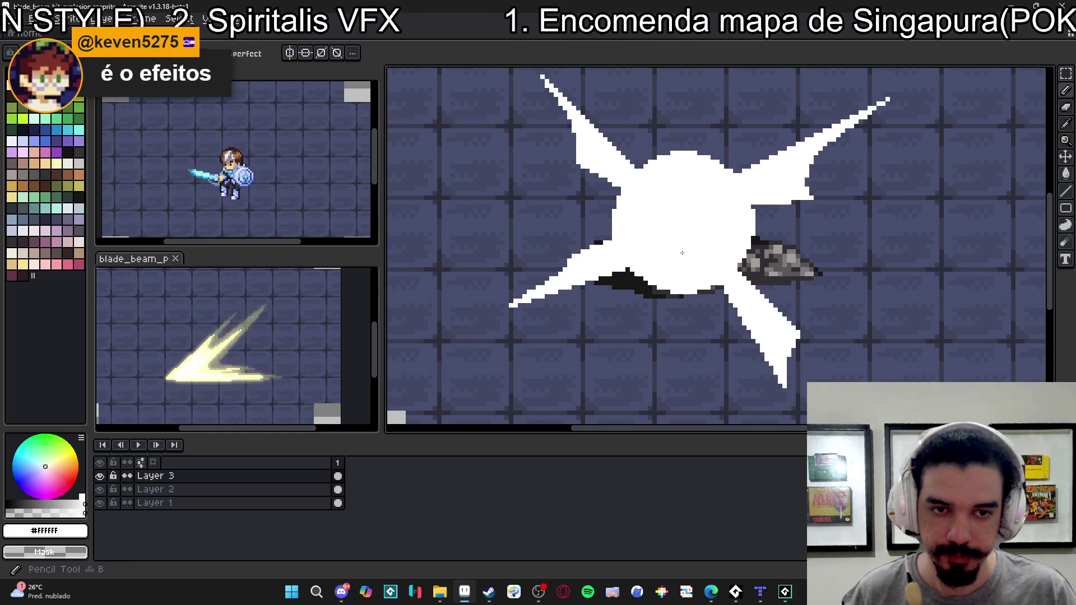
scroll(647, 219, "down", 1)
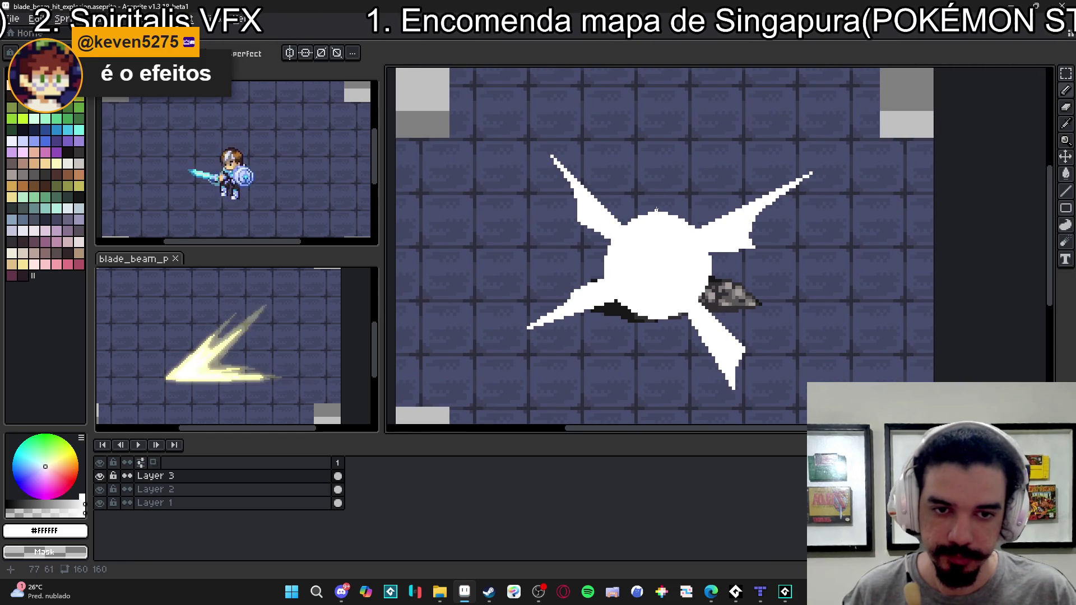
left_click_drag(657, 225, 666, 93)
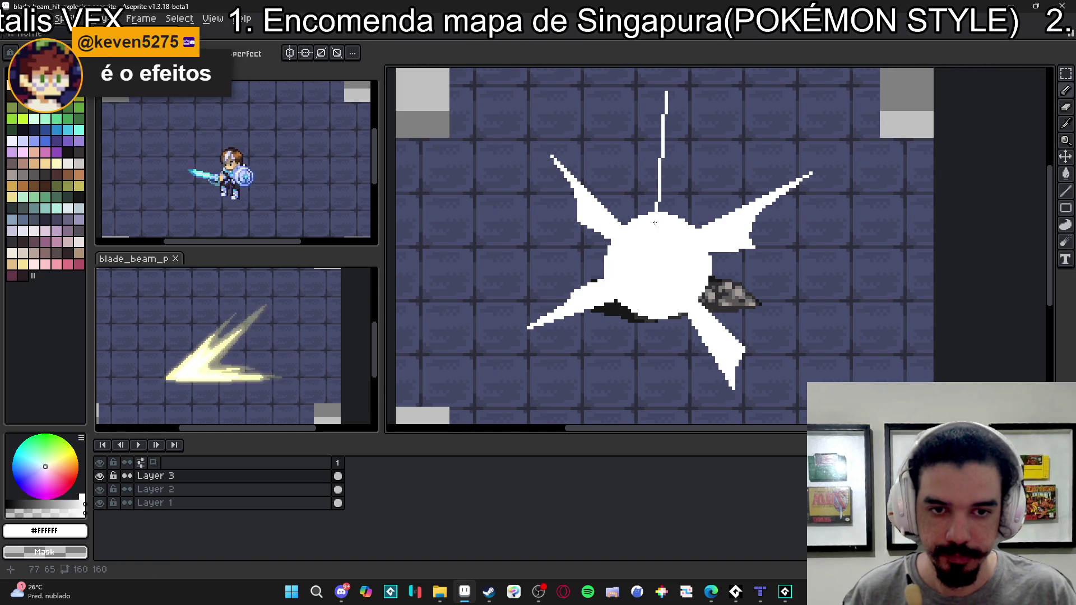
left_click_drag(660, 215, 665, 114)
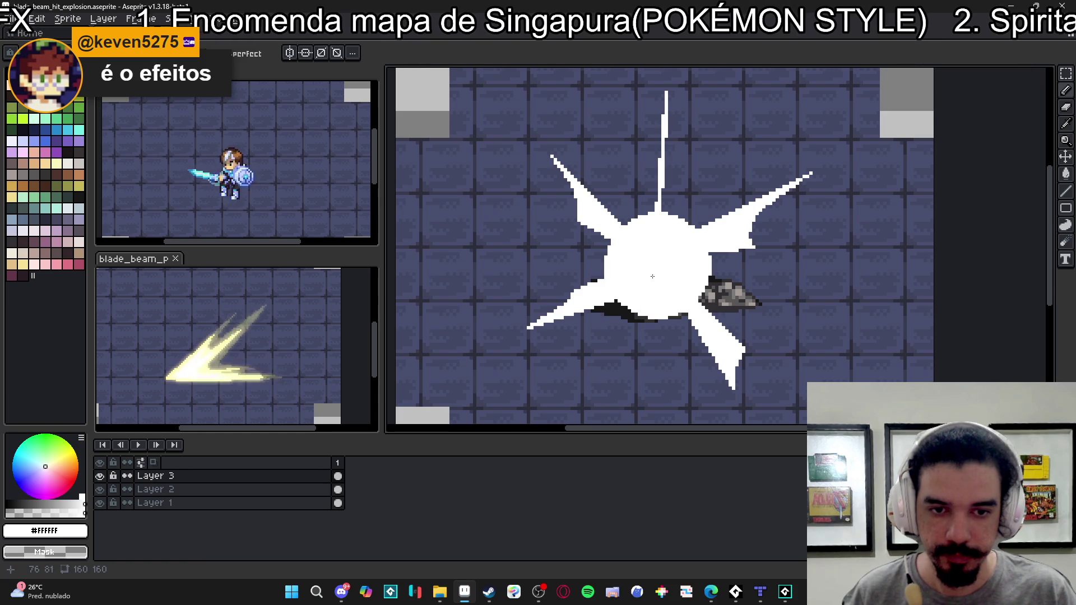
mouse_move(650, 297)
left_mouse_down()
mouse_move(635, 412)
mouse_move(652, 310)
mouse_move(639, 321)
left_mouse_up()
- Add thin white rays to the left, lower-left, and a long one toward the lower right
mouse_move(654, 265)
left_mouse_down()
mouse_move(532, 260)
mouse_move(529, 247)
left_mouse_up()
mouse_move(639, 262)
left_mouse_down()
mouse_move(564, 242)
mouse_move(580, 241)
left_mouse_up()
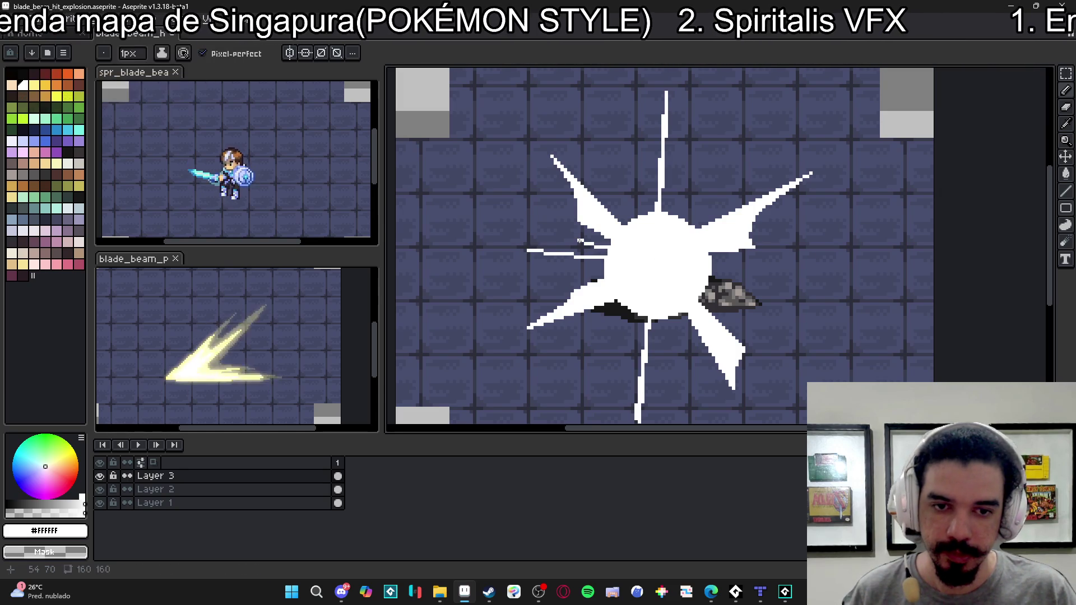
mouse_move(666, 256)
left_mouse_down()
mouse_move(492, 293)
mouse_move(527, 287)
left_mouse_up()
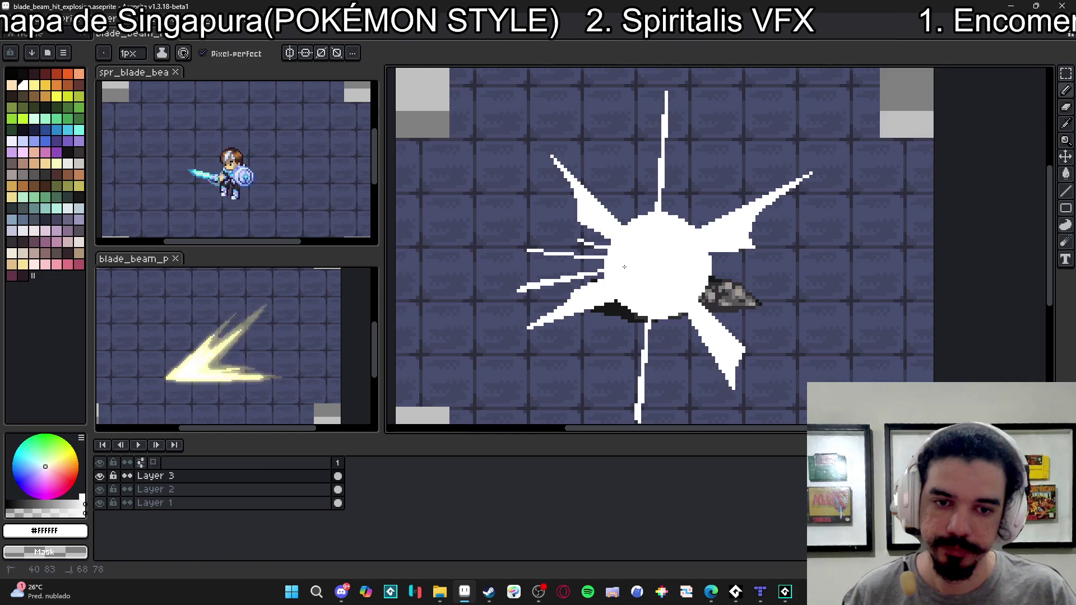
scroll(653, 301, "down", 1)
key("v")
key("b")
scroll(670, 278, "up", 1)
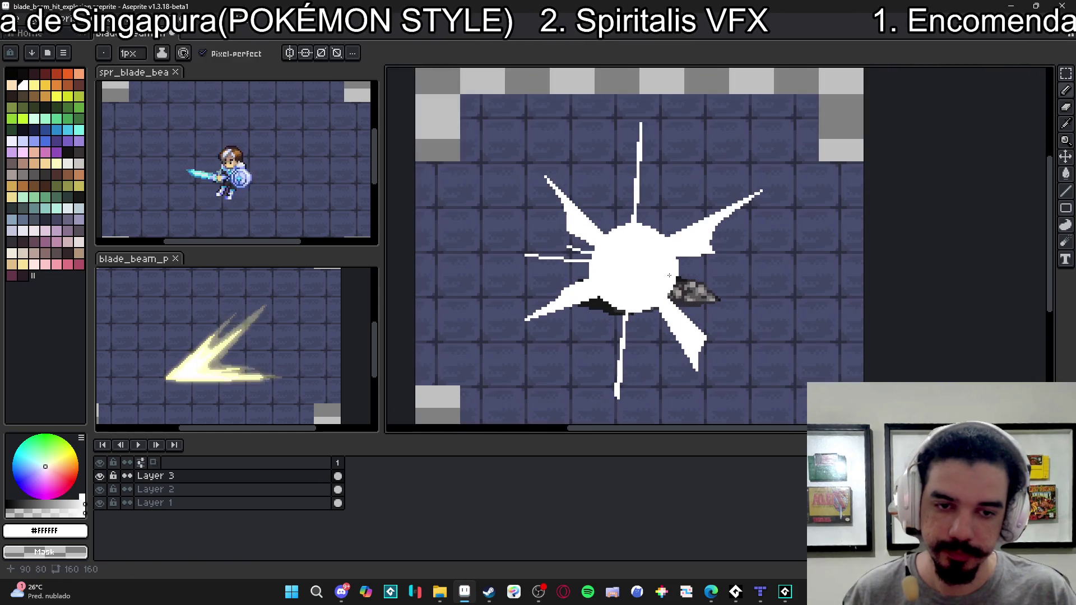
left_click_drag(658, 281, 753, 355)
scroll(717, 336, "down", 2)
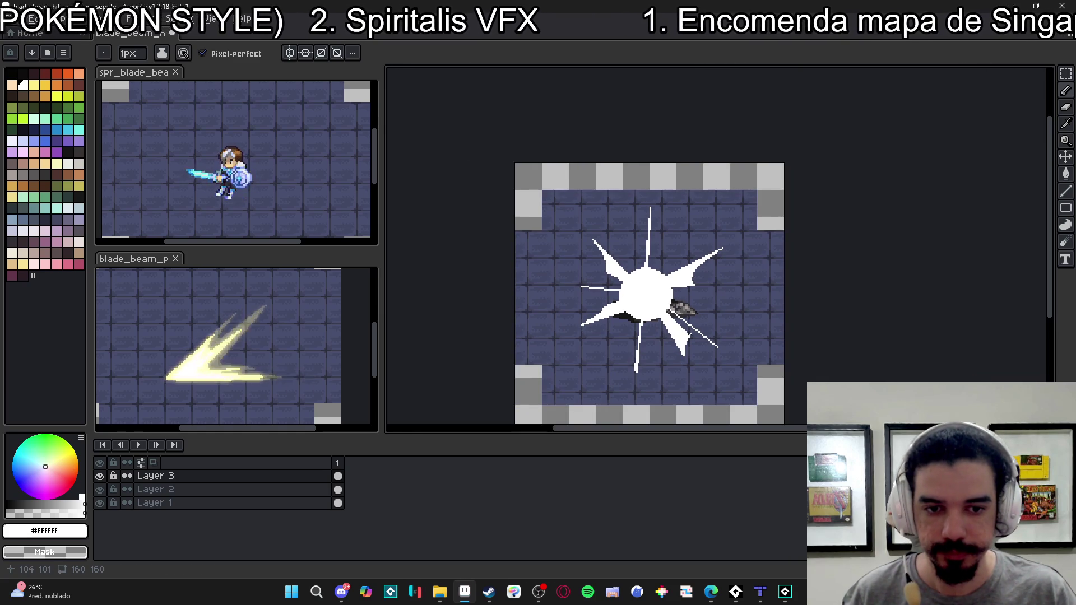
- Fill the white flash pale yellow with a non-contiguous Paint Bucket, redoing the partial first fill
scroll(667, 293, "up", 2)
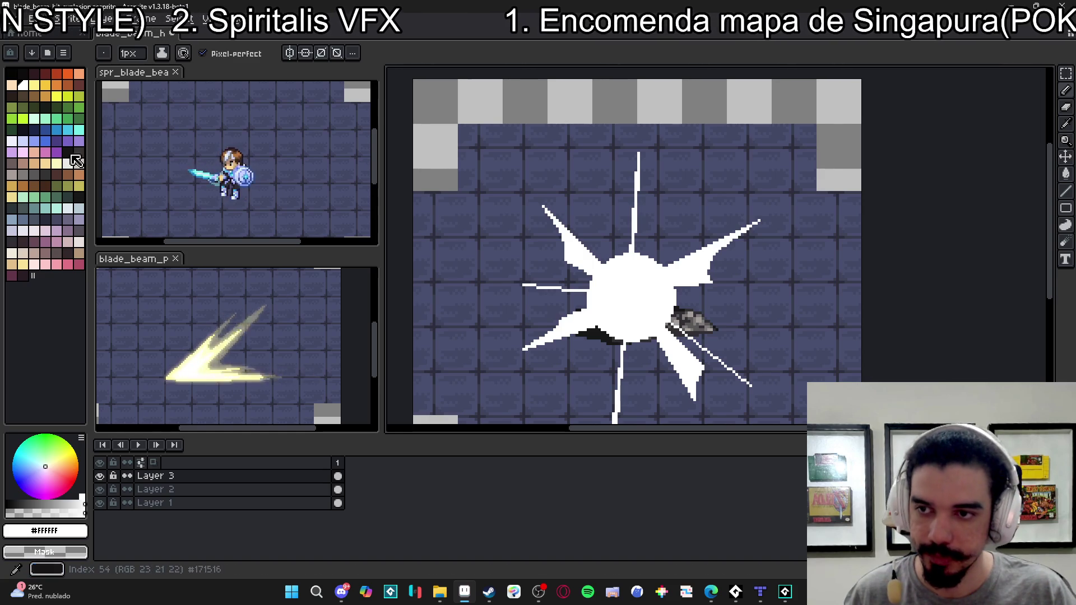
left_click(34, 84)
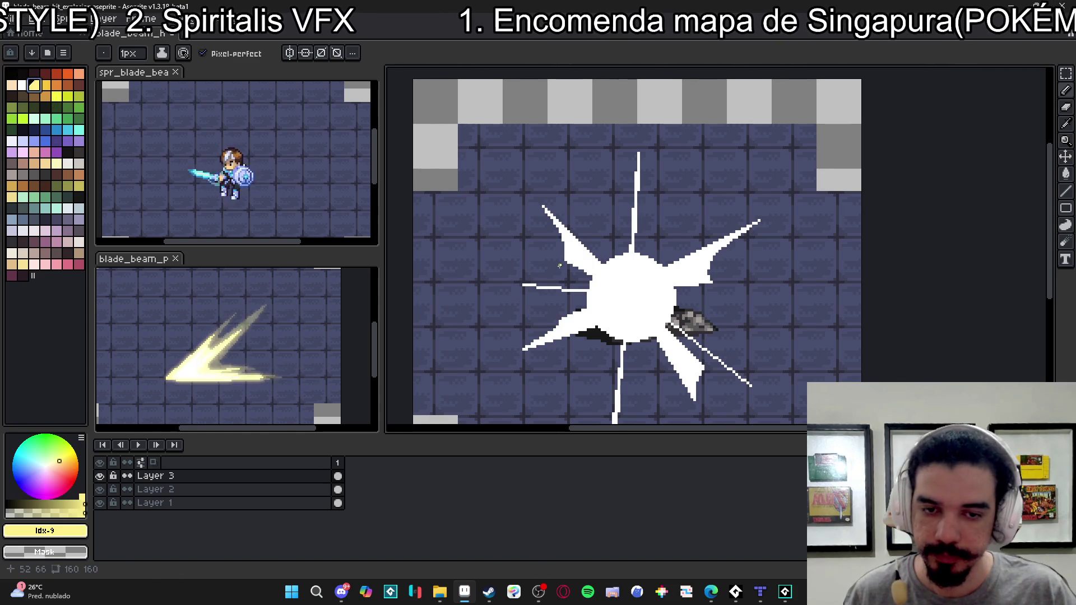
scroll(559, 265, "up", 1)
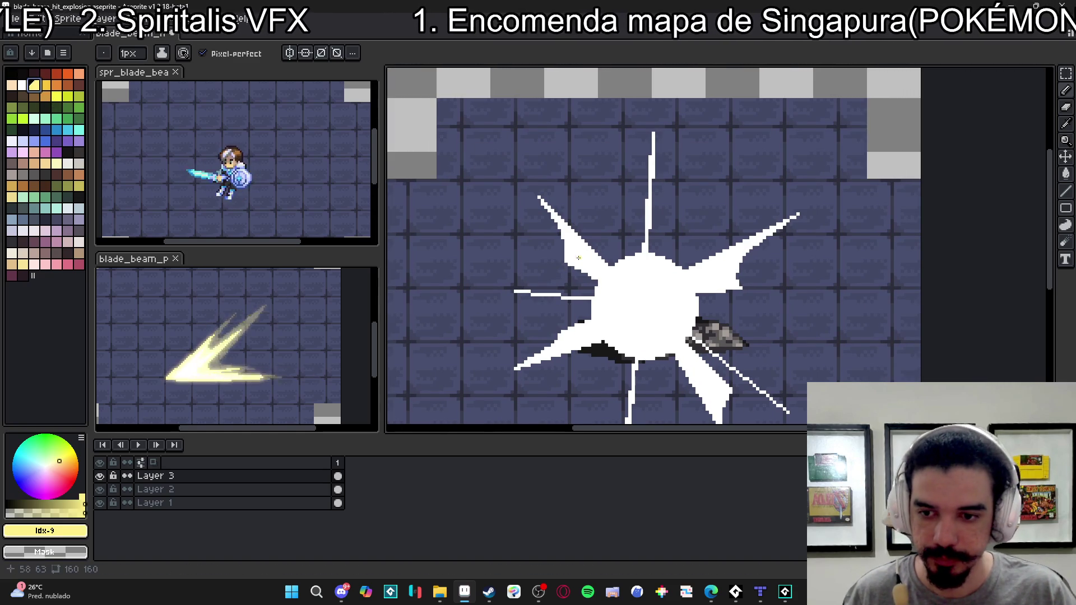
key("g")
left_click(630, 292)
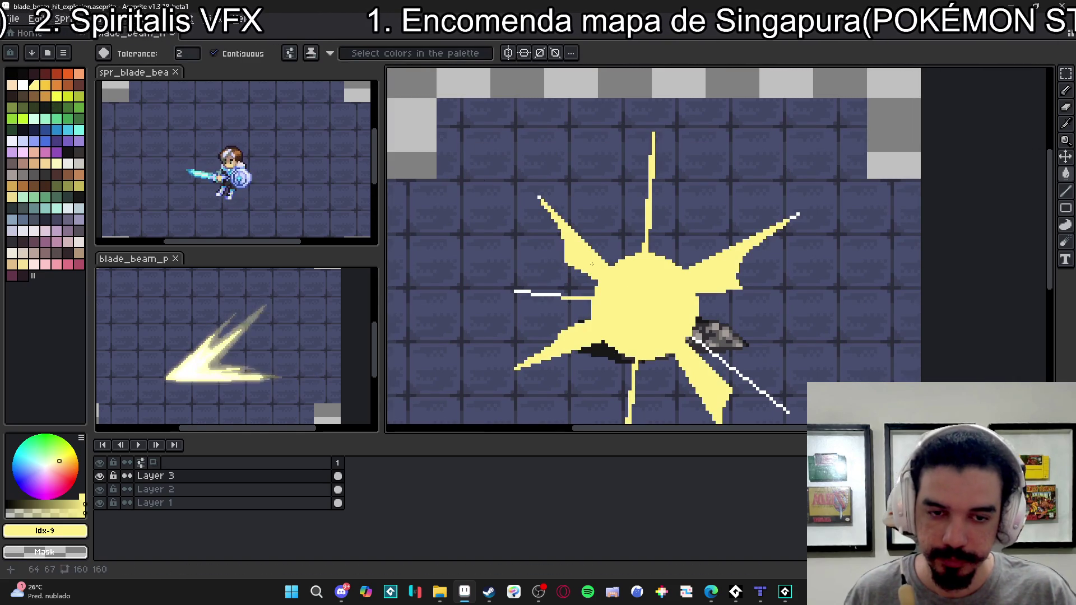
key("ctrl+z")
left_click(221, 53)
left_click(645, 291)
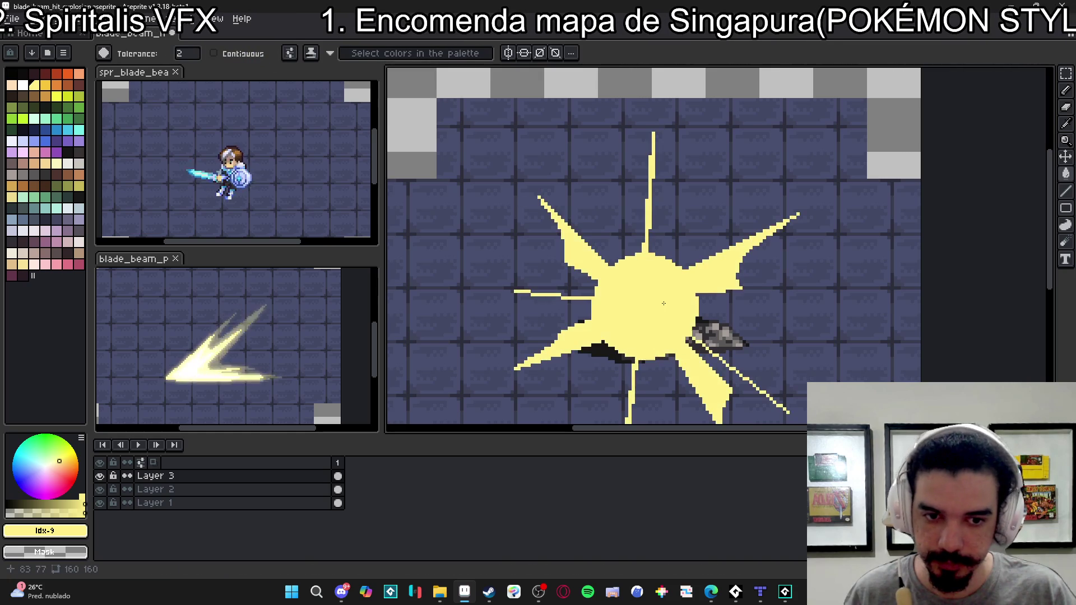